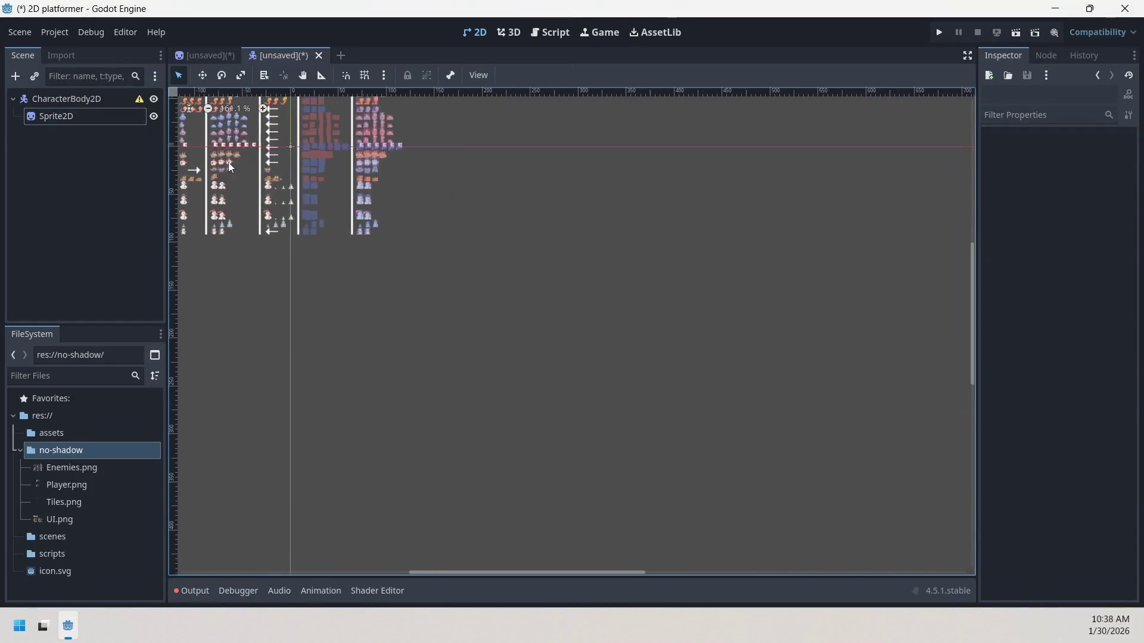
- Zoom in on the Enemies.png sprite sheet and select the Sprite2D node to show its texture options
scroll(242, 174, down, 2)
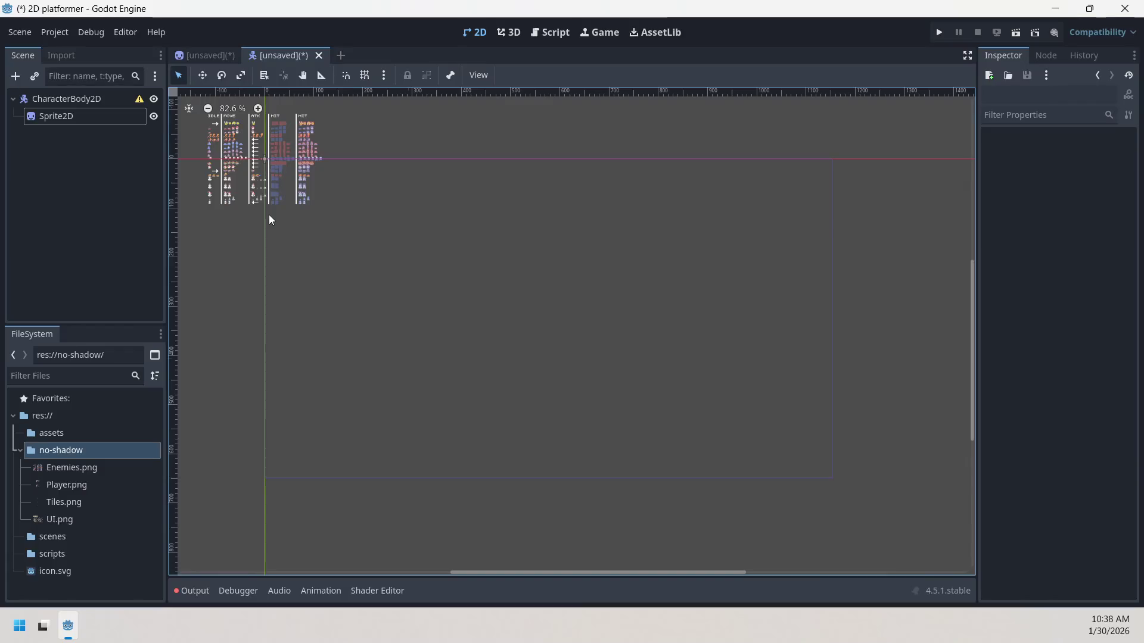
scroll(270, 211, up, 10)
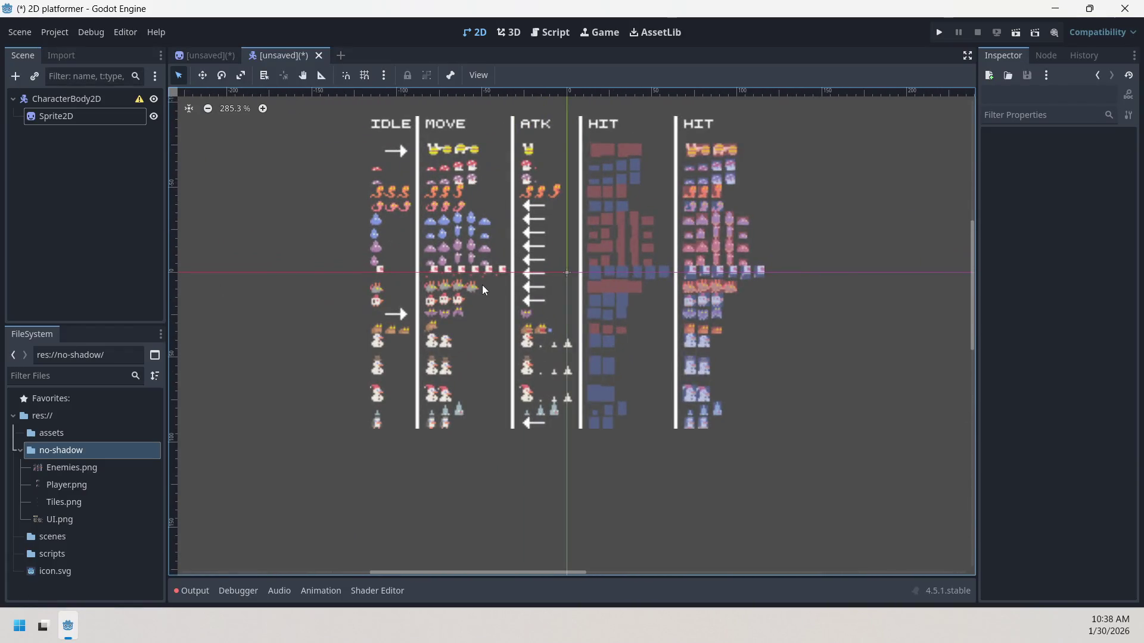
click(101, 116)
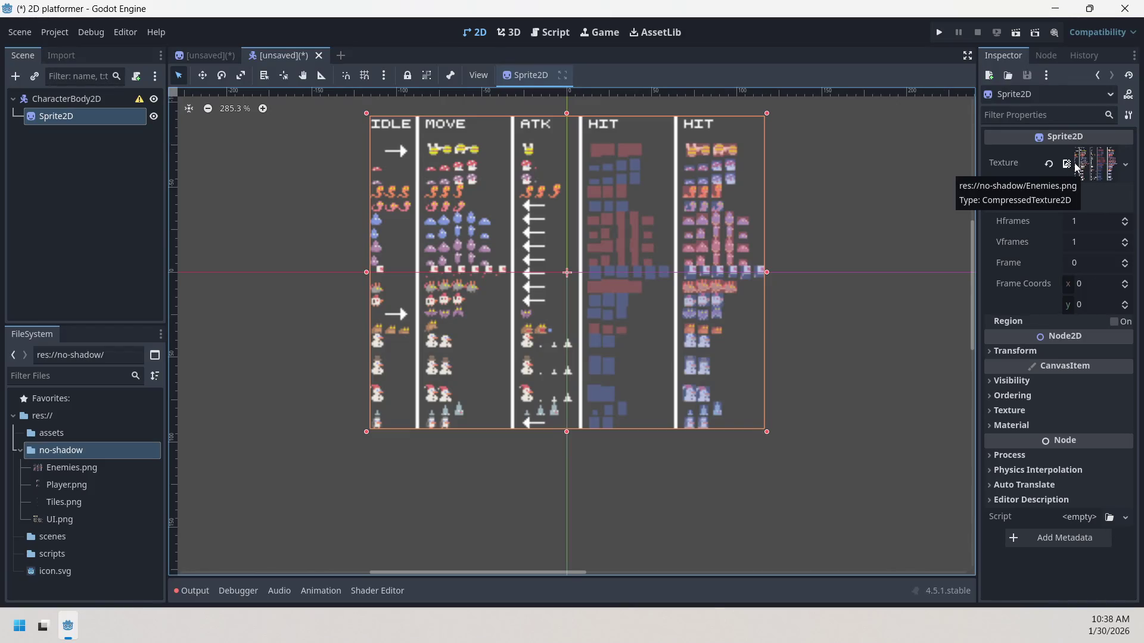
click(1025, 410)
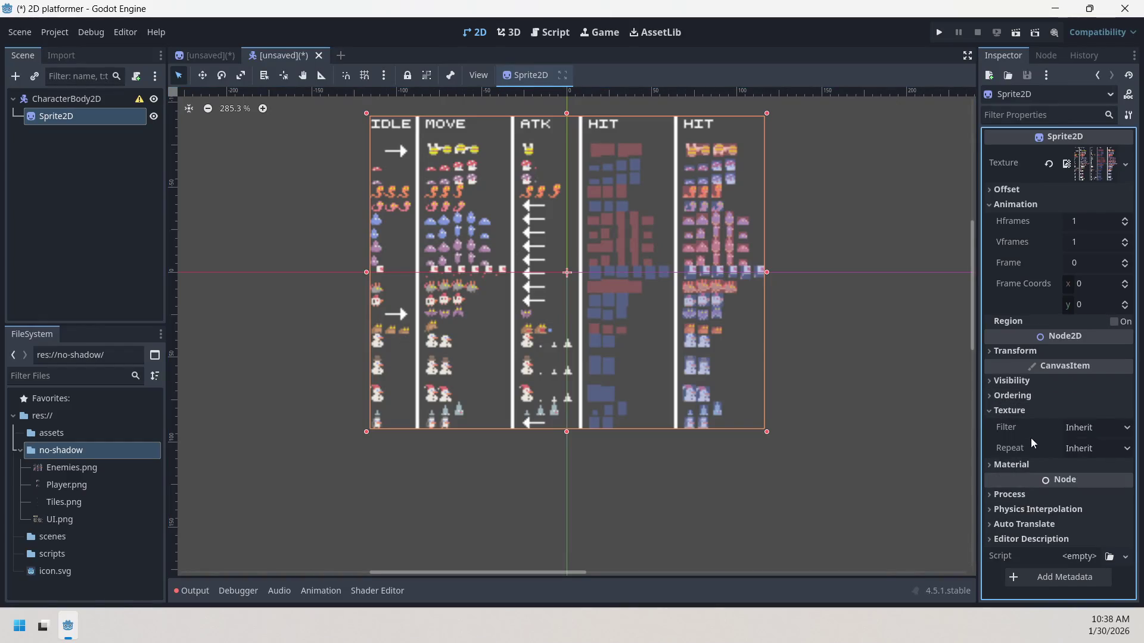
- Set the Sprite2D's CanvasItem texture filter to Nearest
click(1075, 433)
click(1079, 460)
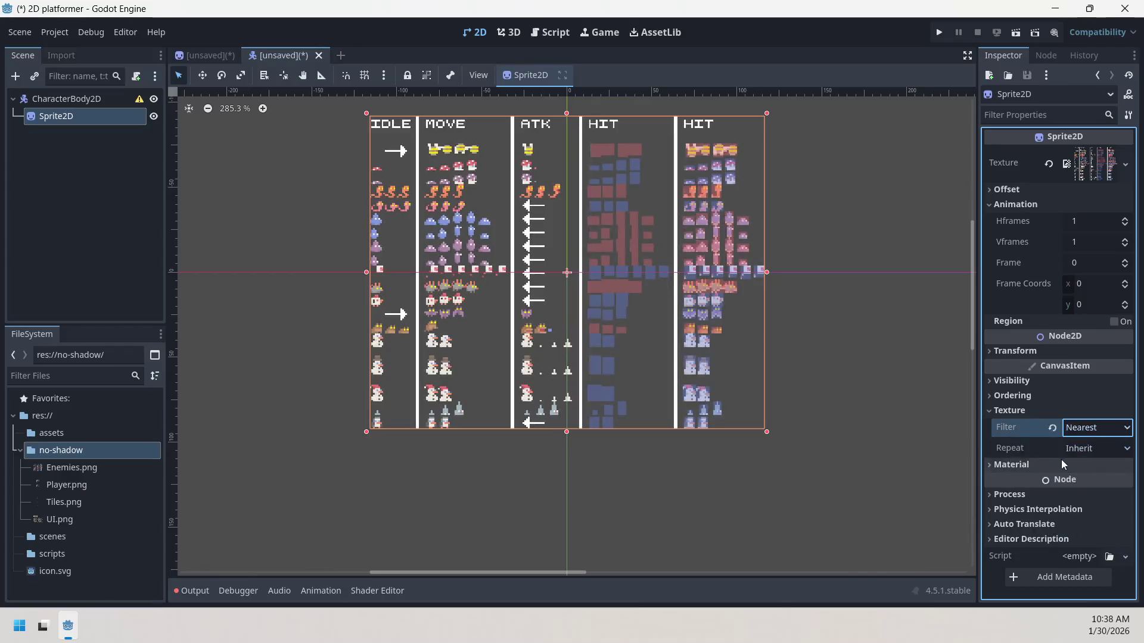
click(1058, 411)
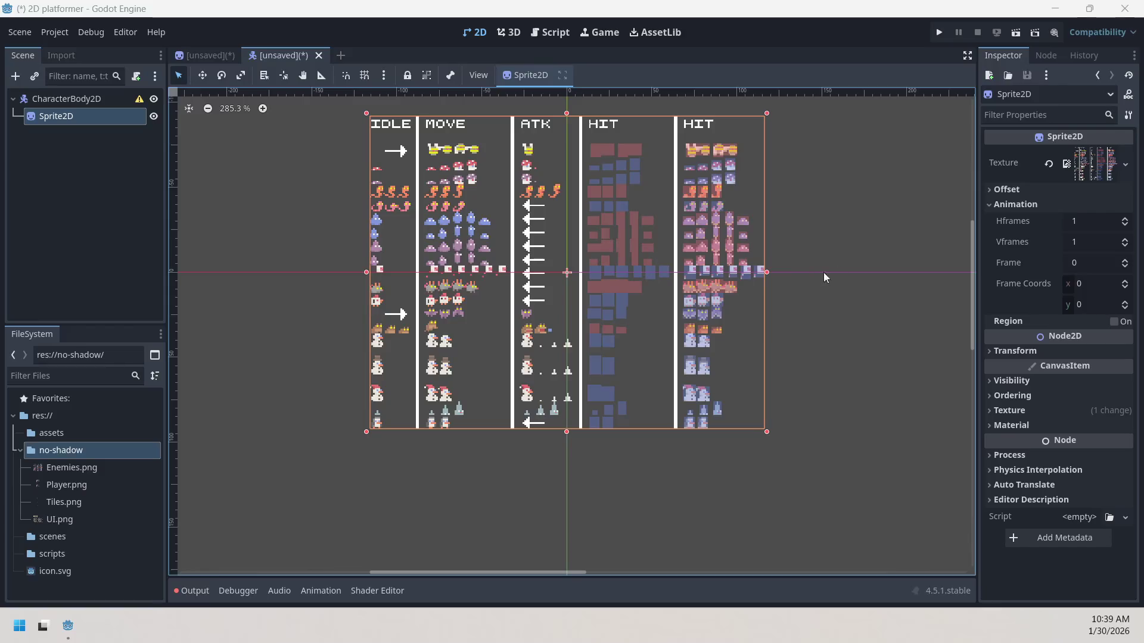
- Revert the Sprite2D's Texture property so Enemies.png is removed
click(1123, 172)
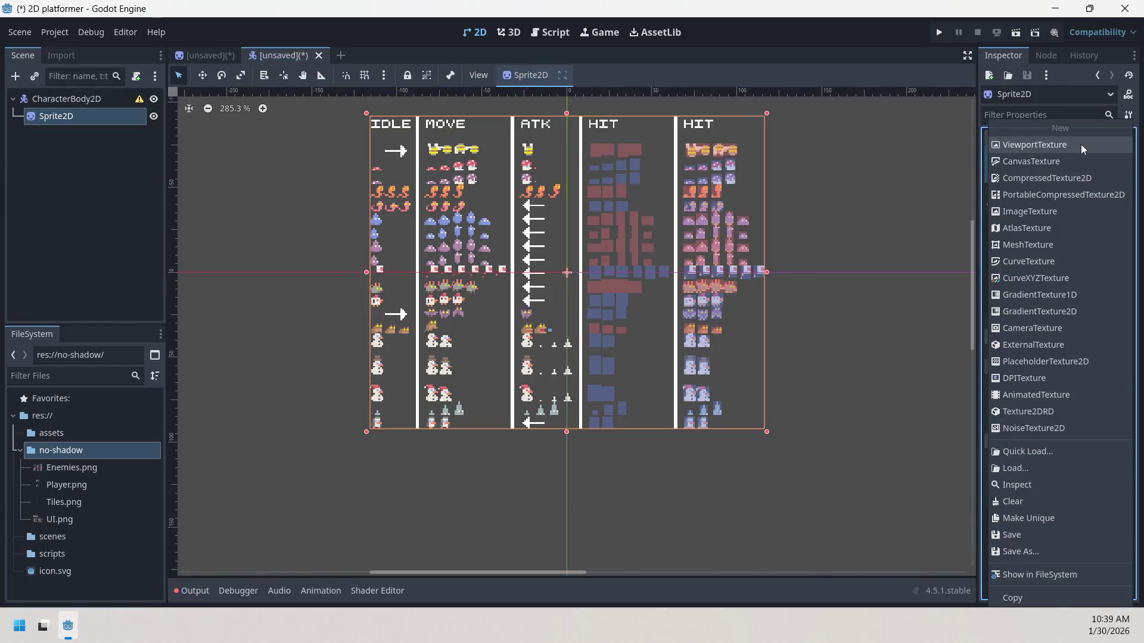
click(954, 167)
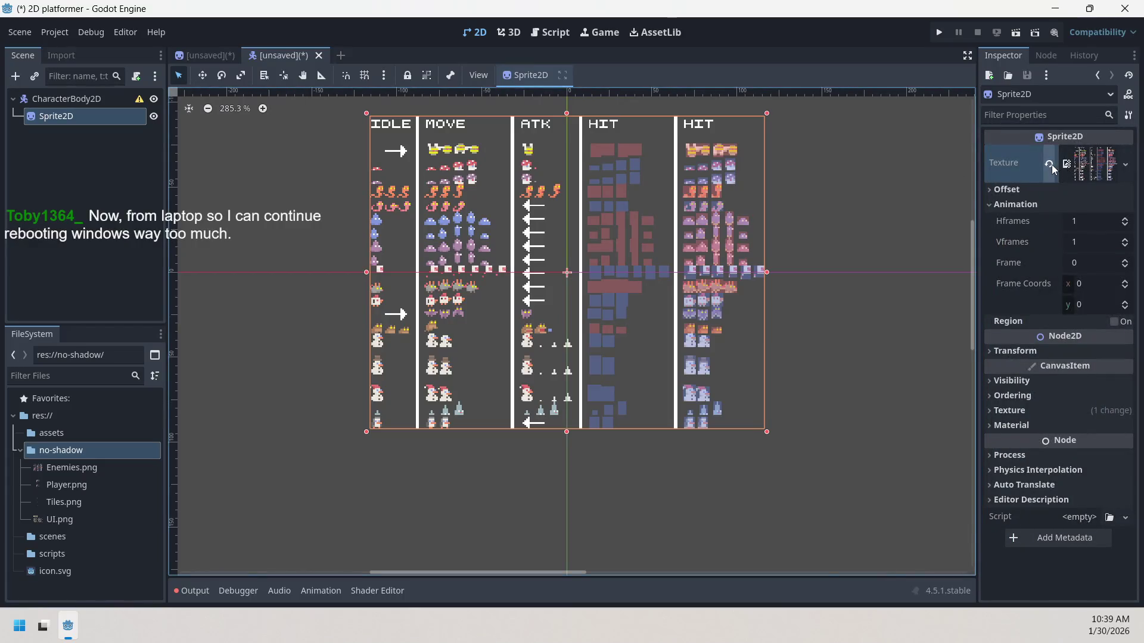
click(1051, 164)
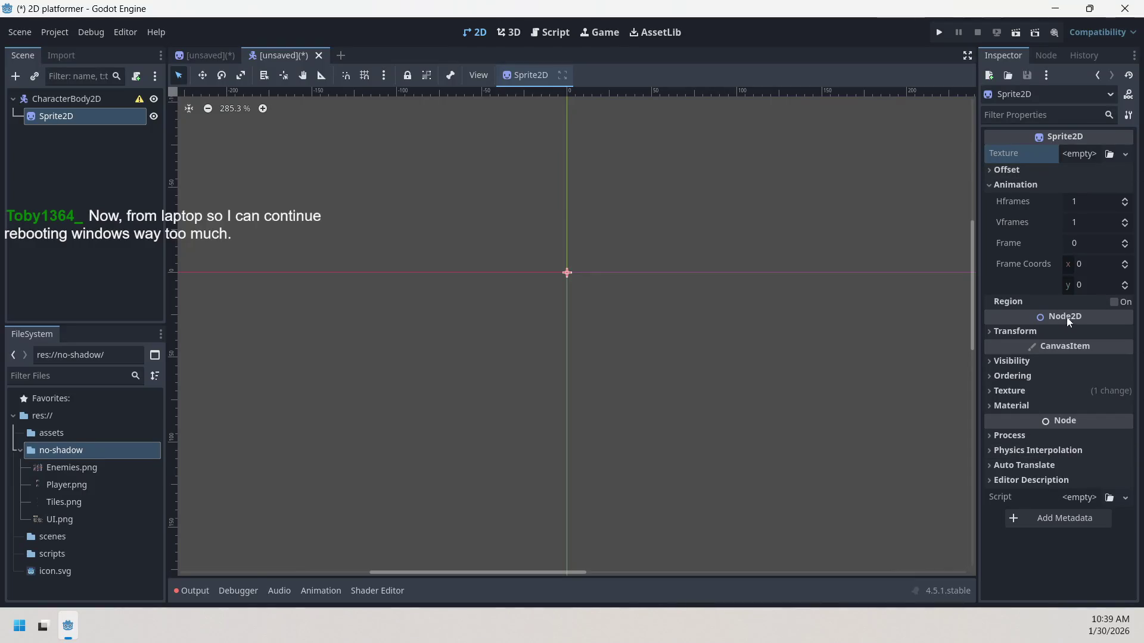
- Expand and collapse the Transform, Offset and Animation sections to review the sprite's settings
click(1042, 328)
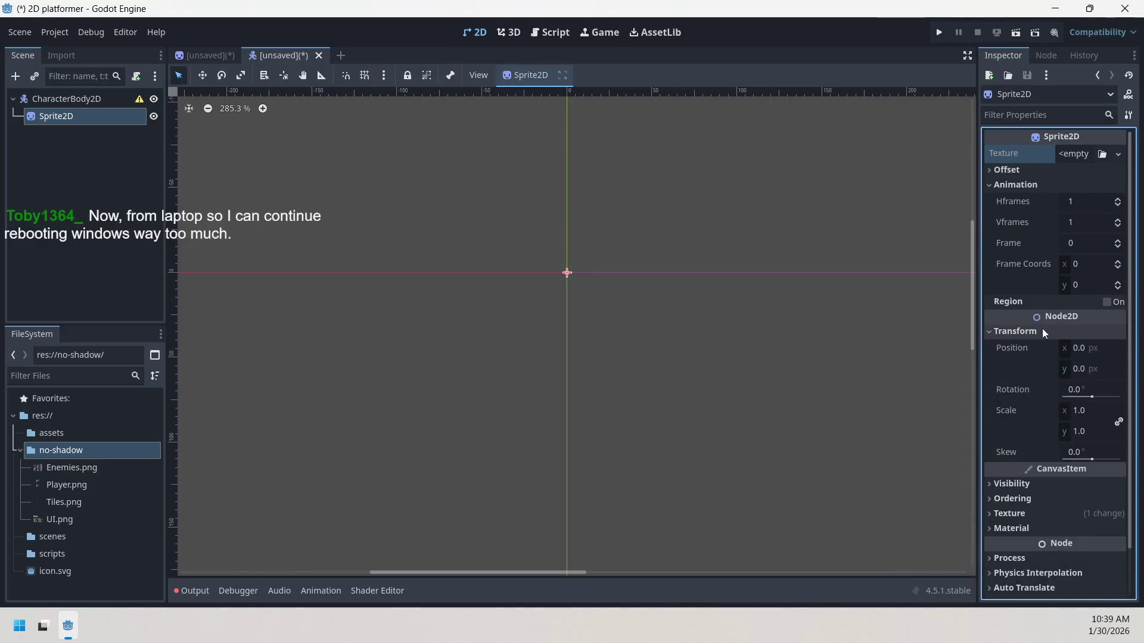
click(1042, 328)
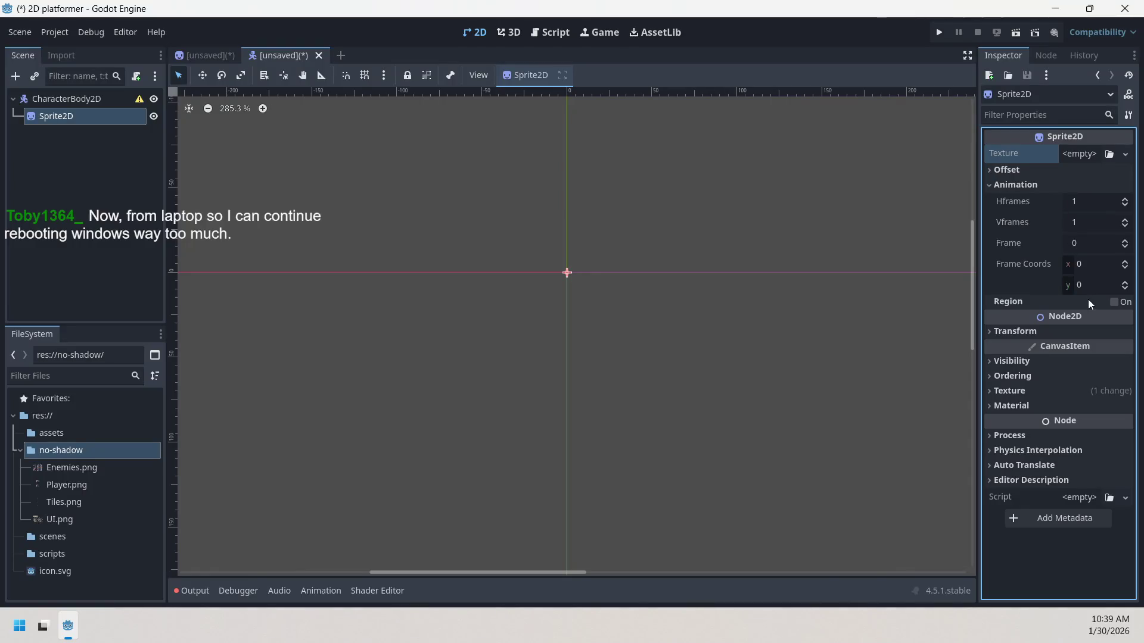
click(1045, 186)
click(1045, 185)
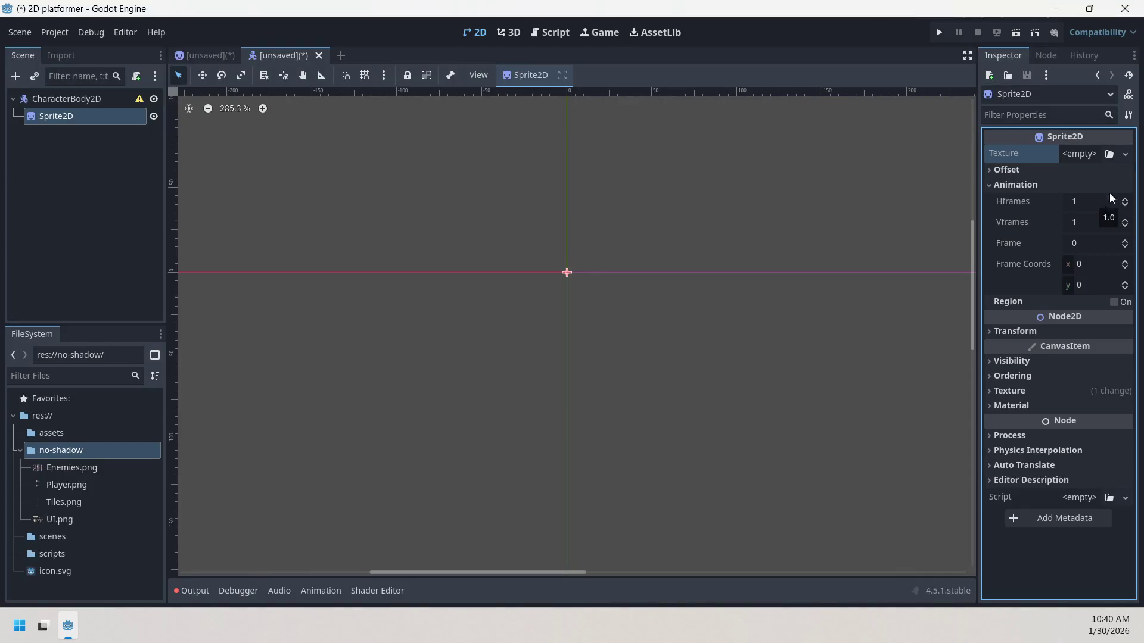
click(1022, 184)
click(1021, 172)
click(1026, 173)
click(1035, 183)
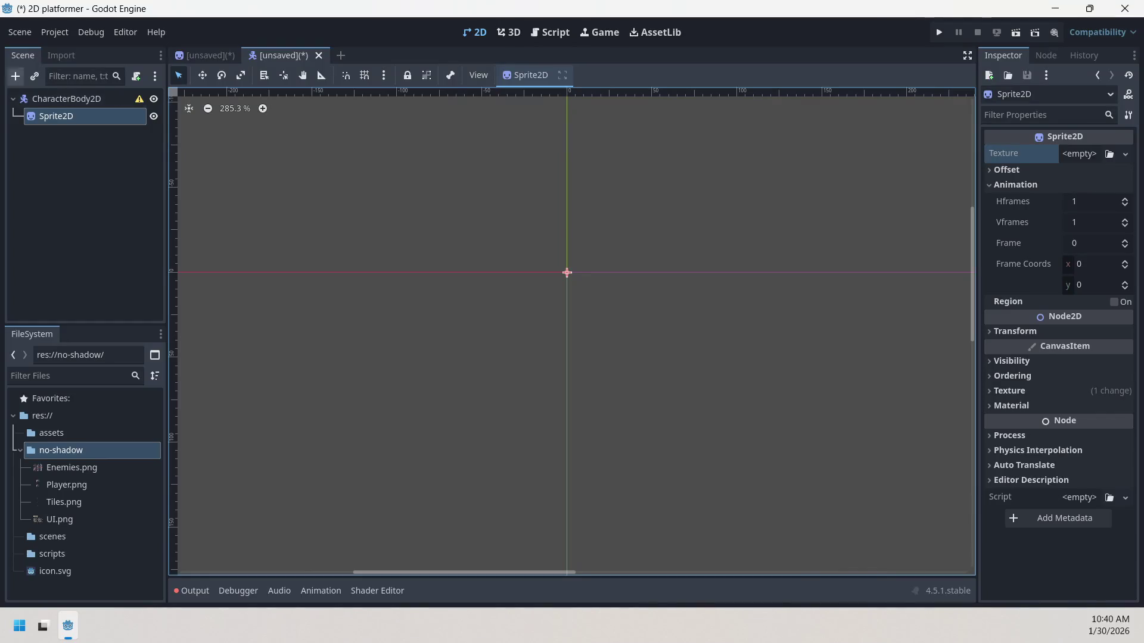
click(1081, 169)
click(1075, 168)
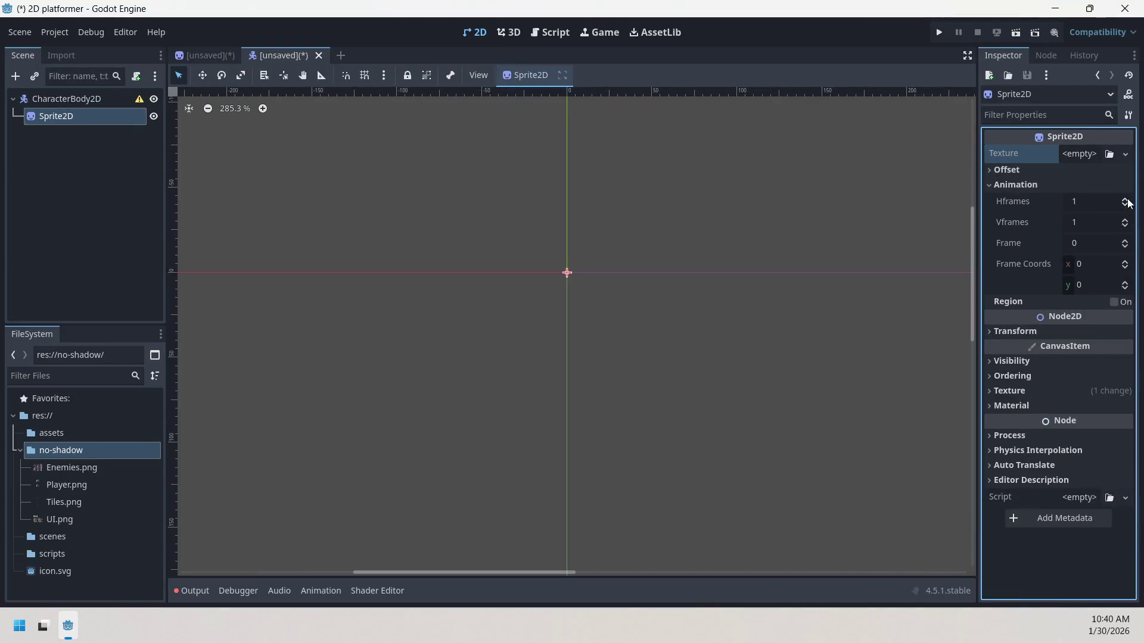
click(1097, 201)
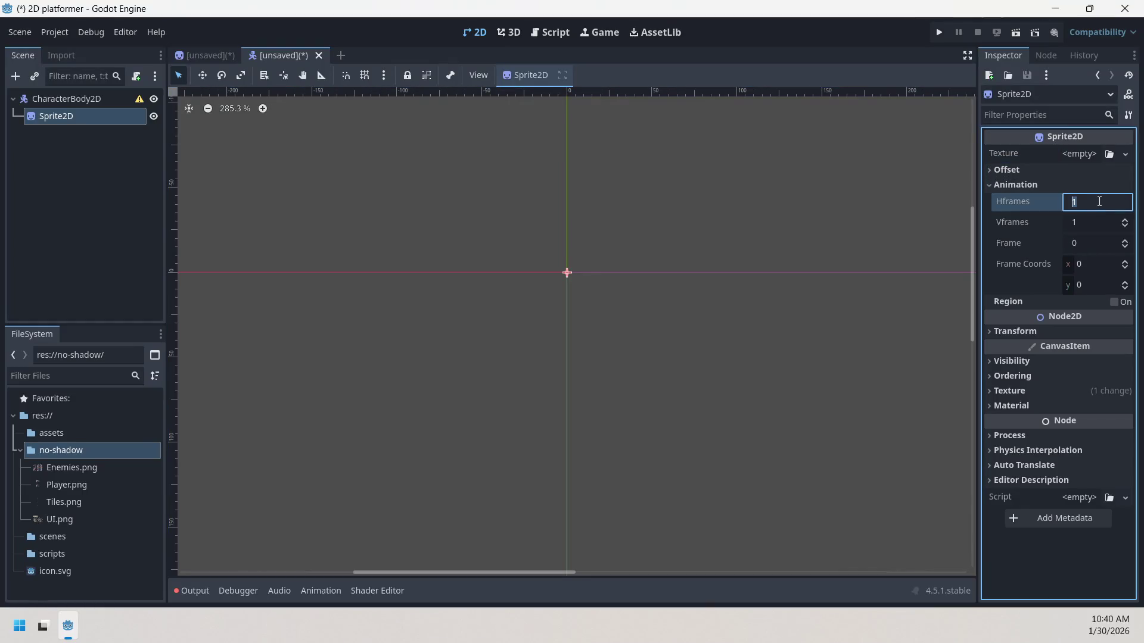
click(1041, 209)
click(1118, 302)
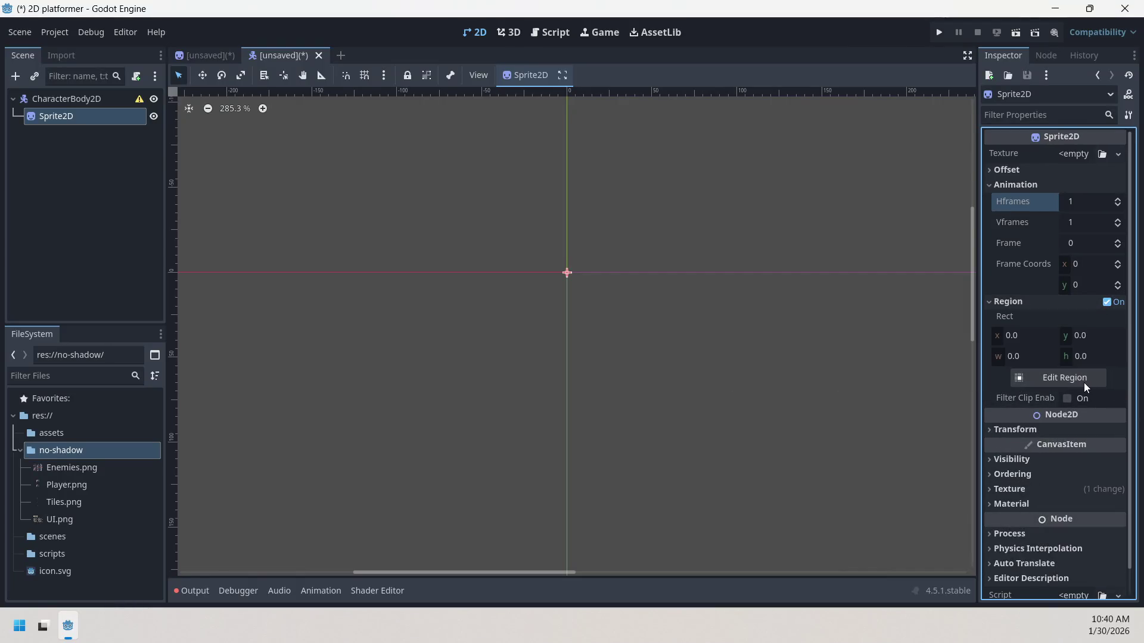
click(1084, 384)
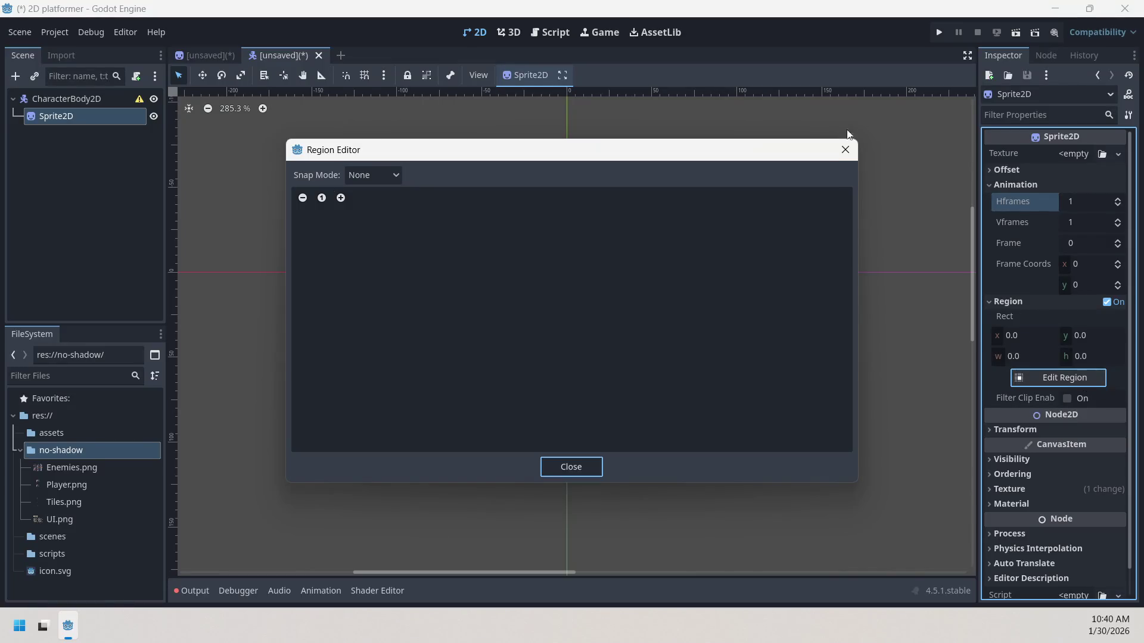
click(846, 150)
click(1106, 302)
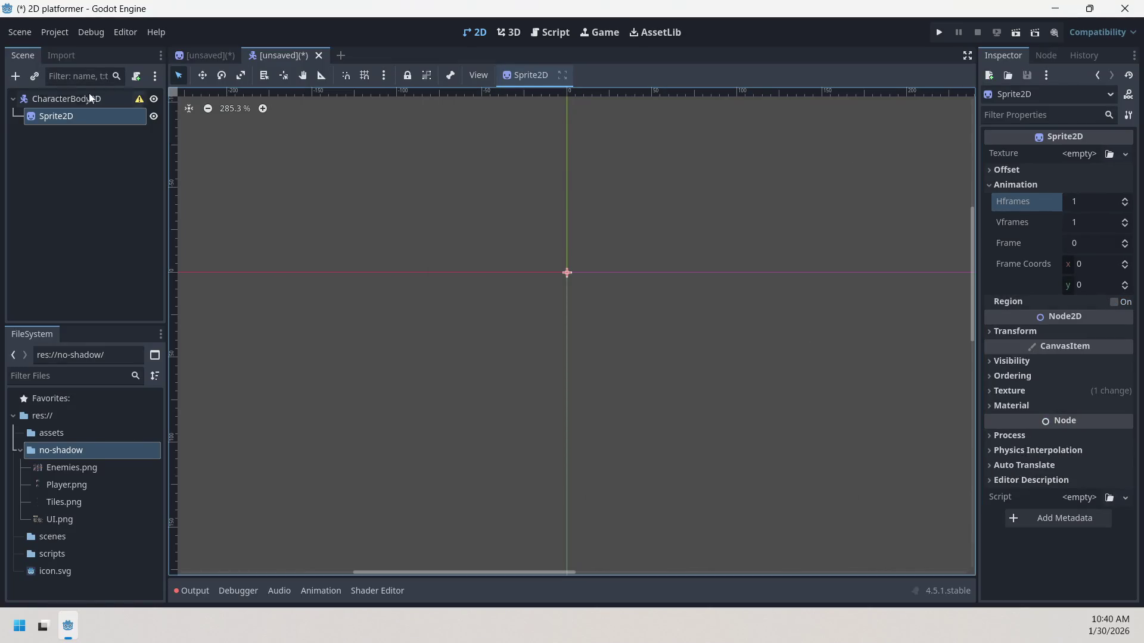
click(72, 100)
click(72, 115)
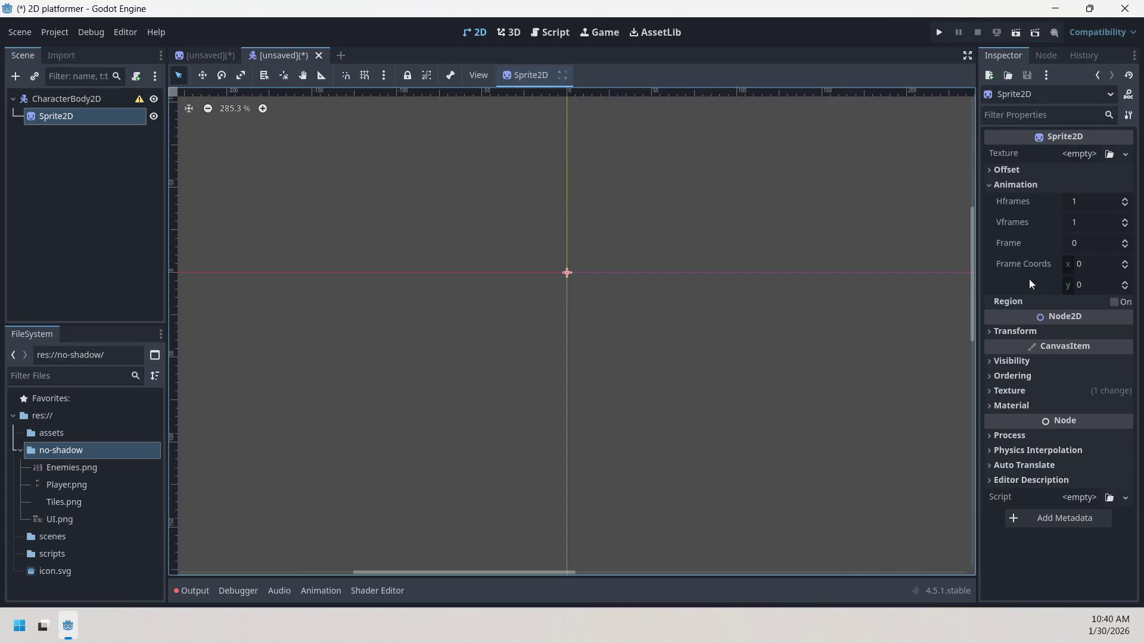
click(1046, 334)
click(1046, 334)
click(1045, 361)
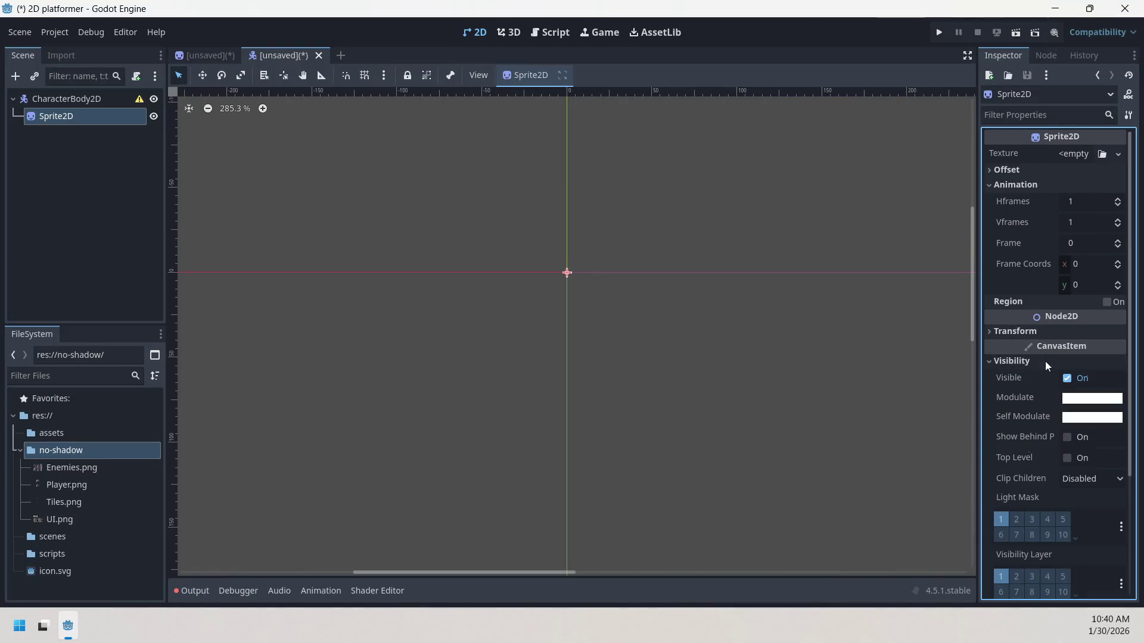
click(1045, 362)
click(1045, 377)
click(1045, 377)
click(1045, 391)
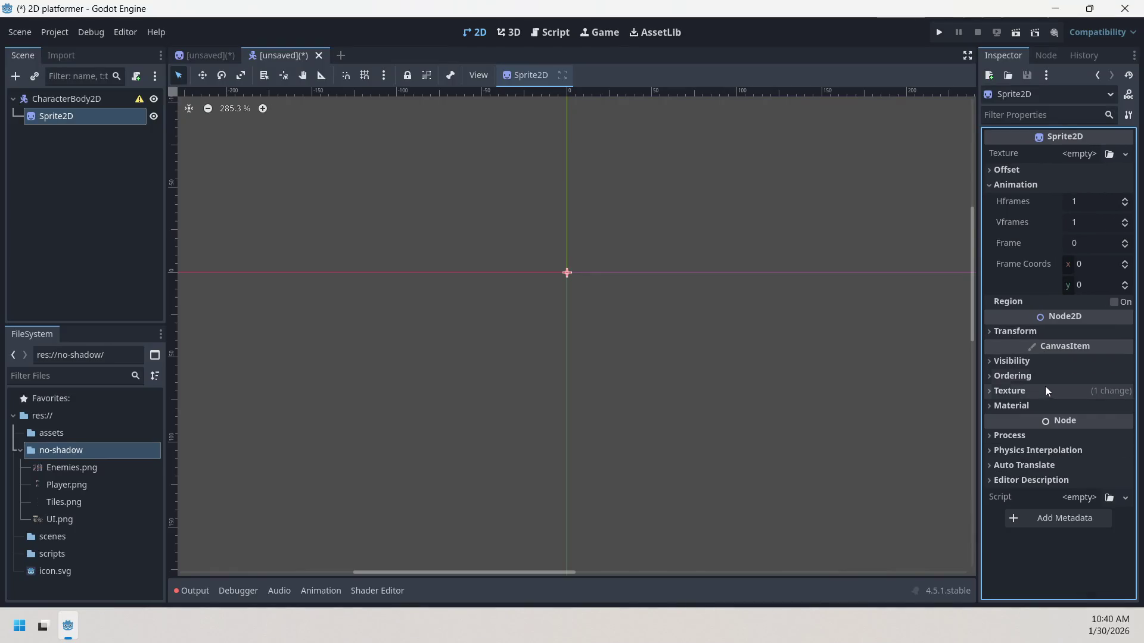
click(1045, 391)
click(1037, 408)
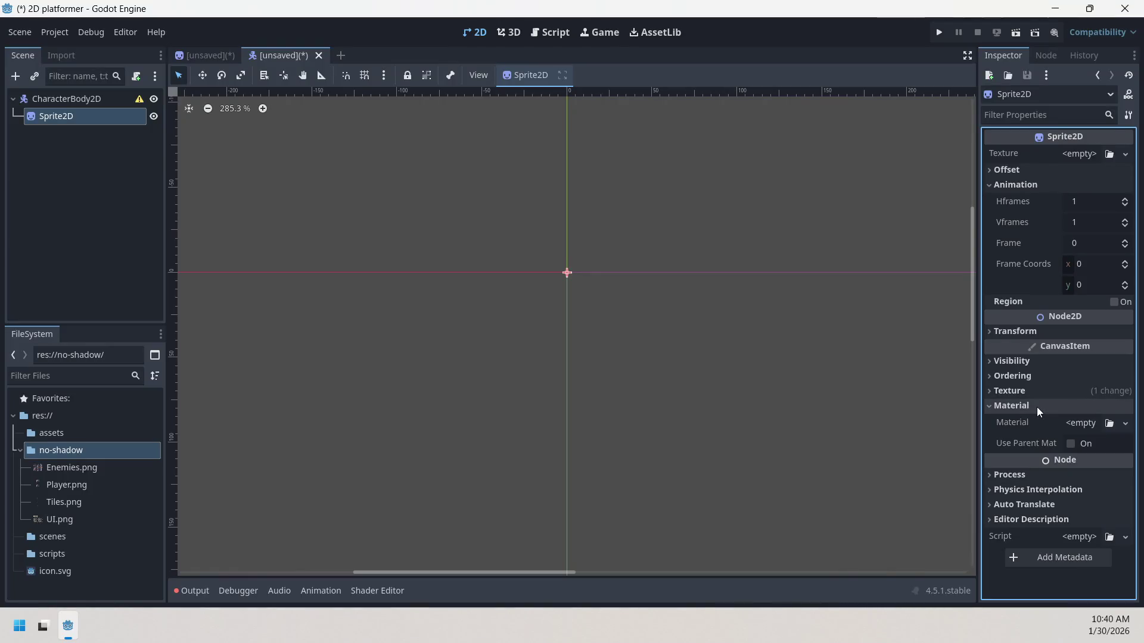
click(1037, 406)
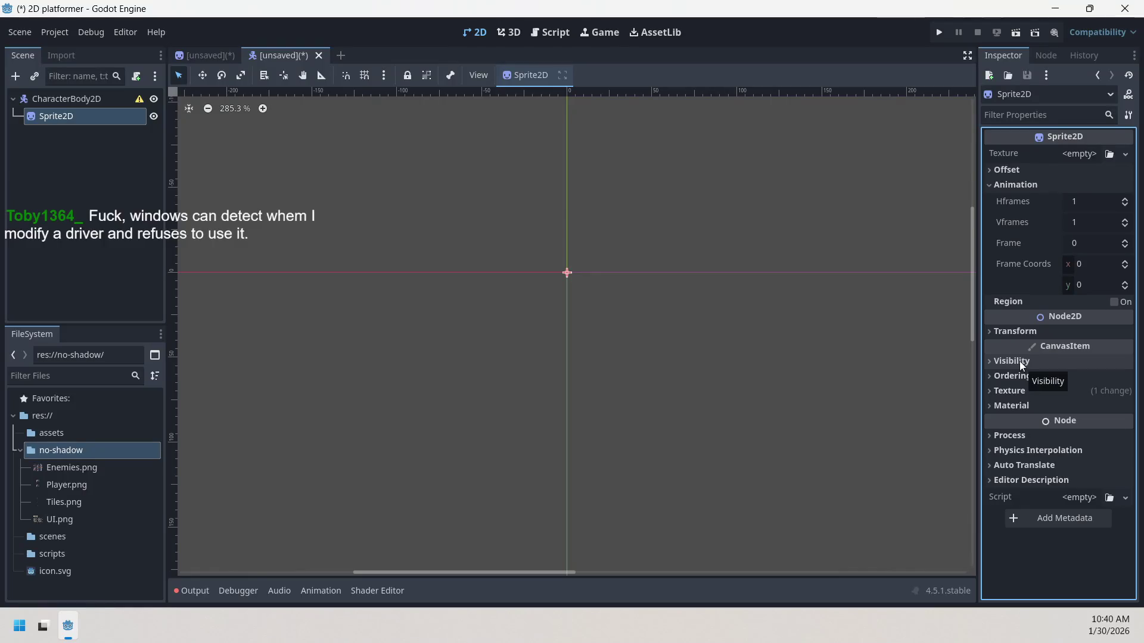
mouse_move(1009, 341)
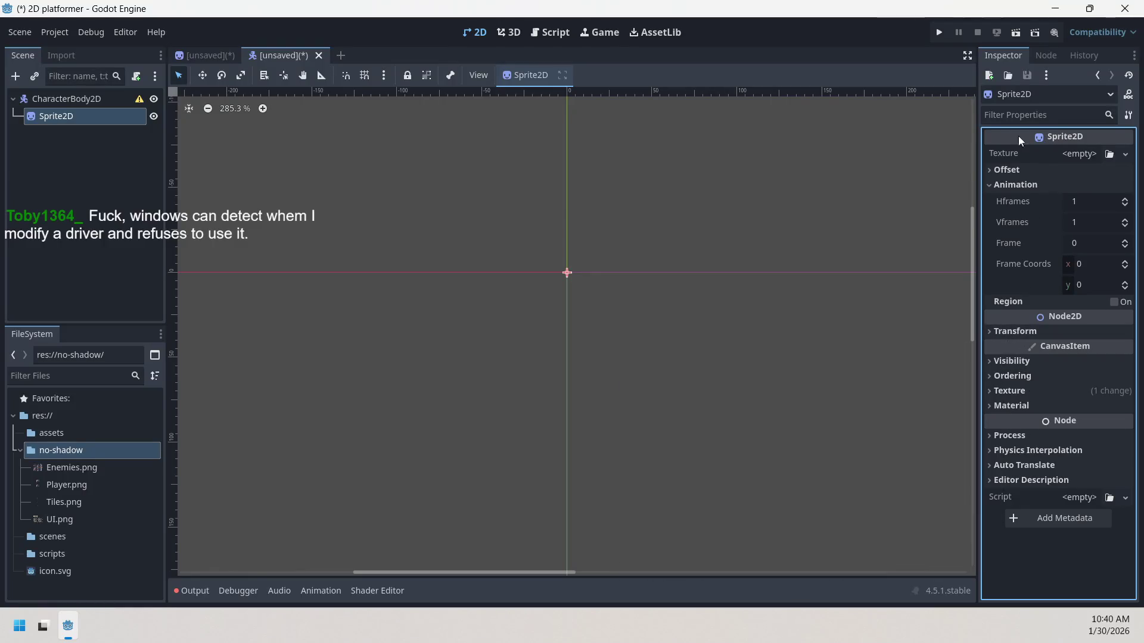
click(1056, 170)
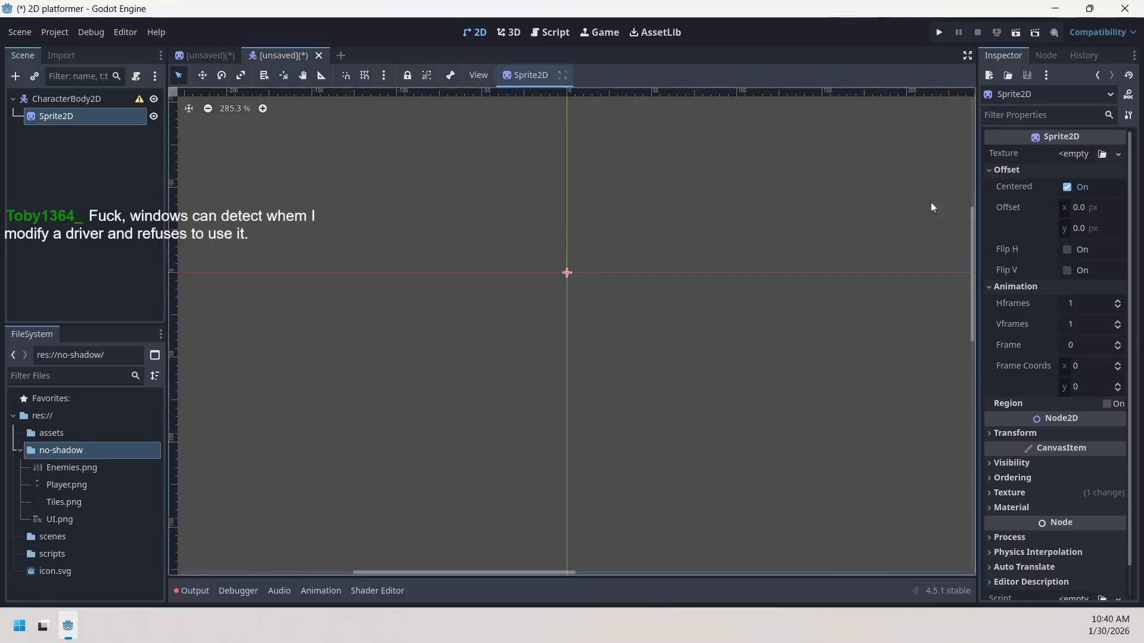
click(1012, 176)
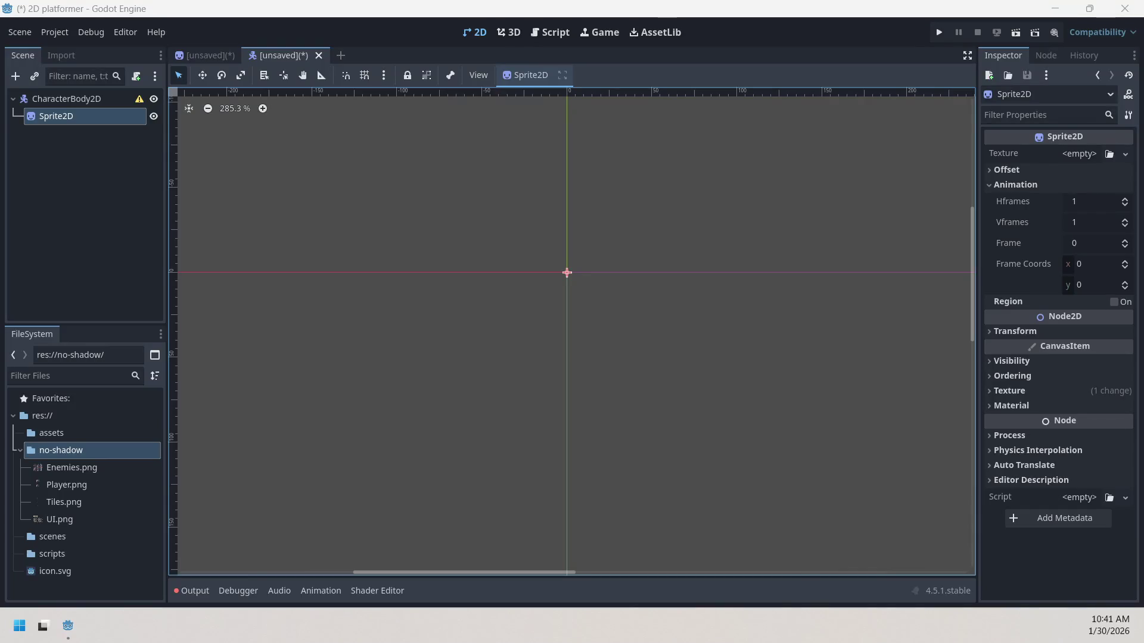
right_click(140, 115)
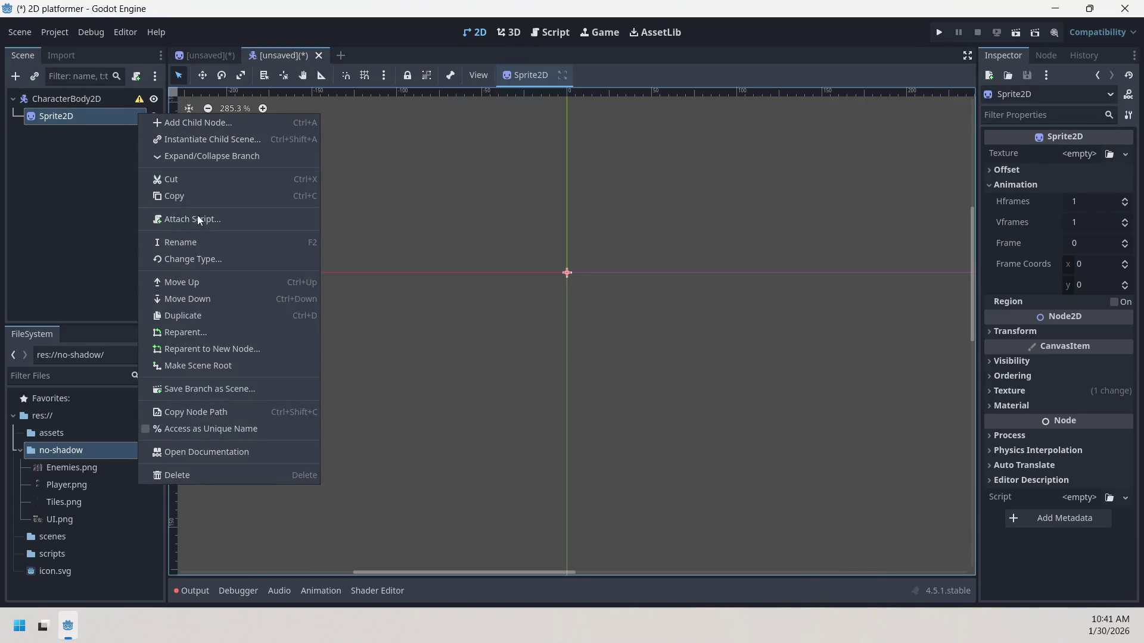
- Delete the Sprite2D node and add an AnimatedSprite2D child under CharacterBody2D
click(188, 476)
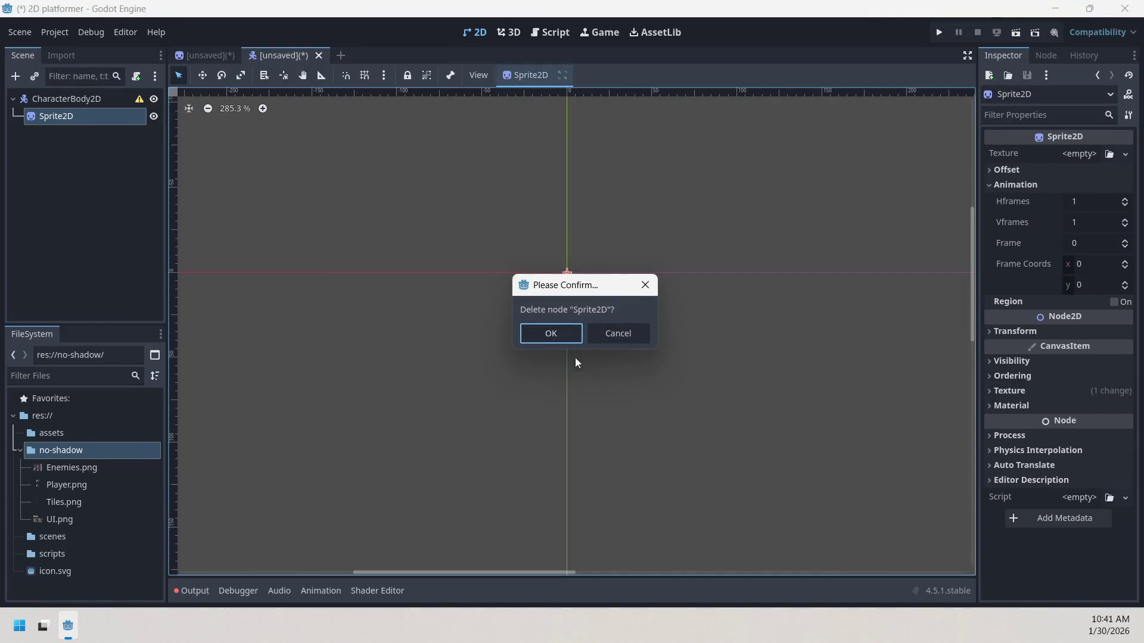
click(566, 337)
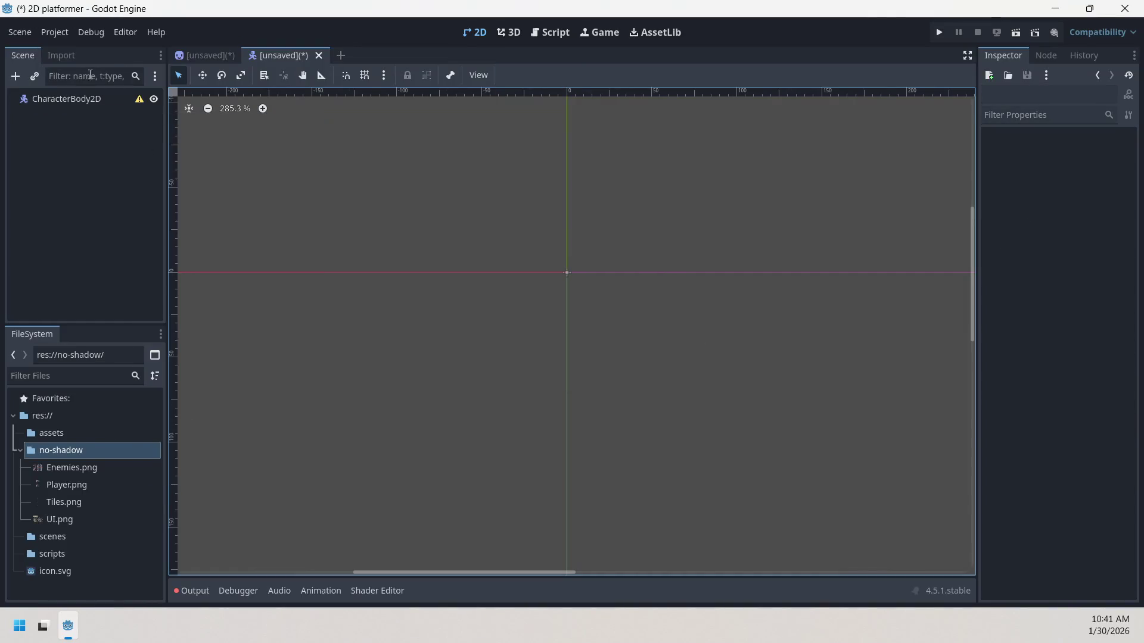
key(ctrl+a)
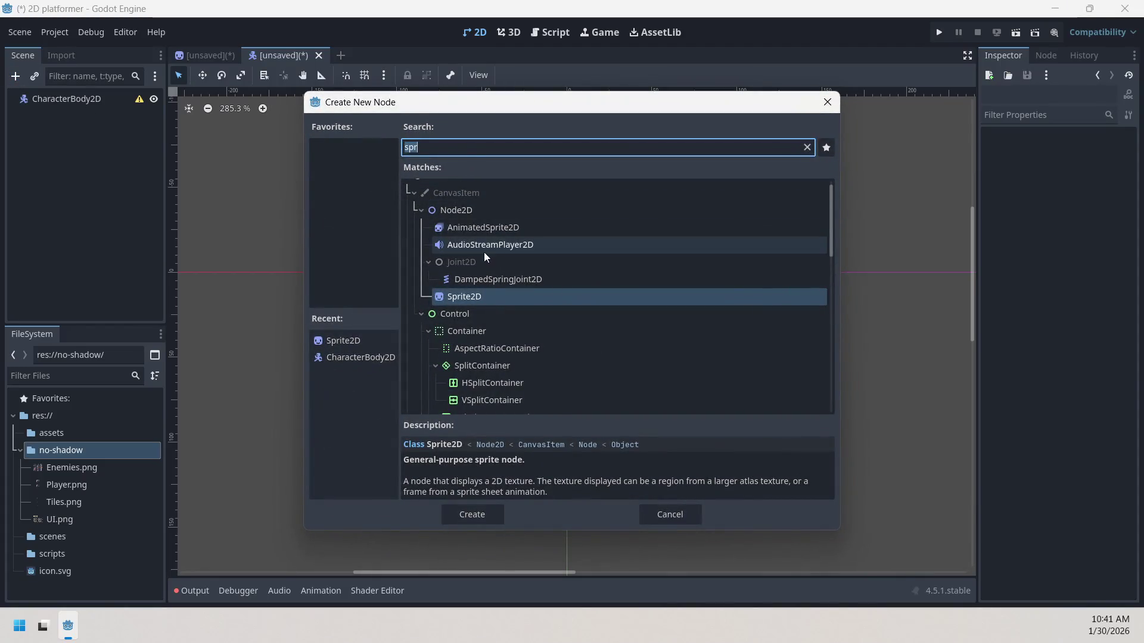
double_click(486, 228)
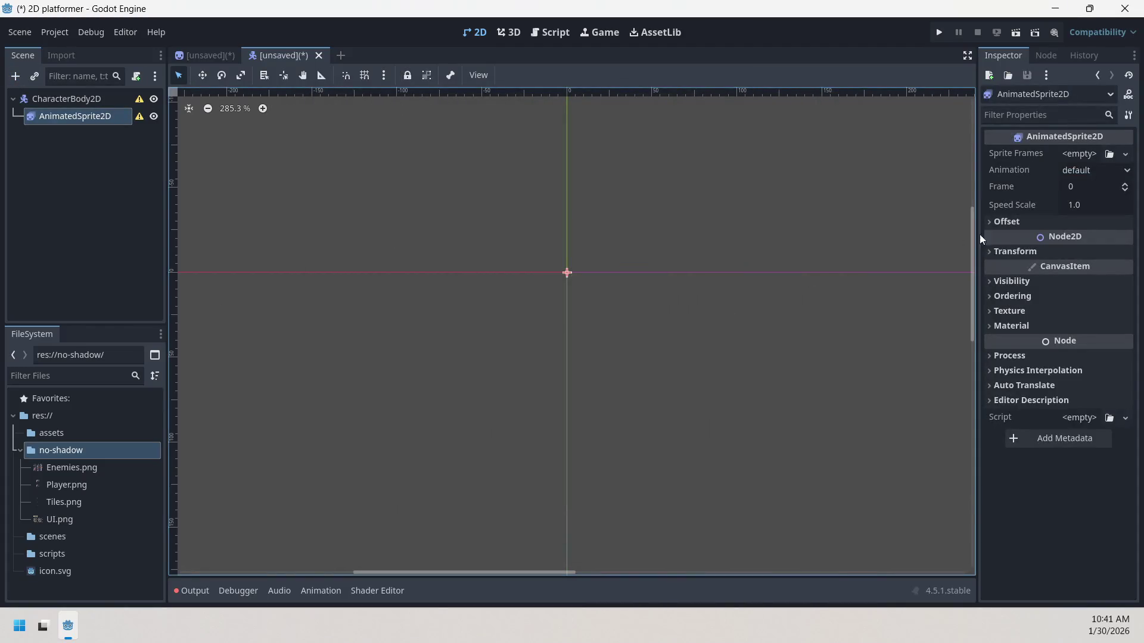
- Try filling the Sprite Frames slot via Quick Load and by dropping Enemies.png onto it
click(1111, 158)
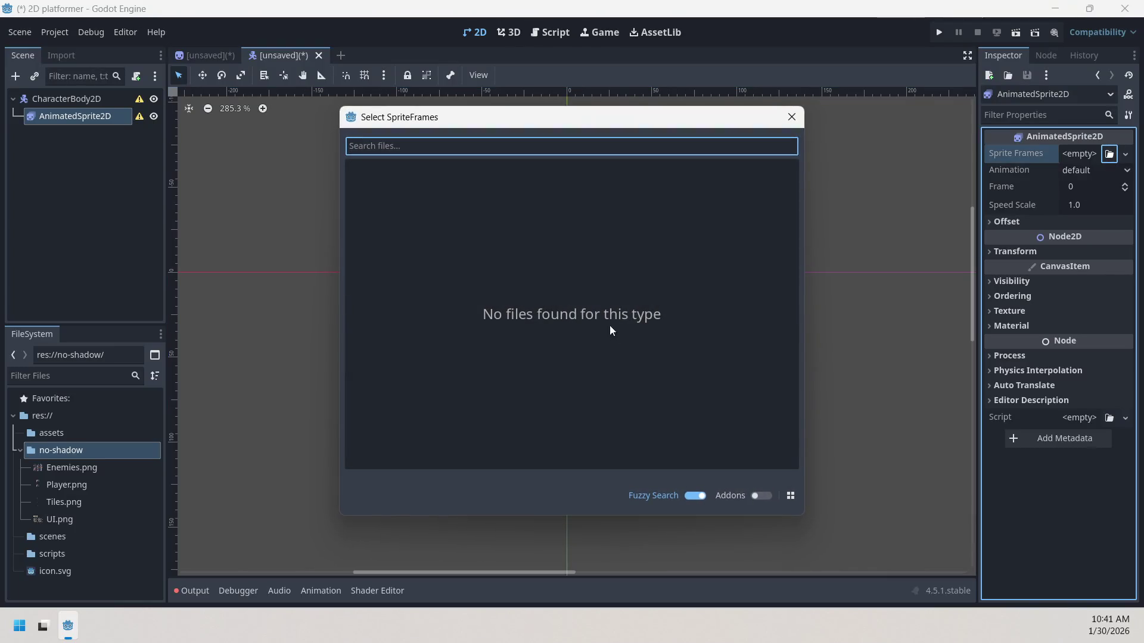
click(777, 125)
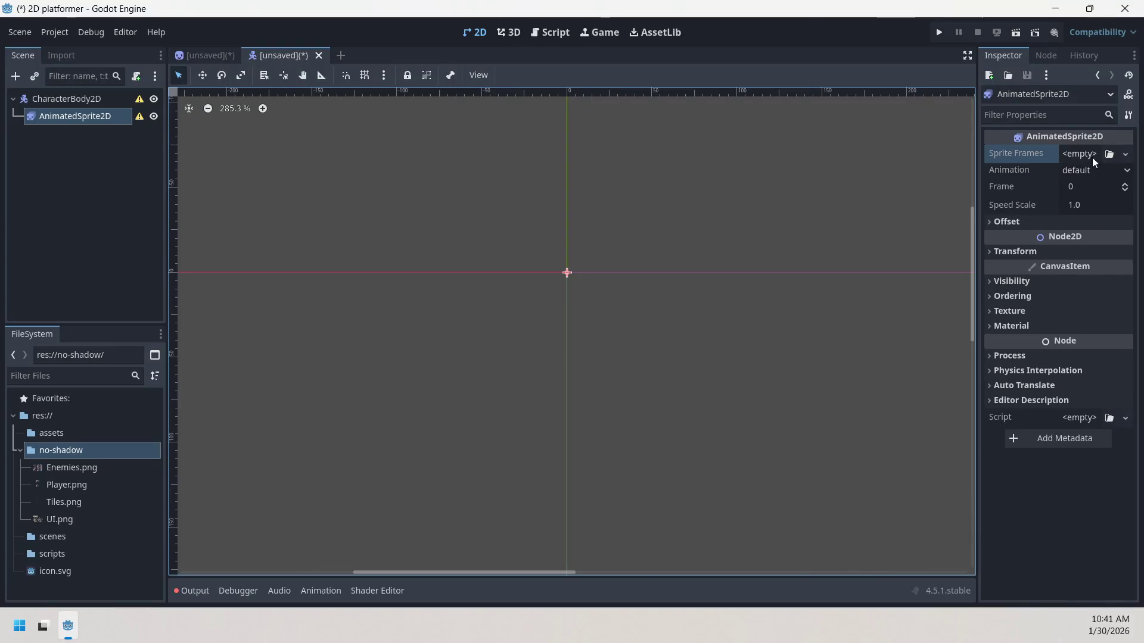
click(1091, 156)
click(1100, 159)
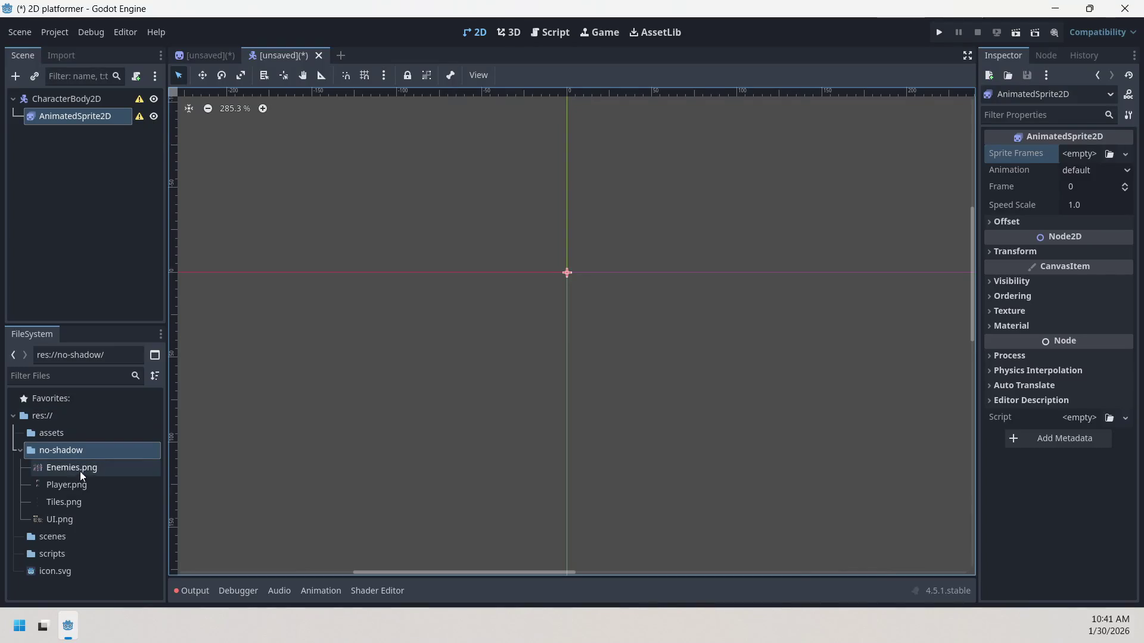
mouse_move(76, 472)
mouse_down()
mouse_move(1105, 170)
mouse_move(1107, 160)
mouse_up()
mouse_move(77, 476)
mouse_down()
mouse_move(459, 411)
mouse_move(1081, 159)
mouse_up()
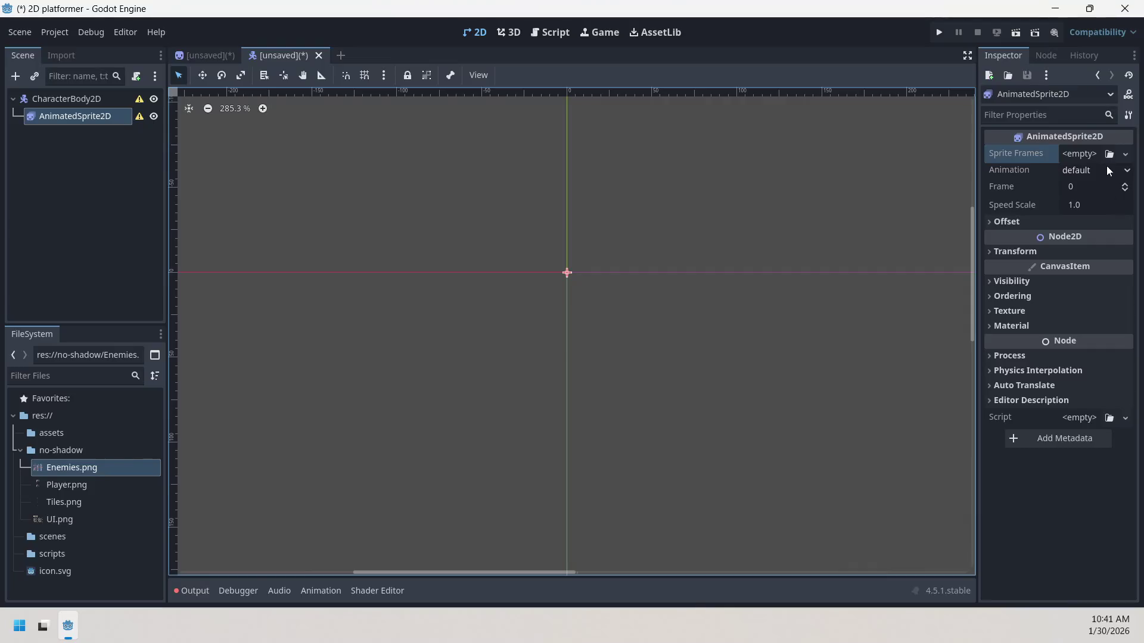
- Search Quick Load for an 'enemies' sprite frames resource, then close the empty results
click(1125, 153)
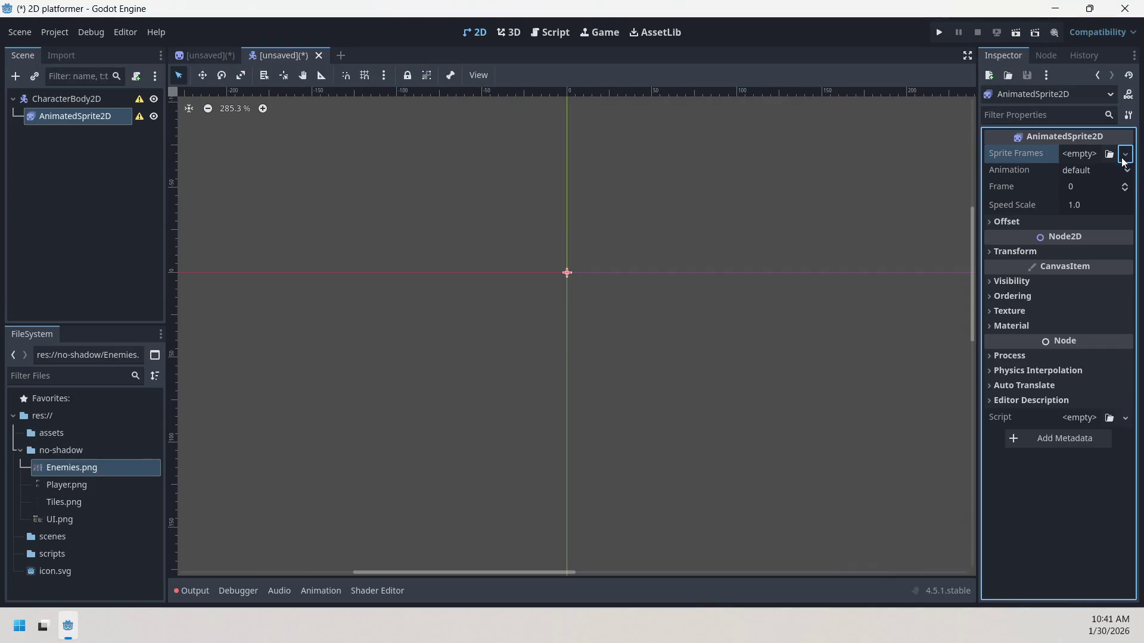
click(1109, 154)
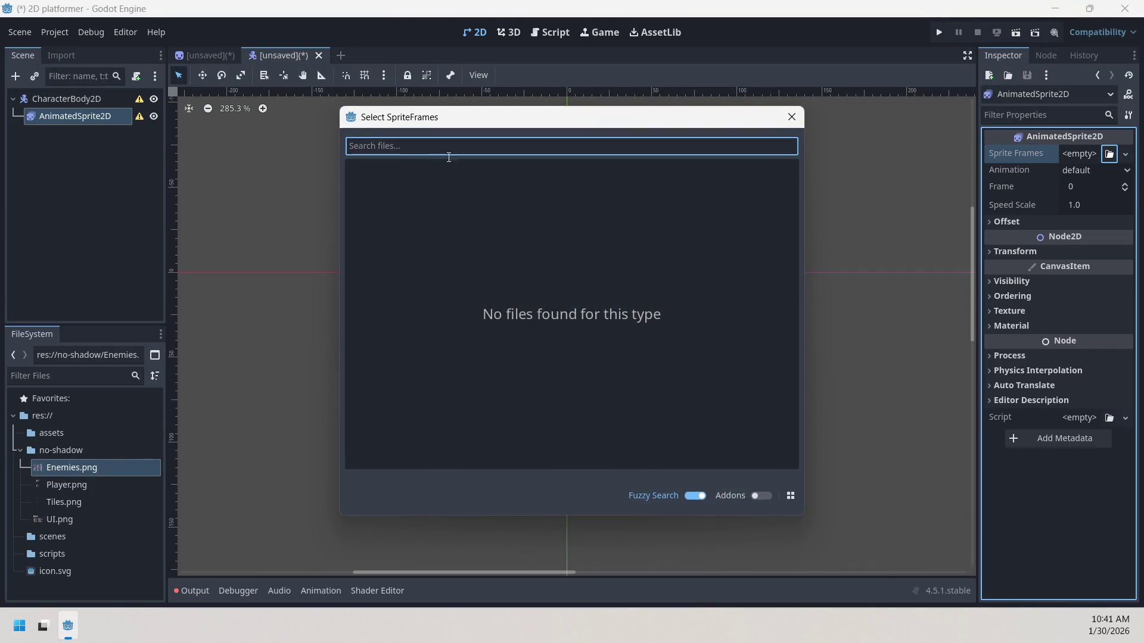
click(695, 496)
click(695, 496)
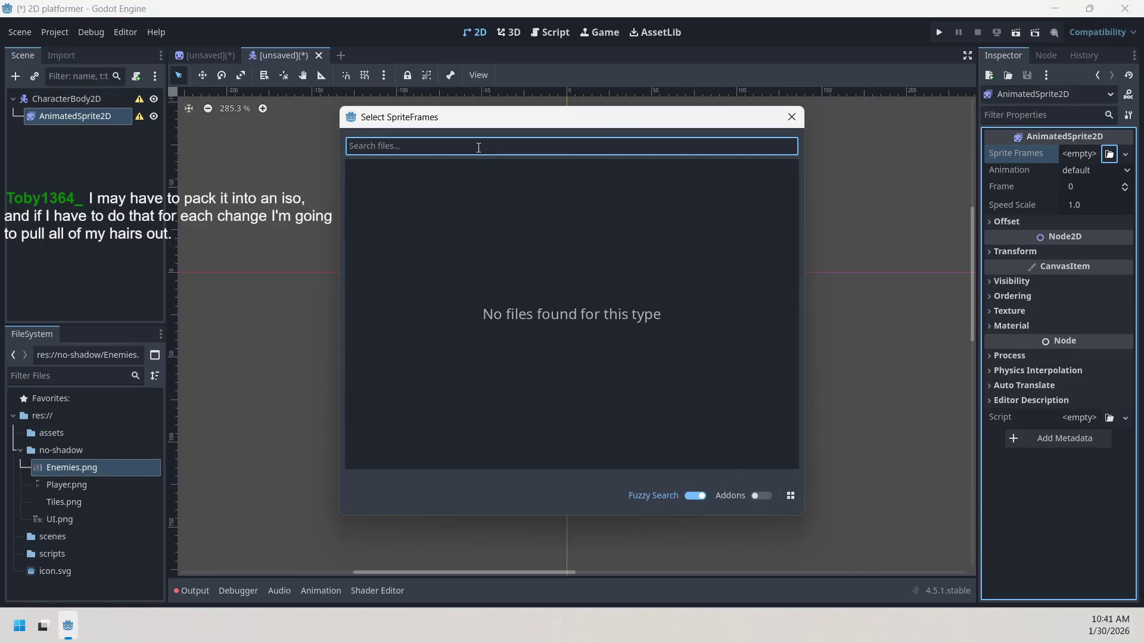
click(82, 470)
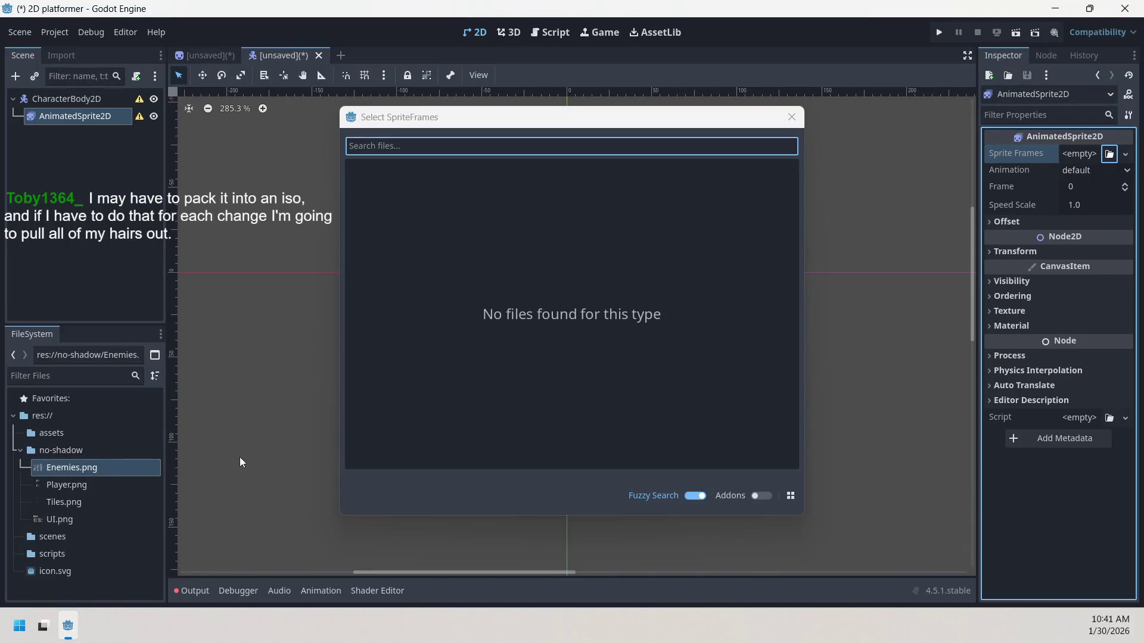
click(556, 140)
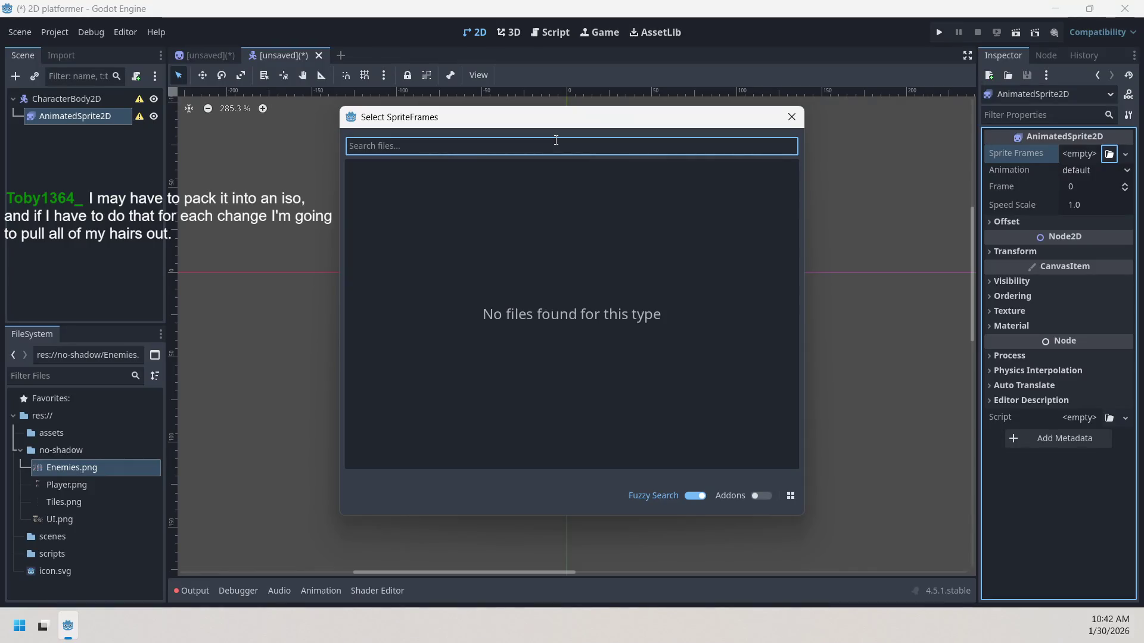
text(en)
text(em)
text(ies)
click(791, 117)
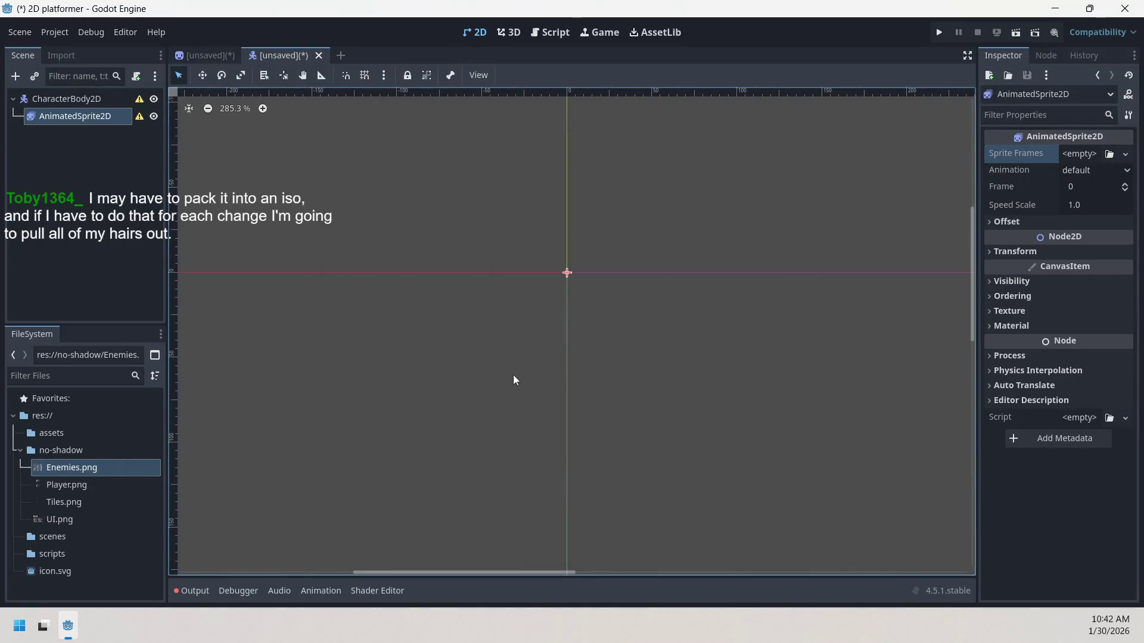
- Drop Enemies.png into the viewport as a sprite and inspect its Animation and Offset settings
mouse_move(65, 467)
mouse_down()
mouse_move(677, 454)
mouse_move(767, 435)
mouse_up()
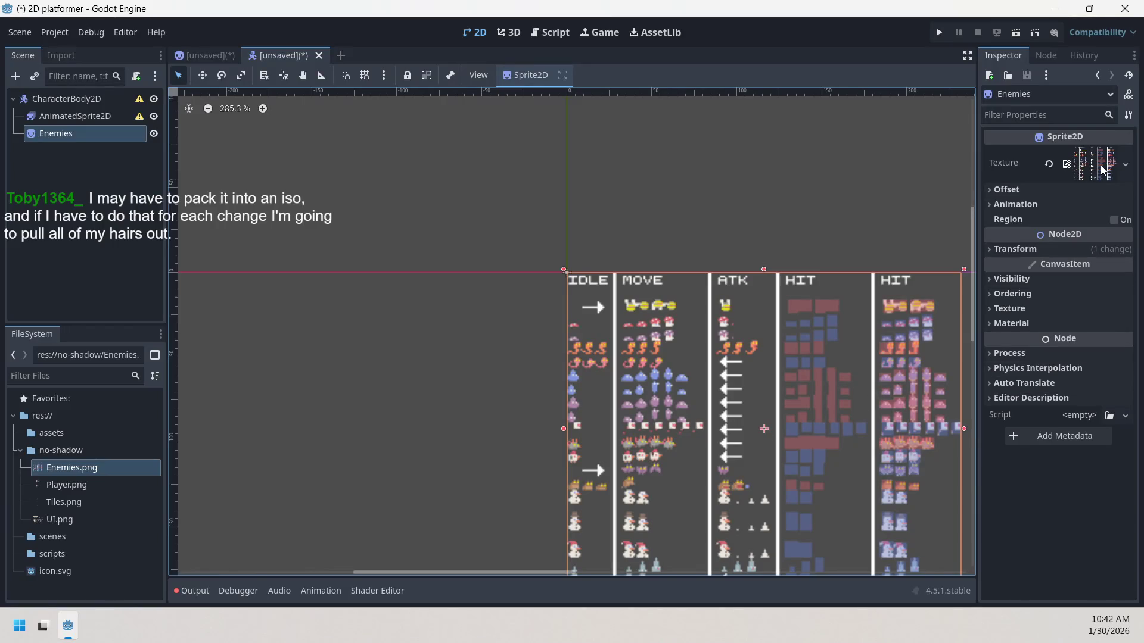
click(1066, 200)
click(1067, 200)
click(1072, 189)
click(1072, 192)
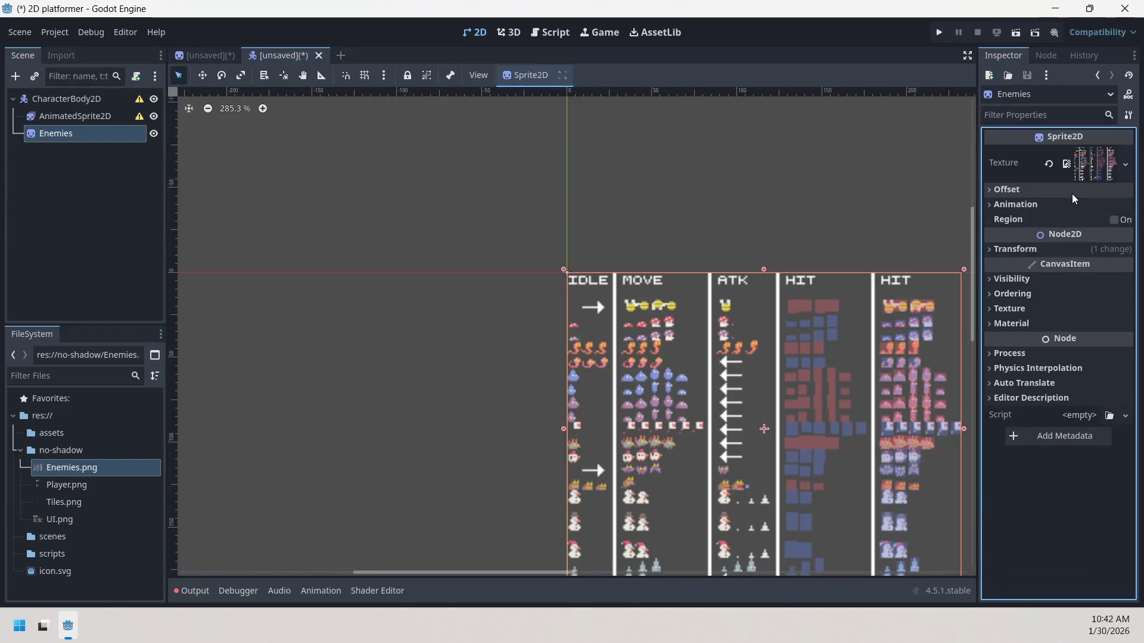
- Delete the Enemies node from the scene
right_click(84, 122)
click(52, 137)
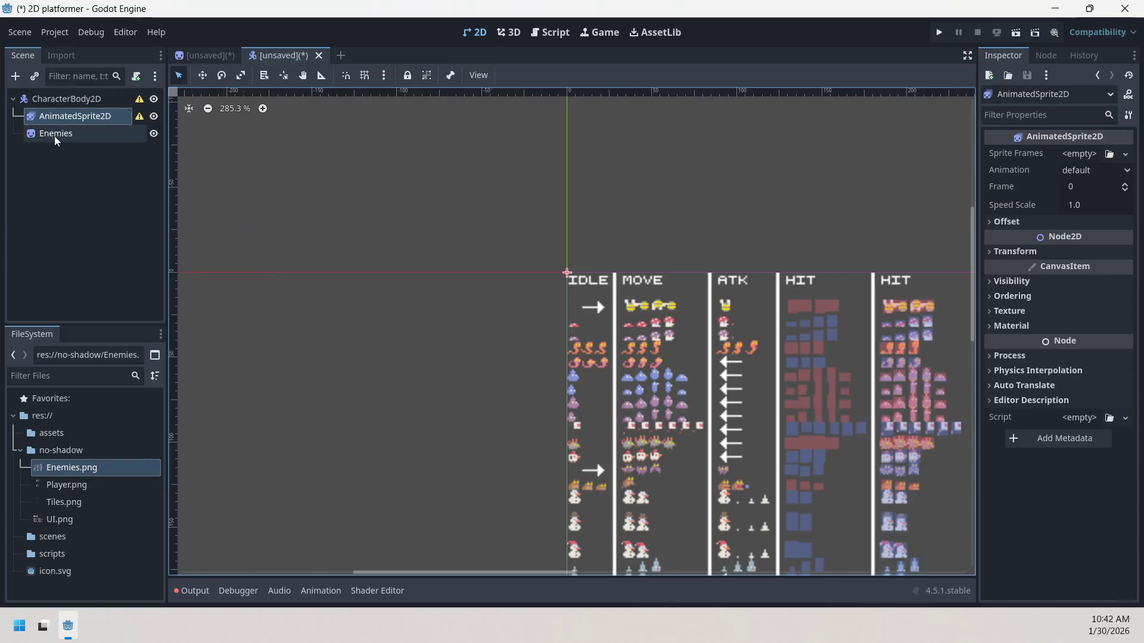
right_click(58, 135)
click(130, 518)
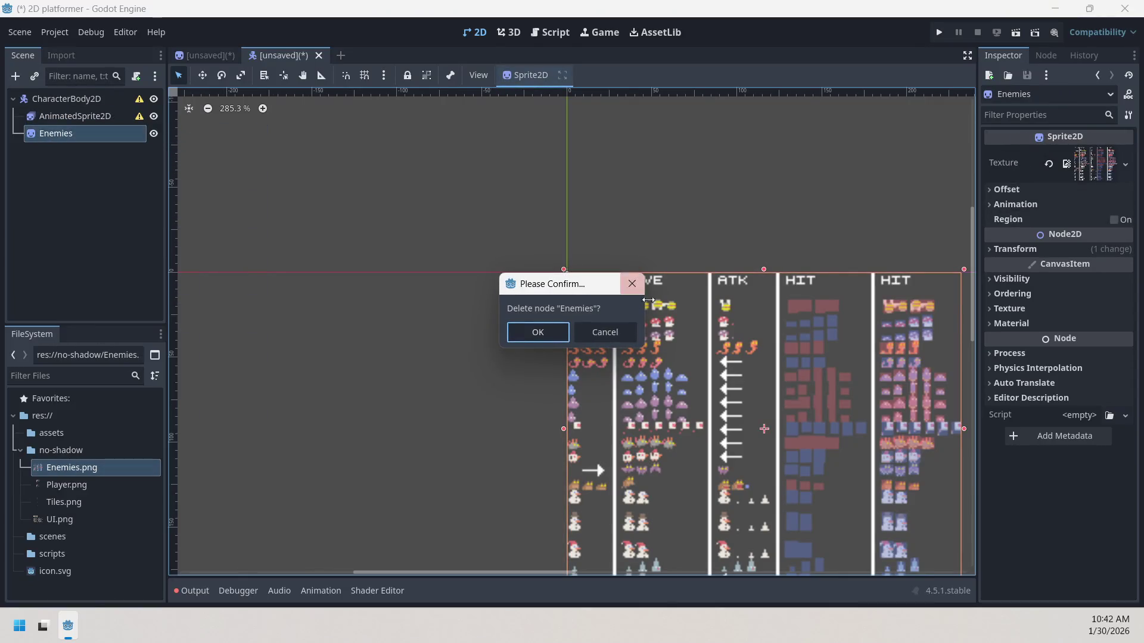
click(549, 339)
click(107, 116)
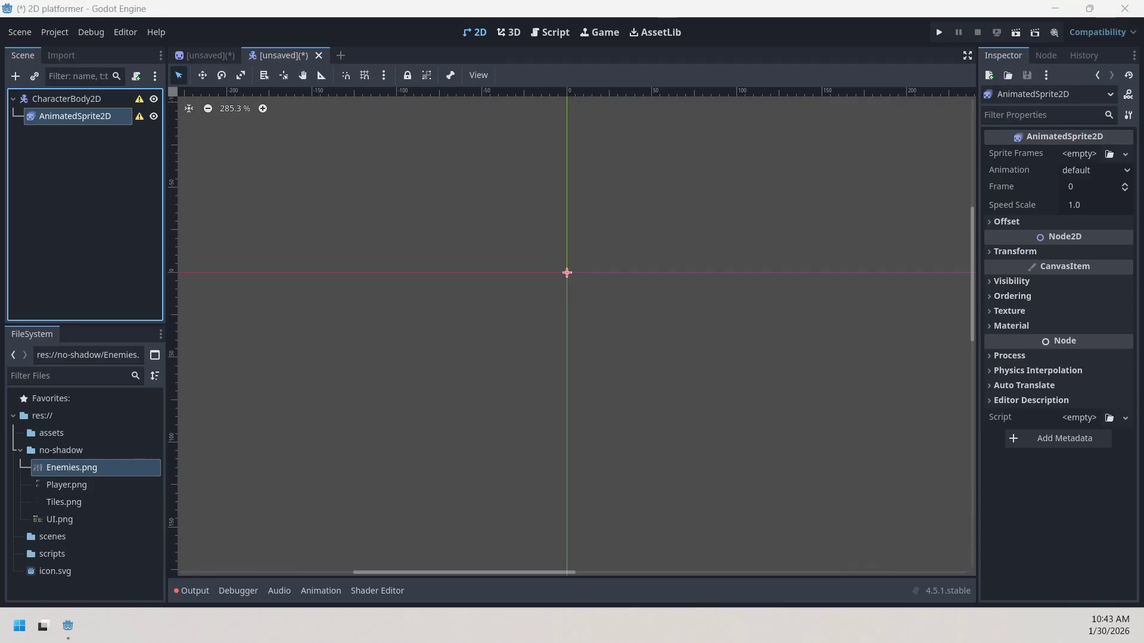
- Assign a New SpriteFrames resource to the AnimatedSprite2D and open it for editing
click(1125, 154)
click(1109, 154)
click(1109, 154)
click(798, 119)
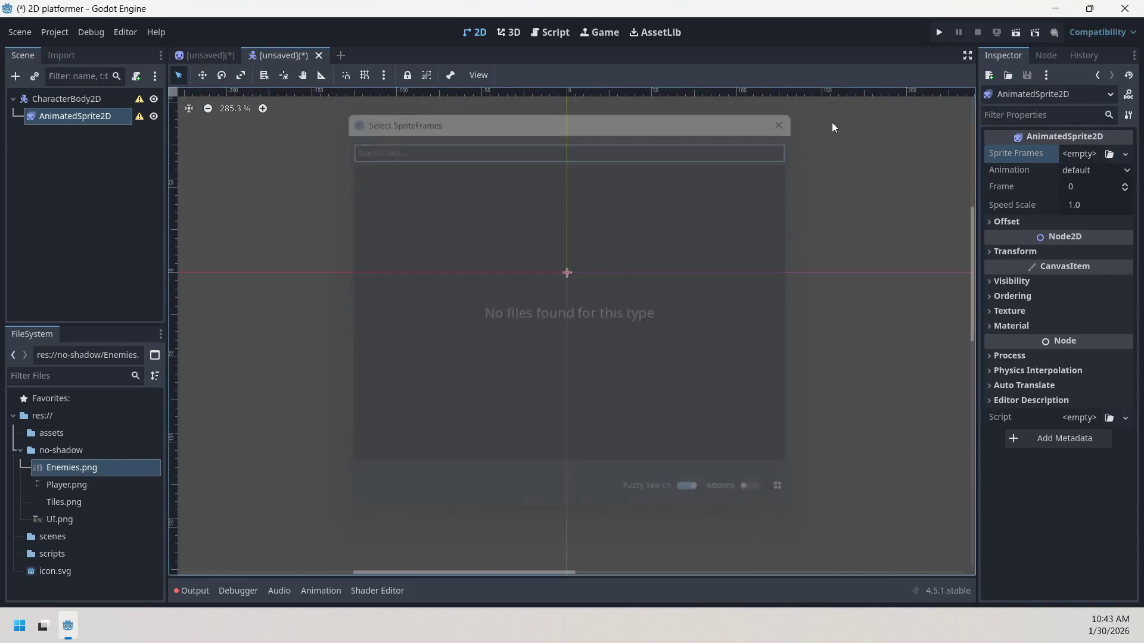
click(1091, 159)
click(1095, 188)
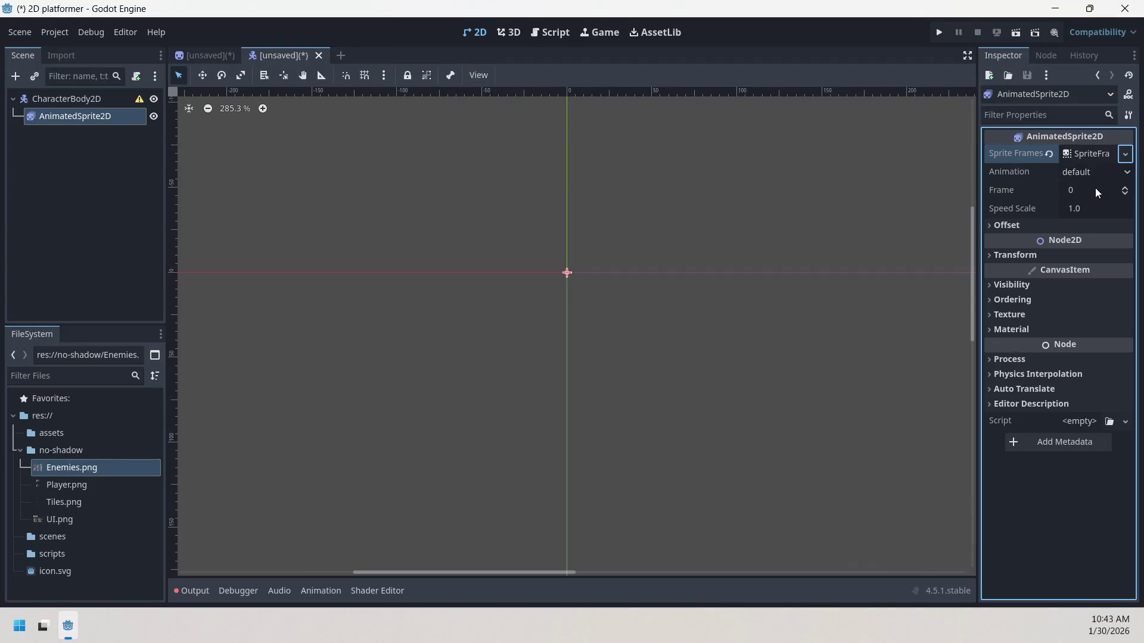
click(1101, 153)
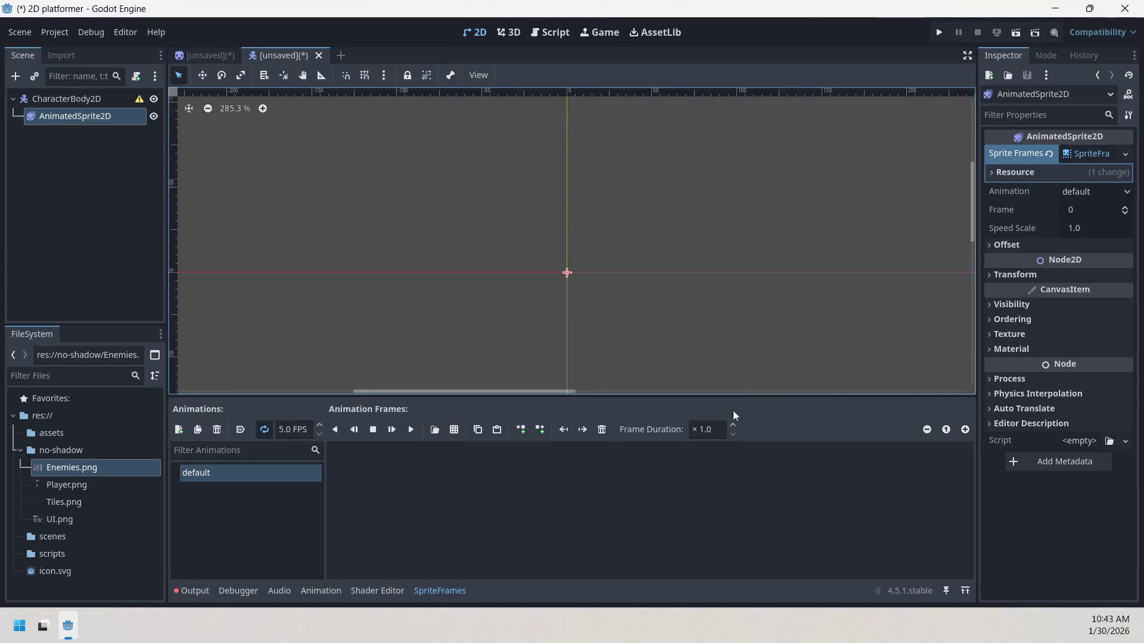
- Add frames from the sprite sheet no-shadow/Enemies.png
click(456, 429)
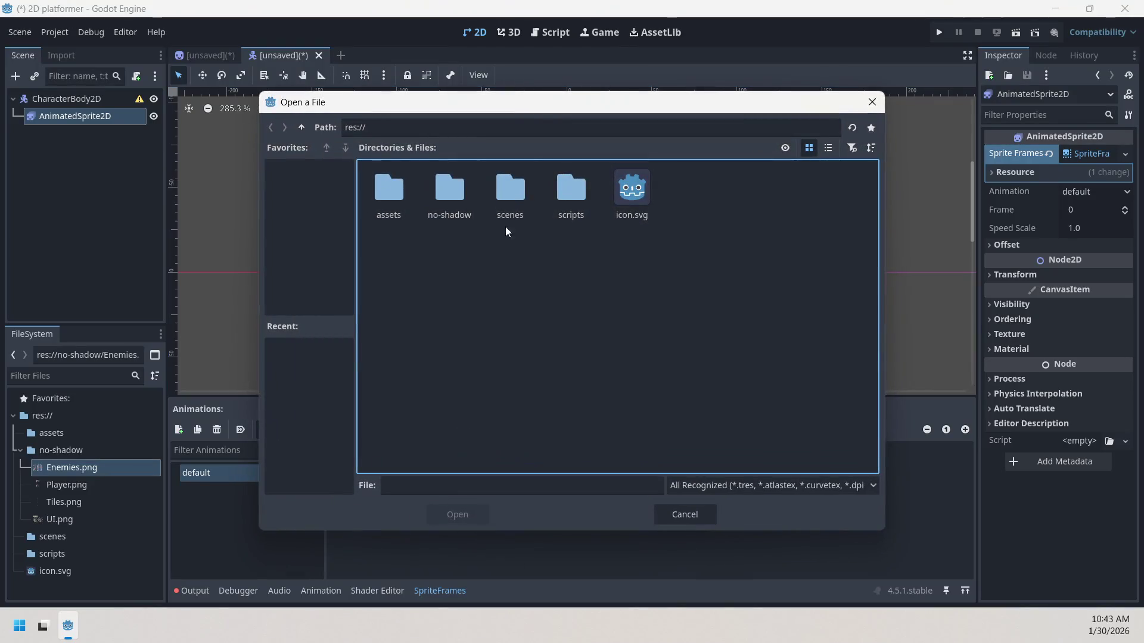
double_click(454, 203)
double_click(390, 206)
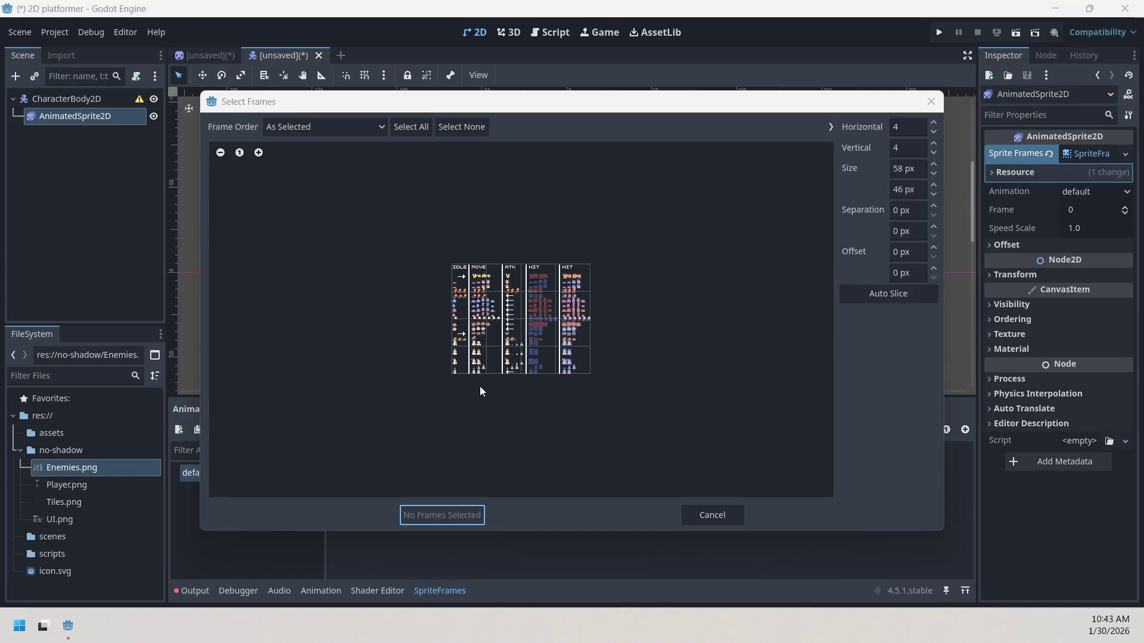
- Adjust the sprite sheet's Horizontal frame count, settling on 14 columns
click(934, 132)
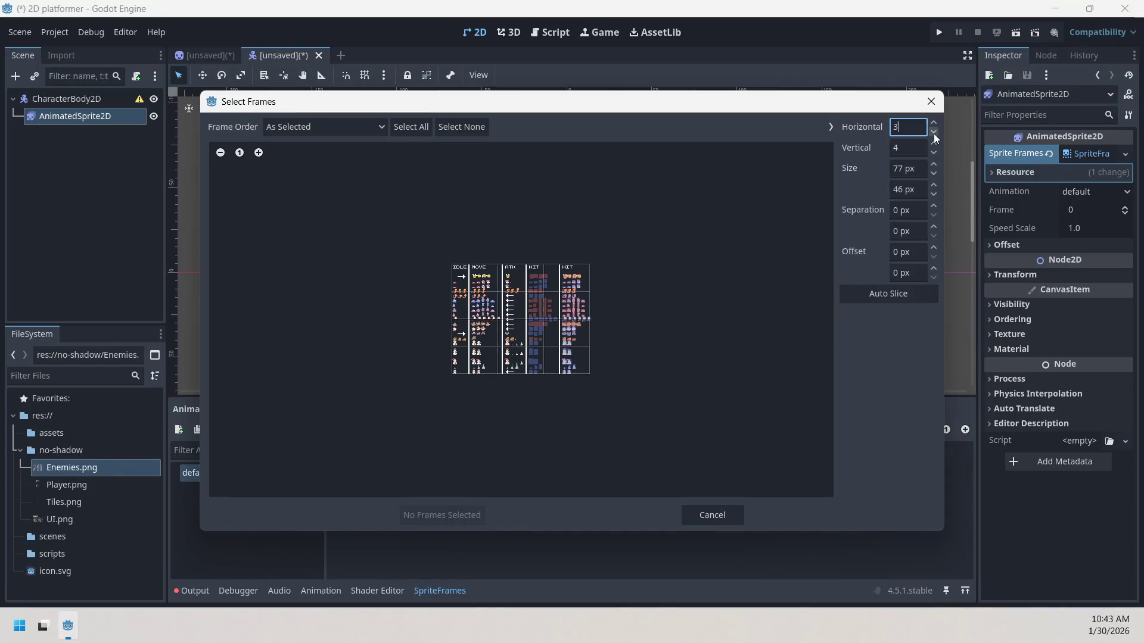
click(935, 134)
click(935, 134)
click(934, 124)
click(934, 124)
click(935, 123)
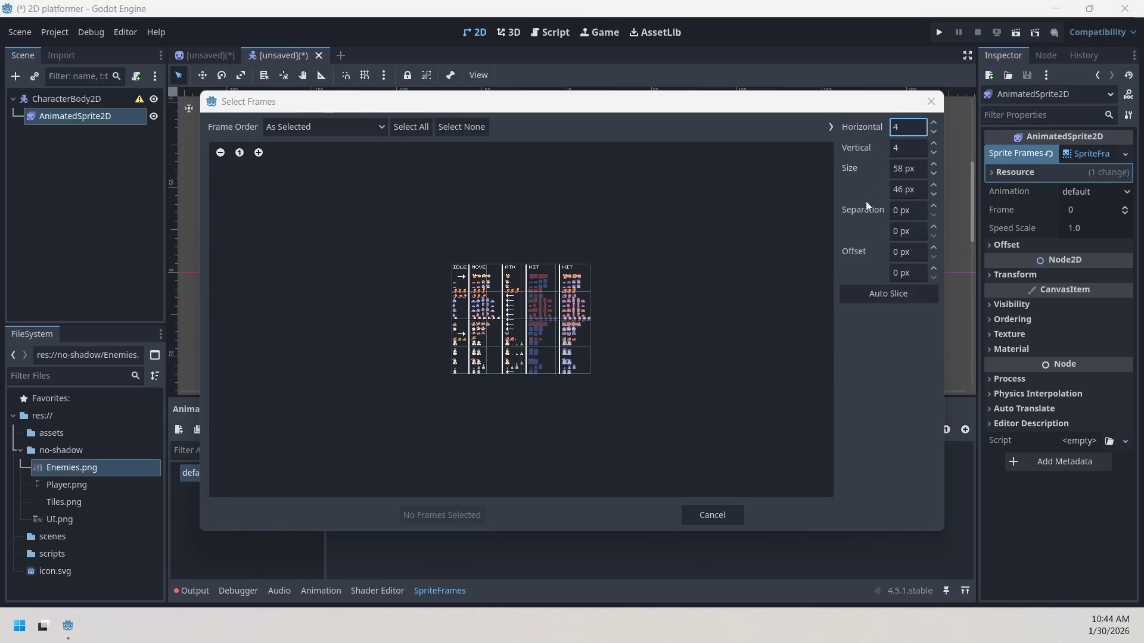
click(934, 123)
click(934, 123)
click(934, 123)
click(934, 123)
click(934, 124)
click(934, 123)
click(934, 123)
click(934, 123)
click(934, 123)
click(934, 123)
click(934, 123)
click(934, 124)
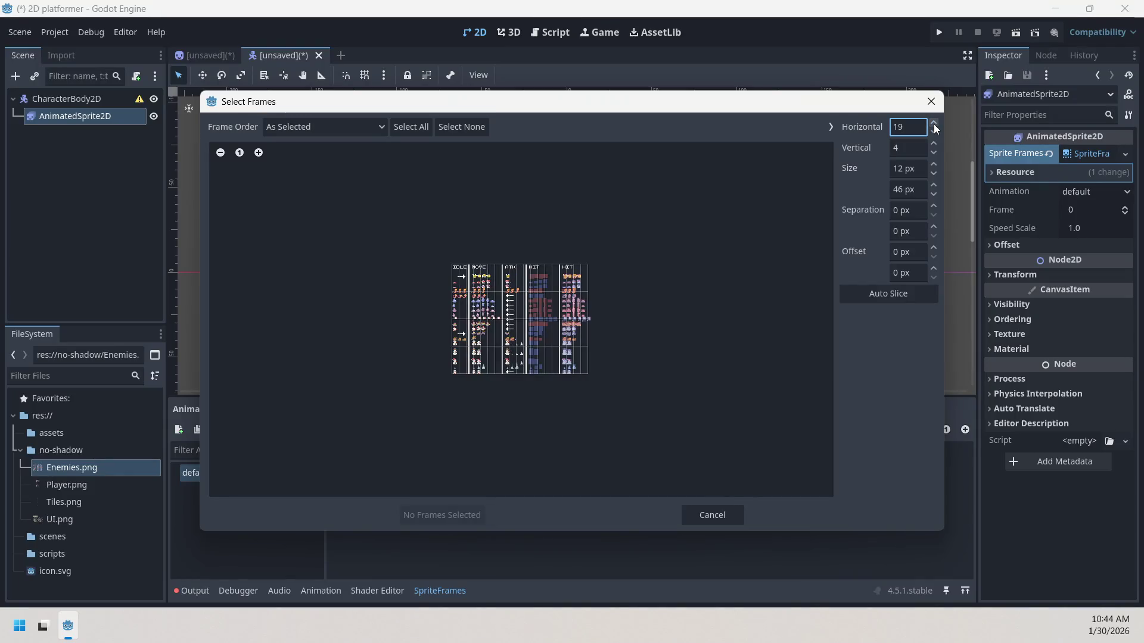
click(935, 136)
click(934, 132)
click(935, 132)
click(933, 122)
- Raise the Vertical frame count to 16 rows, giving 16×11 px cells
click(934, 143)
click(934, 143)
click(935, 143)
click(935, 143)
click(935, 144)
click(934, 144)
click(935, 144)
click(934, 144)
click(935, 144)
click(935, 144)
click(935, 144)
click(936, 143)
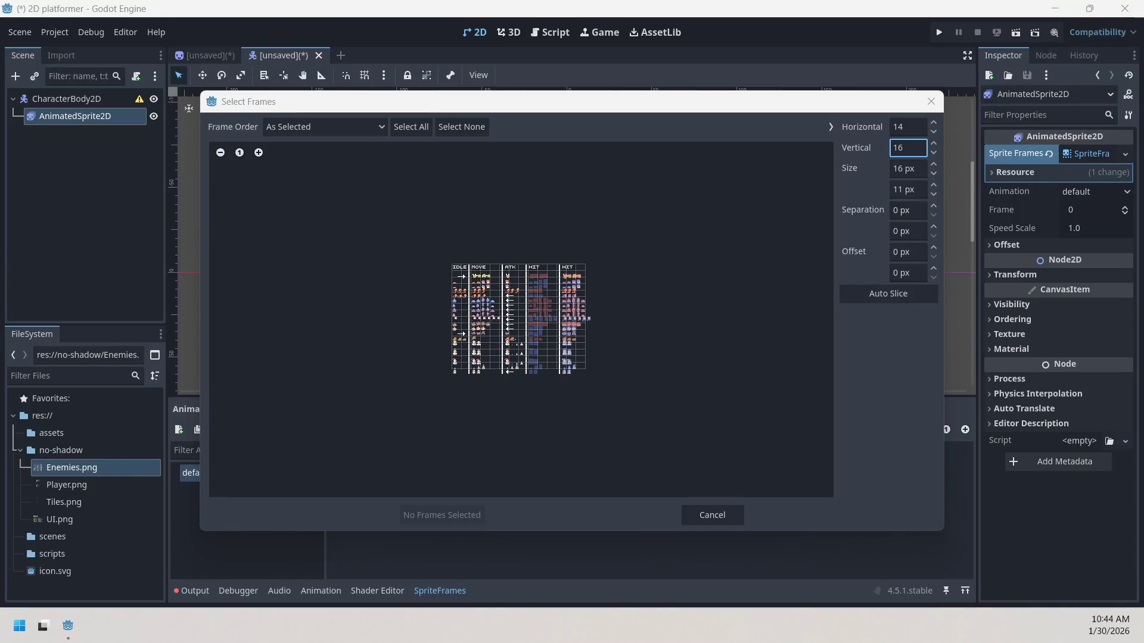
- Show the desktop with Win+D, then bring the editor back from the taskbar
key(alt+Tab)
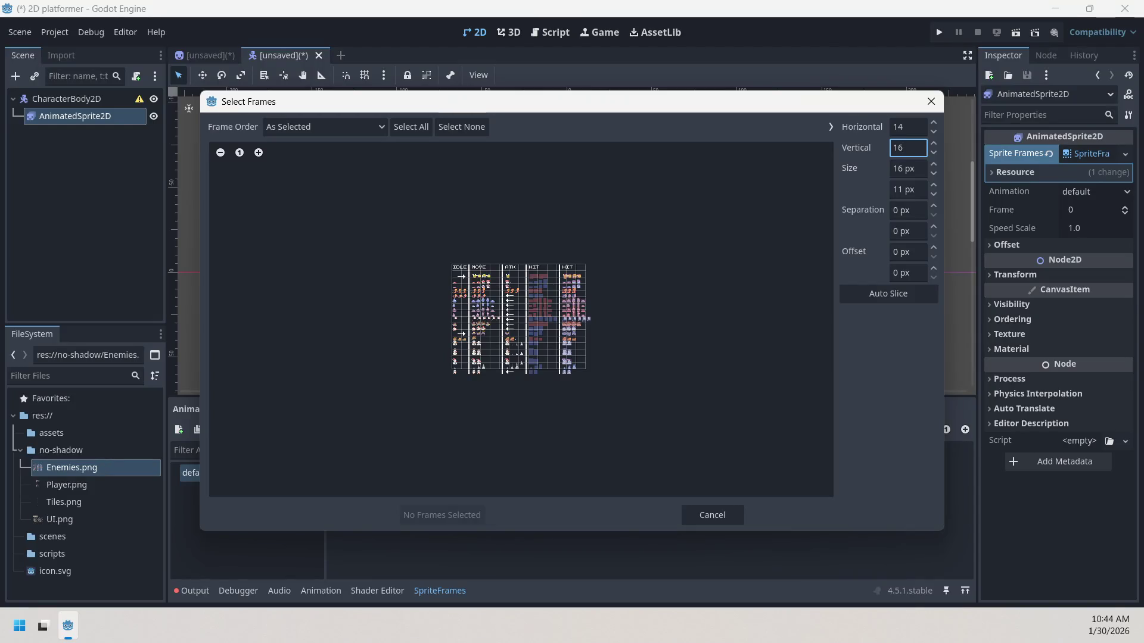
key(super+d)
click(67, 626)
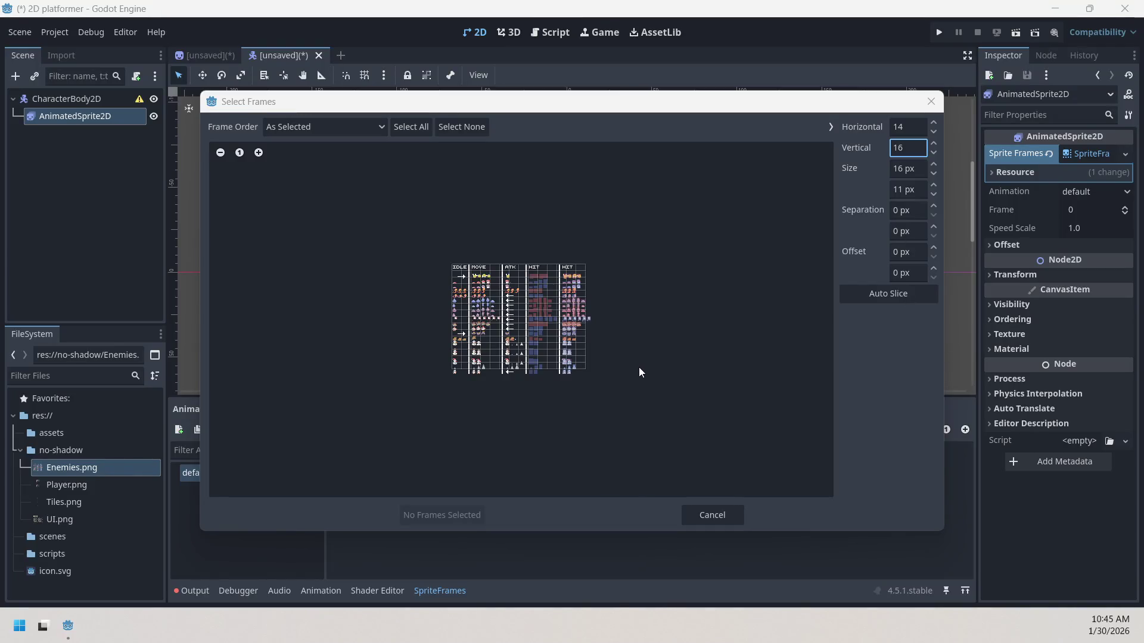
- Lower the grid to 8 columns and 6 rows for 29×27 px frames
click(933, 131)
click(933, 131)
scroll(934, 134, up, 2)
scroll(934, 137, down, 6)
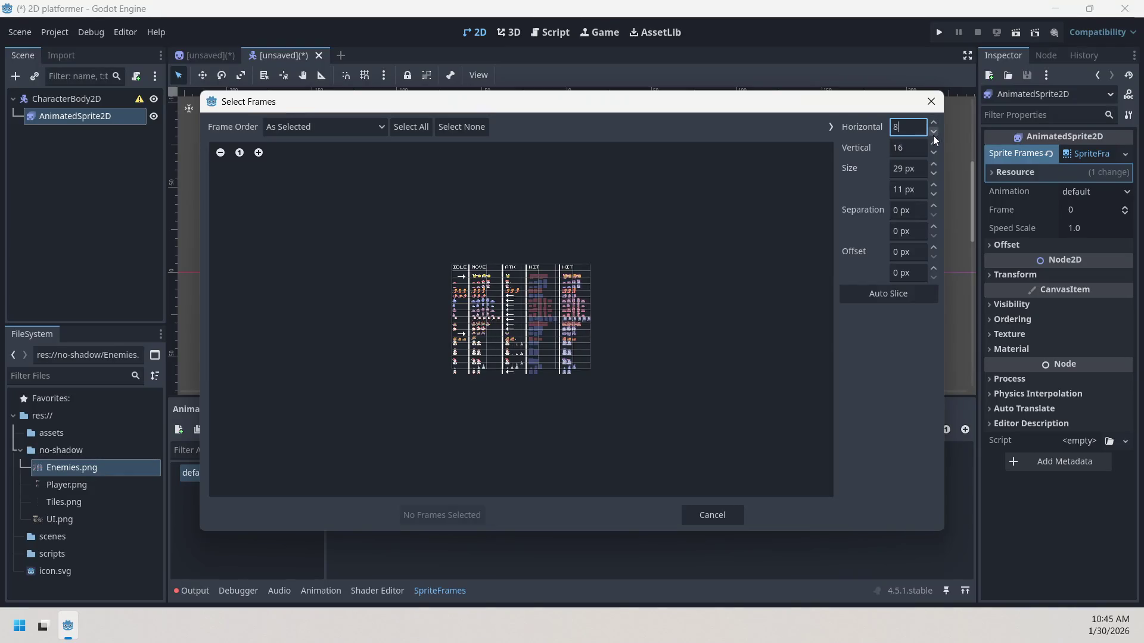
scroll(935, 152, down, 8)
click(925, 141)
text(8)
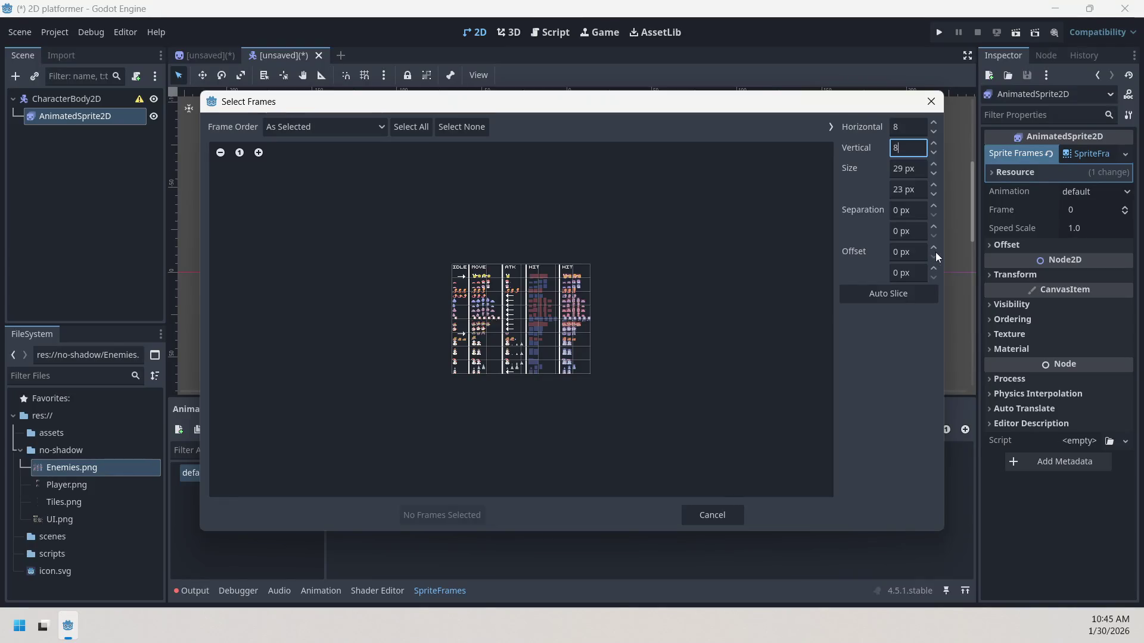
click(934, 186)
click(934, 186)
click(933, 186)
click(934, 186)
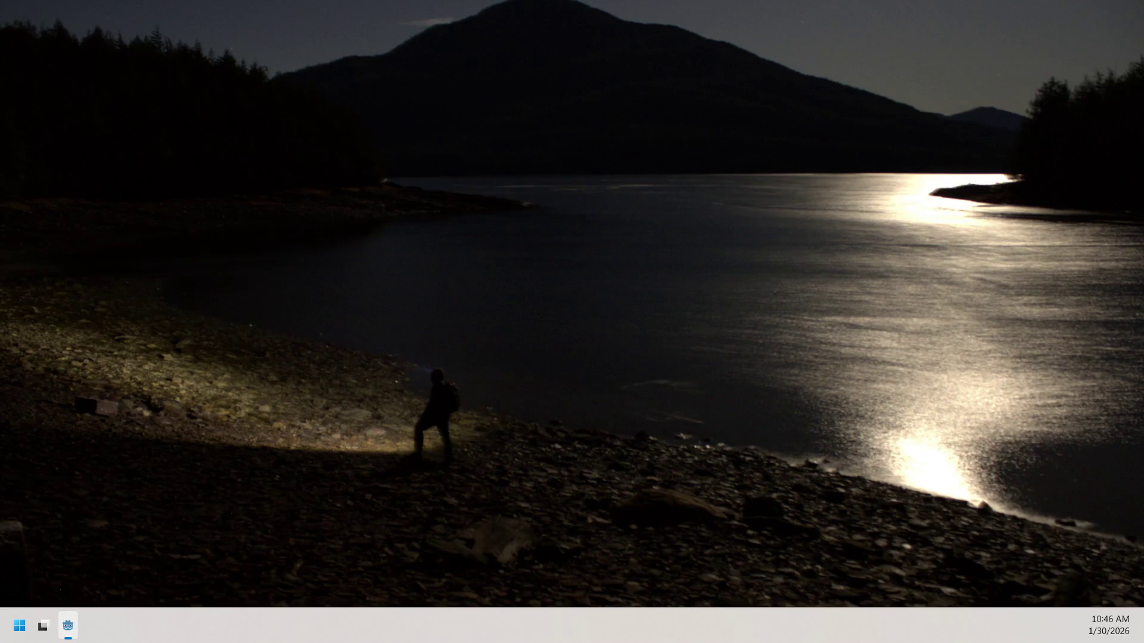
- Restore Godot and Auto Slice Enemies.png into 14 columns by 1 row of 16×184 px frames
key(super+d)
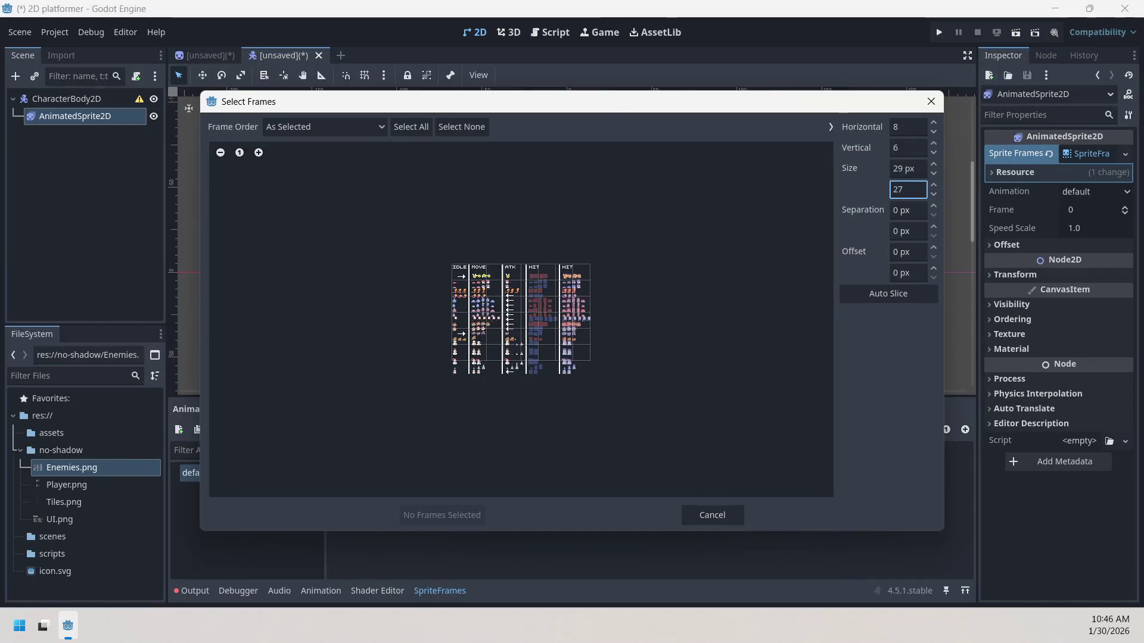
key(super)
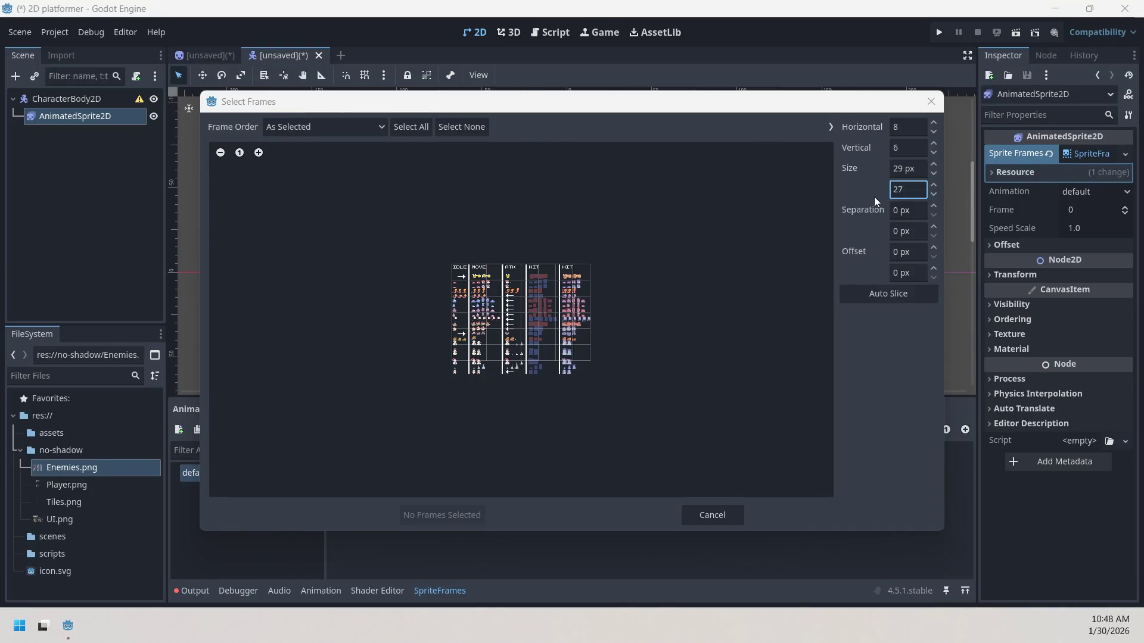
click(867, 295)
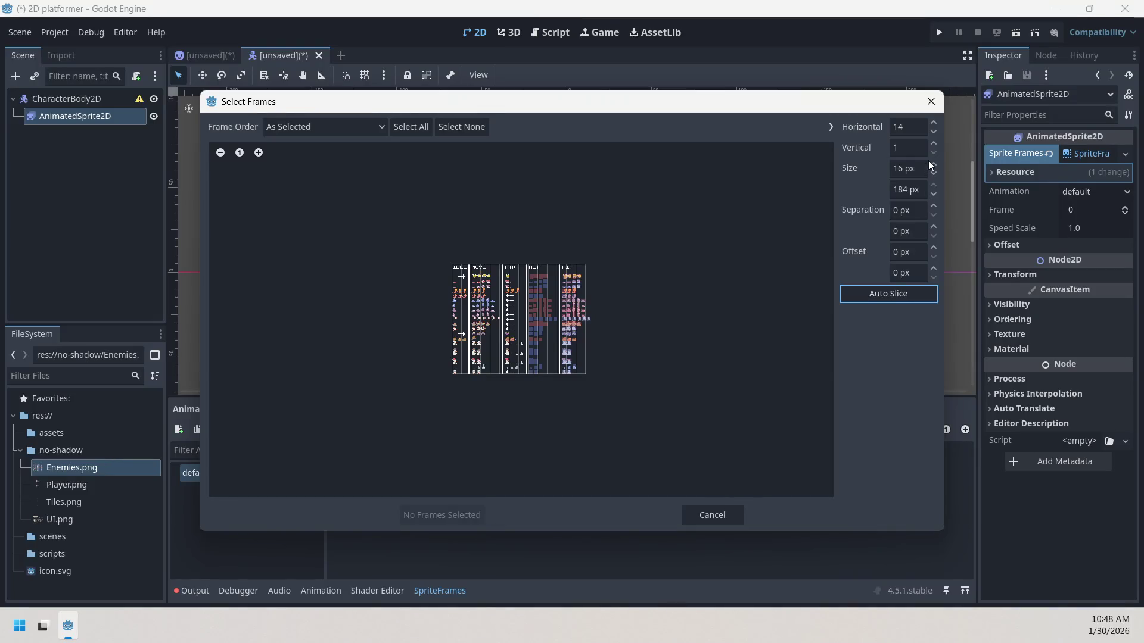
- Set the slicing grid to 8 rows and 8 columns, giving 29×23 px cells
click(933, 143)
click(934, 144)
click(934, 144)
click(934, 144)
click(934, 144)
click(934, 143)
click(934, 144)
click(934, 133)
click(934, 133)
click(934, 133)
click(933, 134)
click(934, 133)
click(933, 134)
click(933, 134)
click(934, 136)
click(934, 123)
click(933, 124)
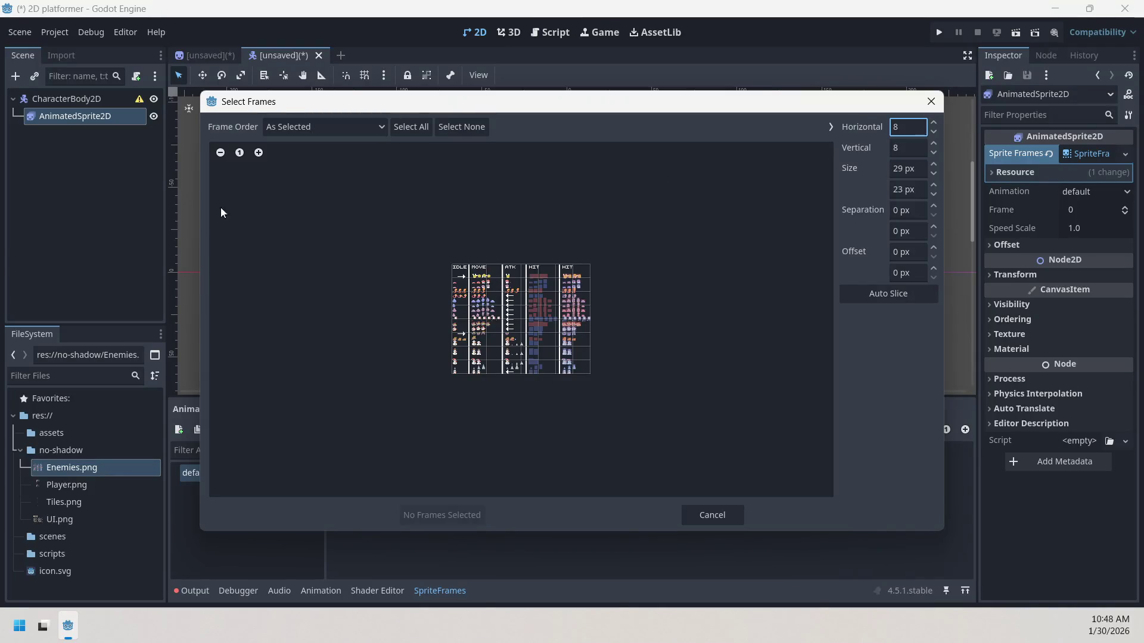
- Zoom the sprite sheet preview in three steps
click(258, 153)
click(259, 153)
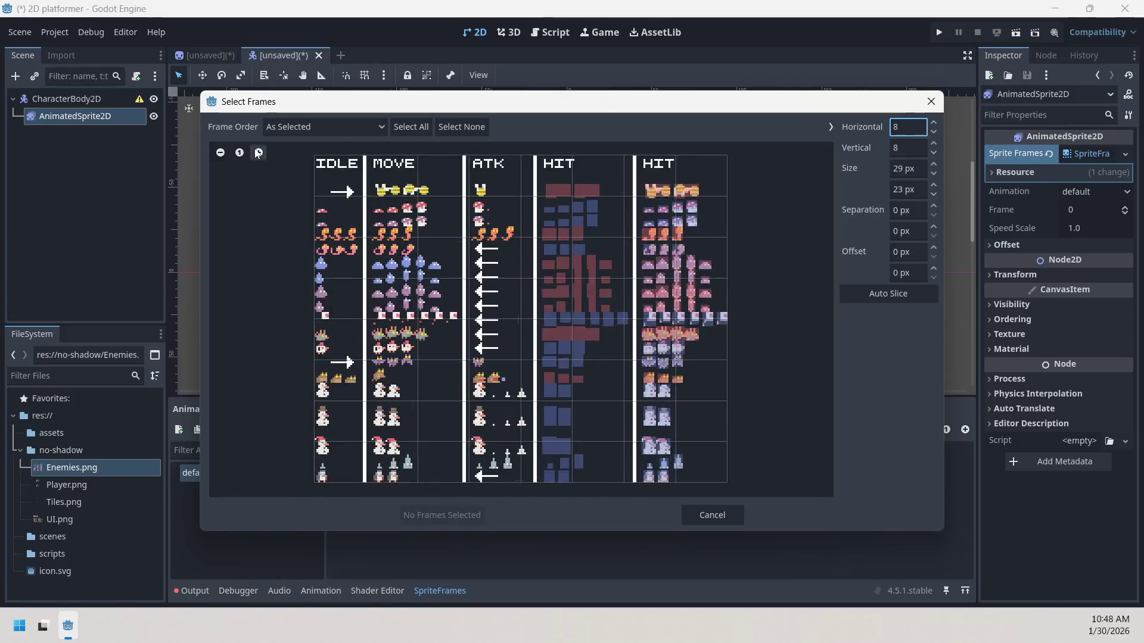
click(258, 152)
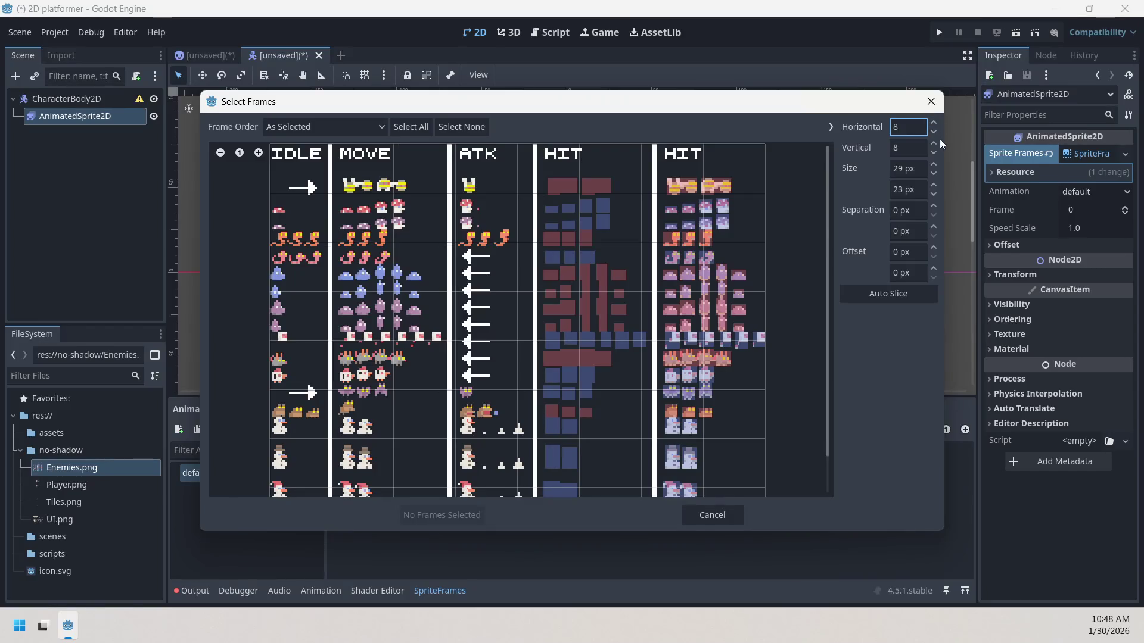
- Raise the Horizontal frame count from 8 up to 36 columns
click(934, 165)
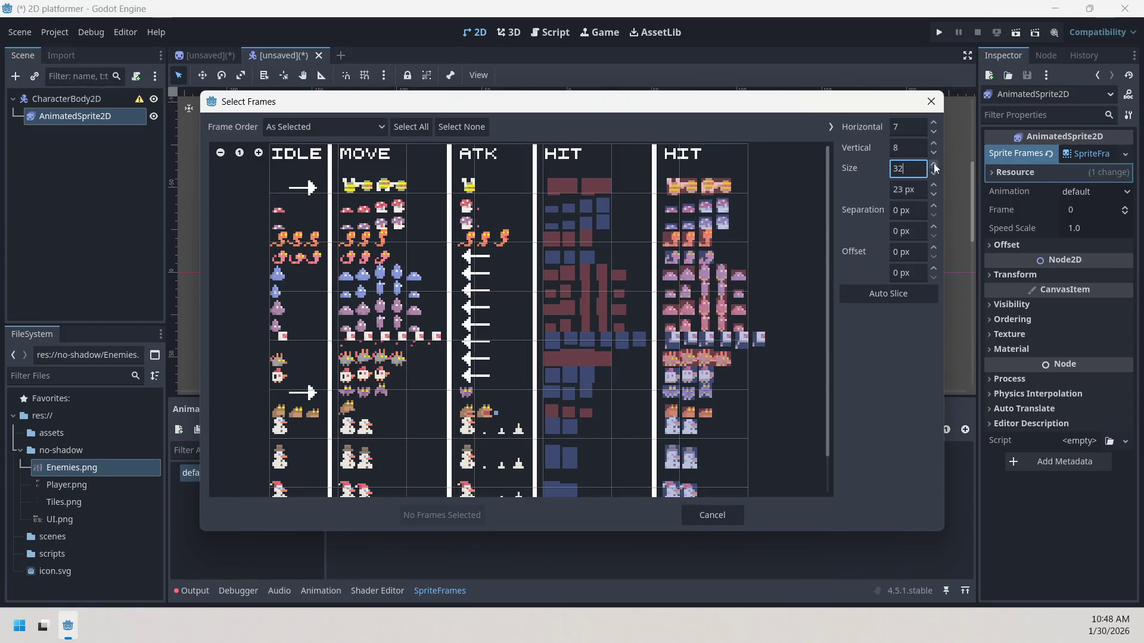
click(934, 174)
click(935, 122)
click(935, 124)
click(936, 124)
click(937, 125)
click(936, 124)
click(936, 125)
click(936, 125)
click(937, 124)
click(936, 125)
click(937, 125)
click(937, 125)
click(937, 125)
double_click(937, 125)
click(936, 124)
click(936, 125)
click(937, 124)
click(936, 125)
click(937, 125)
click(937, 124)
click(936, 125)
click(937, 125)
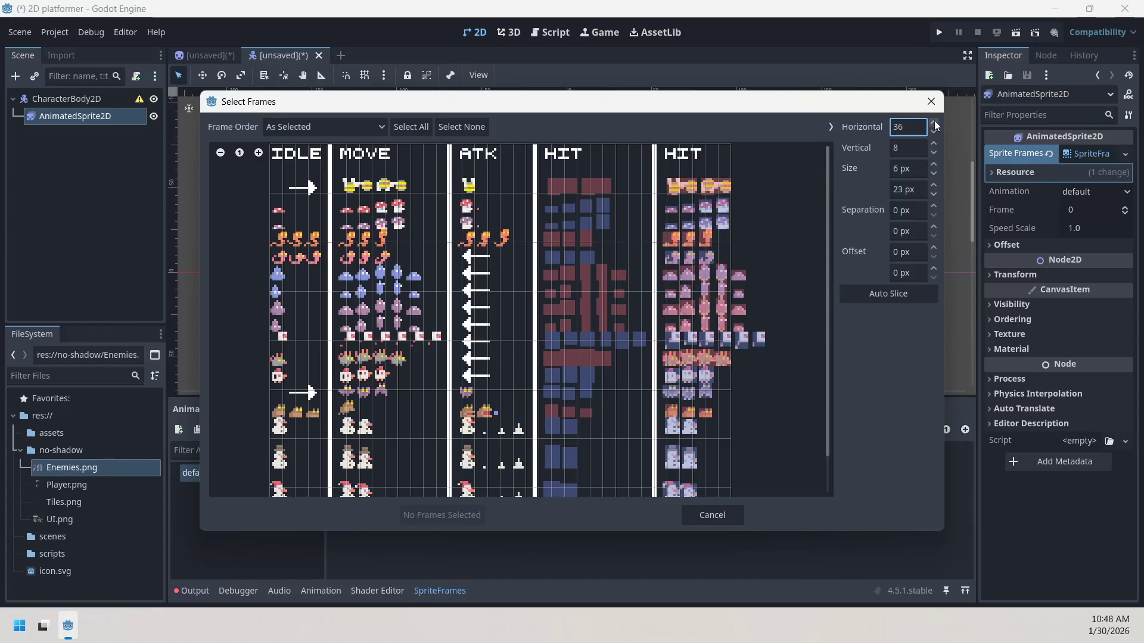
- Settle the columns at 32 and raise the Vertical rows to 26 for 7×7 px cells
click(934, 135)
click(934, 134)
click(934, 135)
click(934, 134)
click(934, 134)
click(933, 135)
click(933, 134)
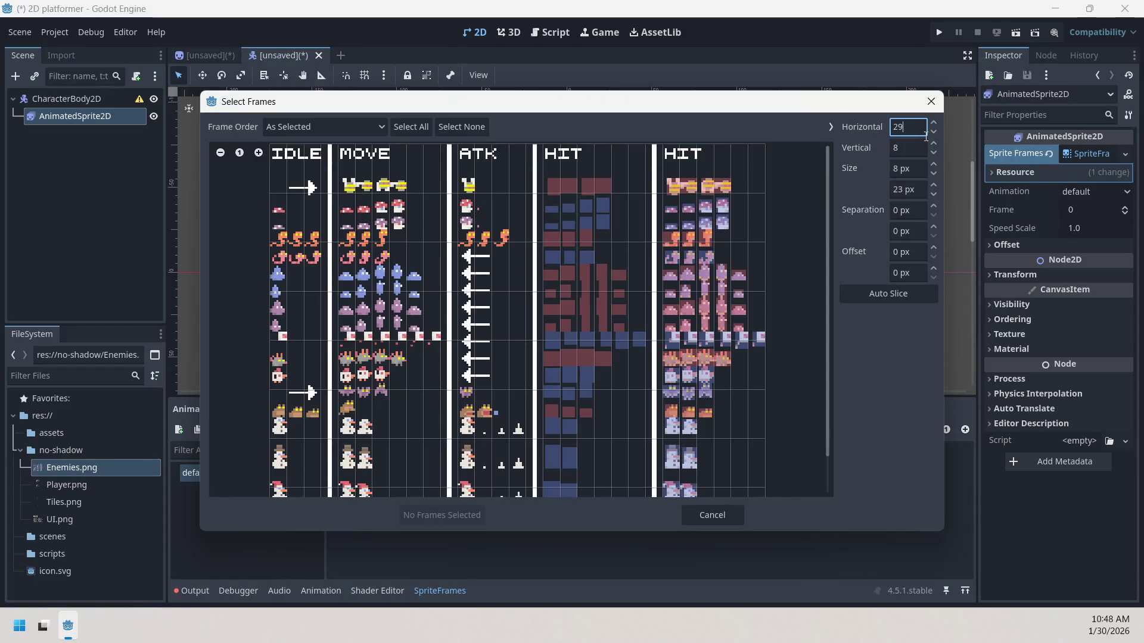
click(934, 123)
click(935, 123)
click(934, 123)
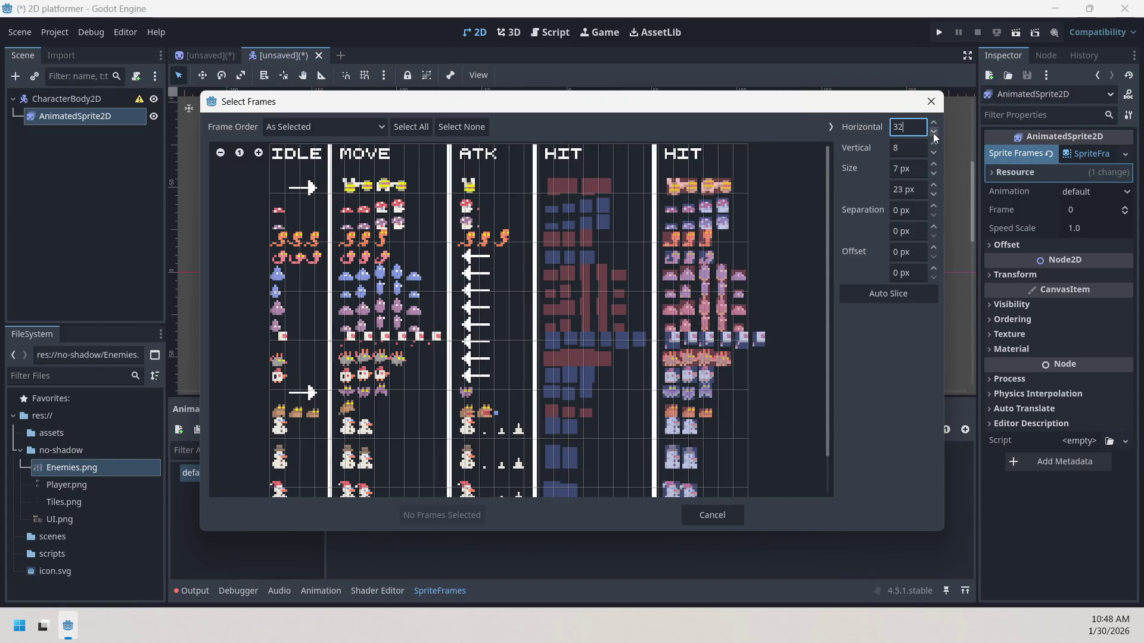
click(934, 145)
drag(935, 145, 935, 155)
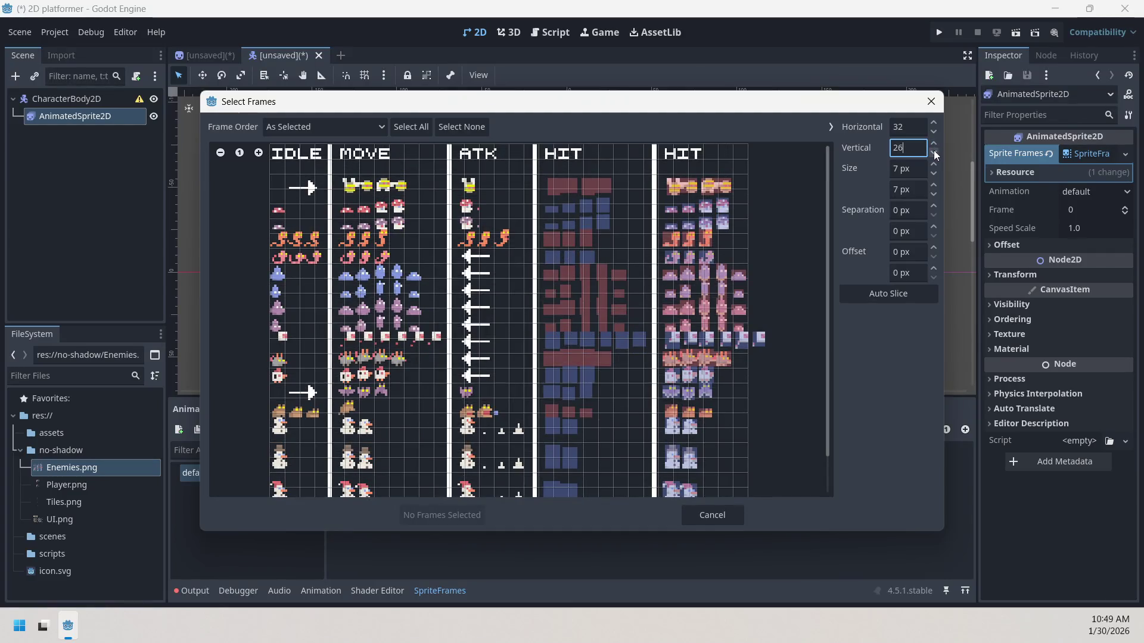
- Drop the rows to 23 and adjust the columns down to 29
click(935, 154)
click(936, 155)
click(935, 155)
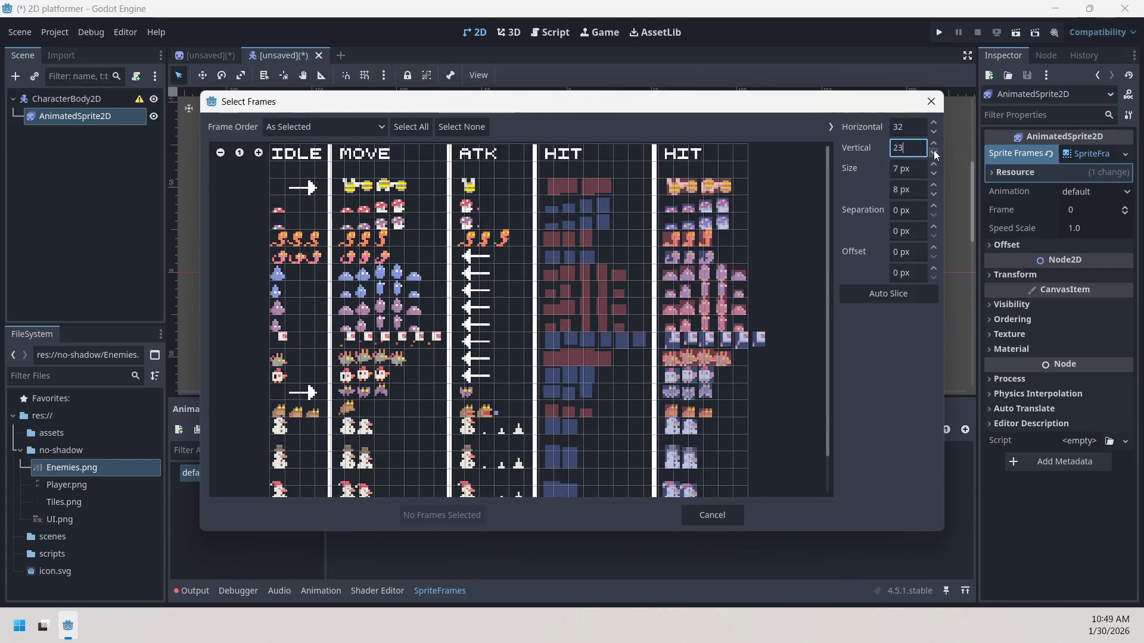
click(934, 133)
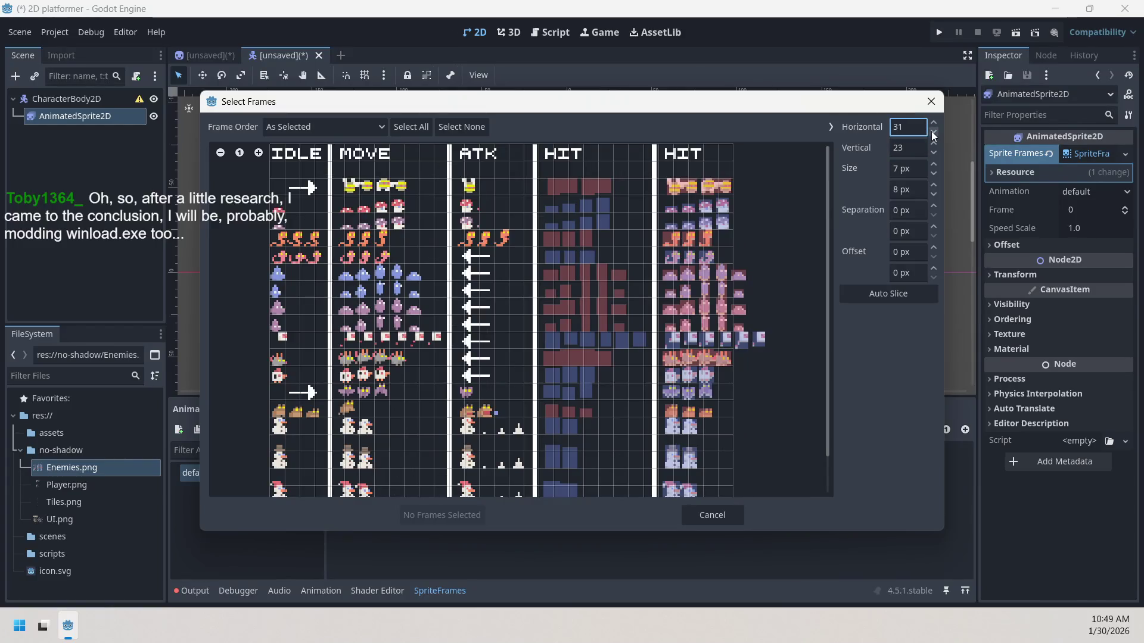
click(934, 133)
click(933, 134)
click(934, 133)
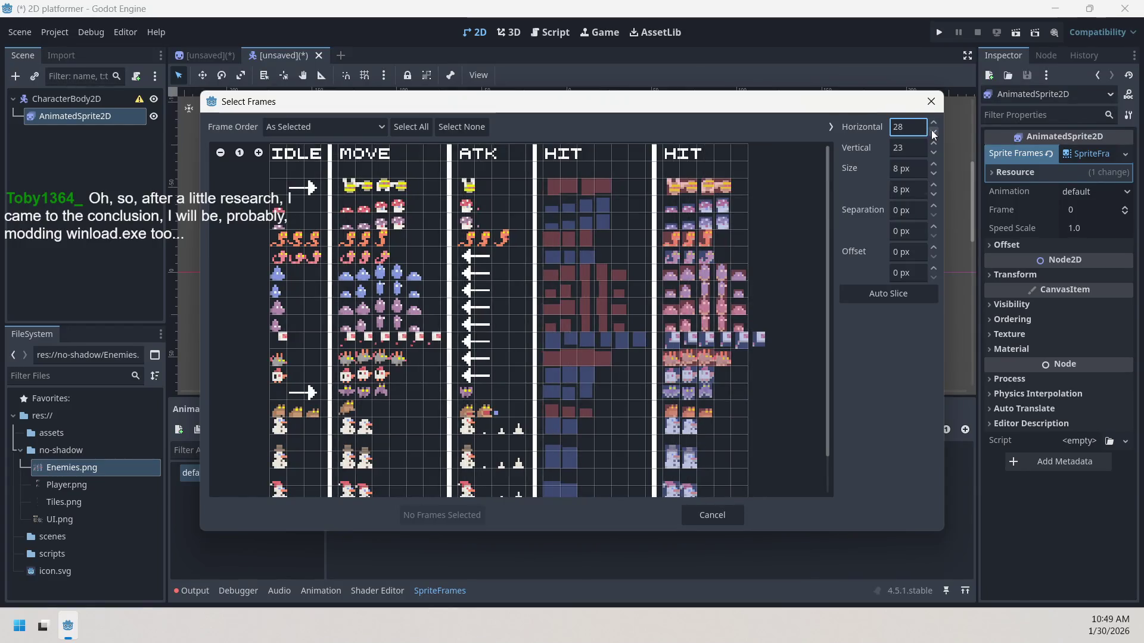
click(934, 126)
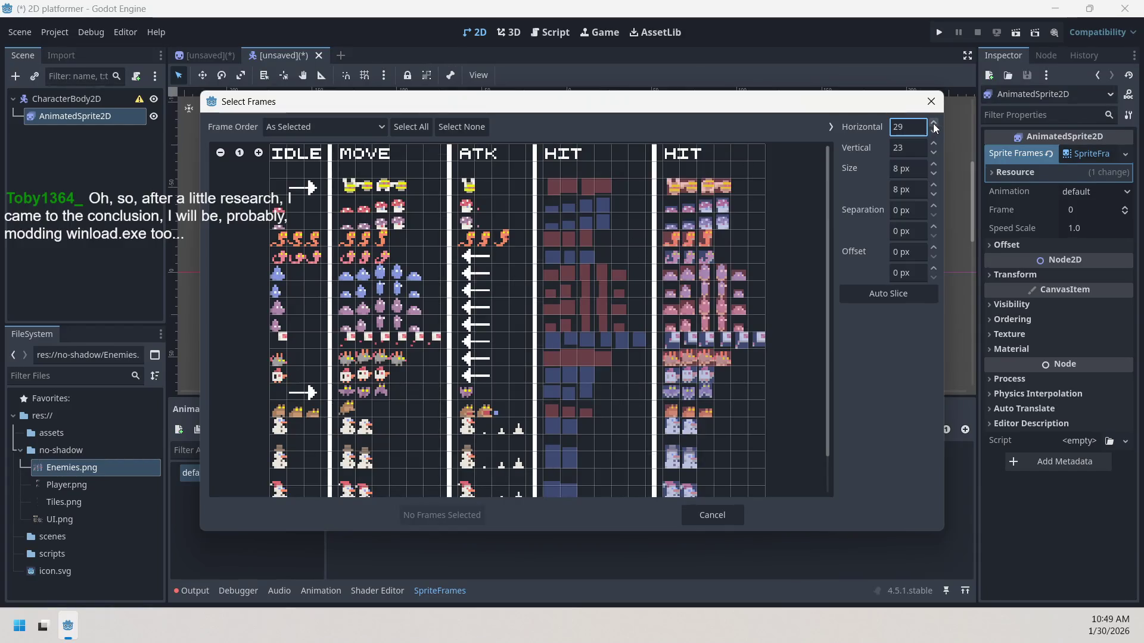
- Try several row counts before settling at 23 rows, giving 8×8 px cells
click(933, 154)
click(933, 154)
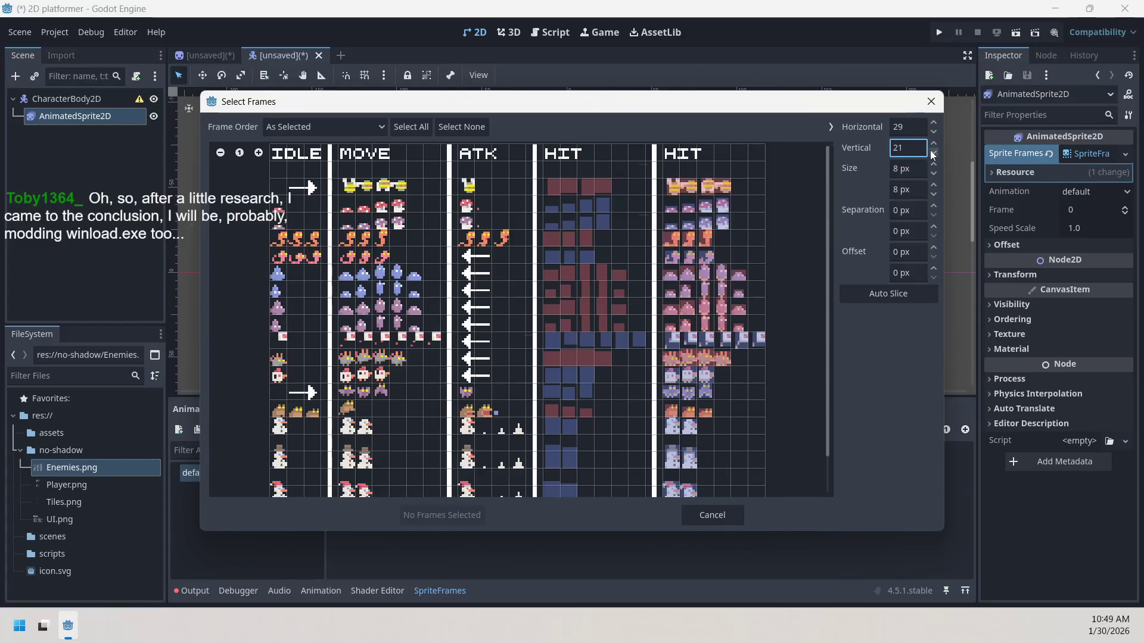
click(934, 145)
double_click(934, 145)
double_click(935, 154)
click(934, 152)
triple_click(935, 153)
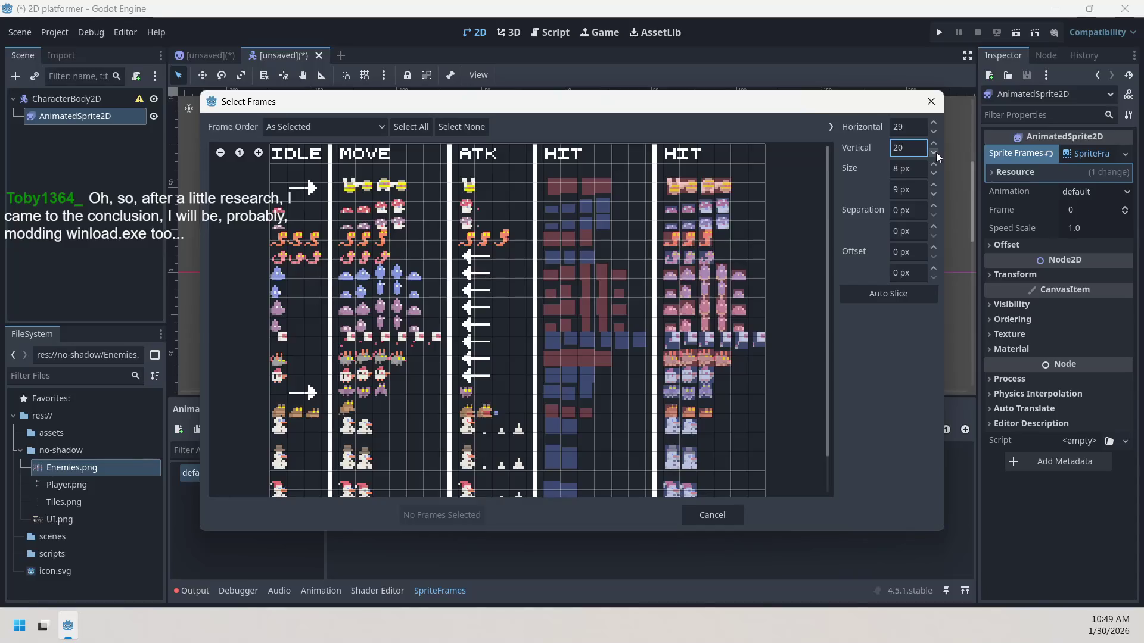
double_click(936, 146)
triple_click(936, 147)
click(934, 152)
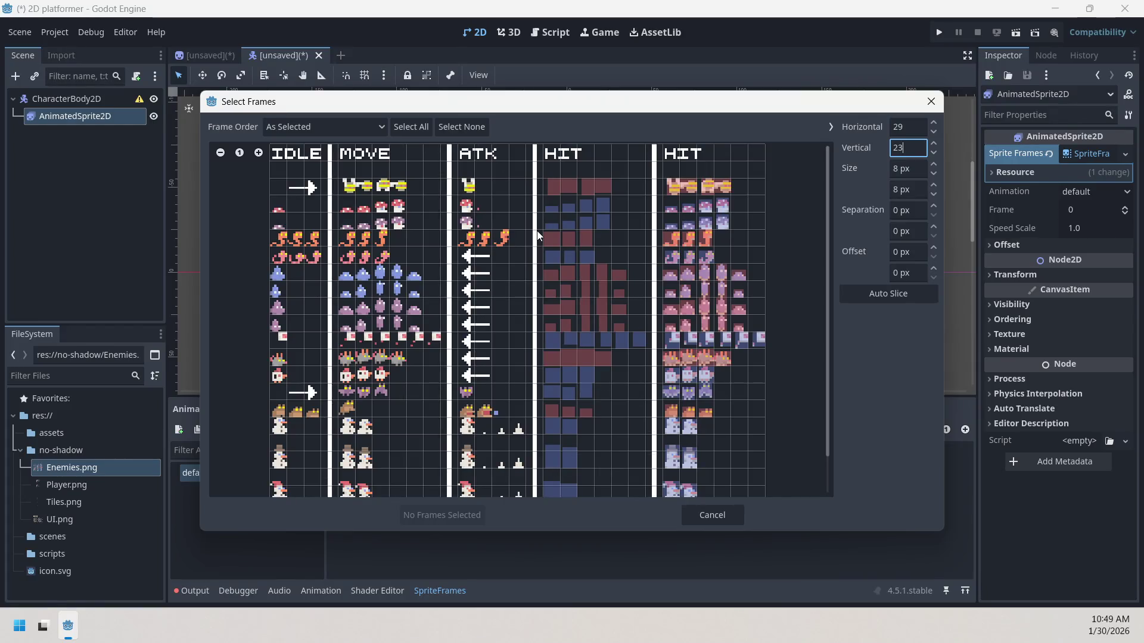
drag(827, 377, 827, 417)
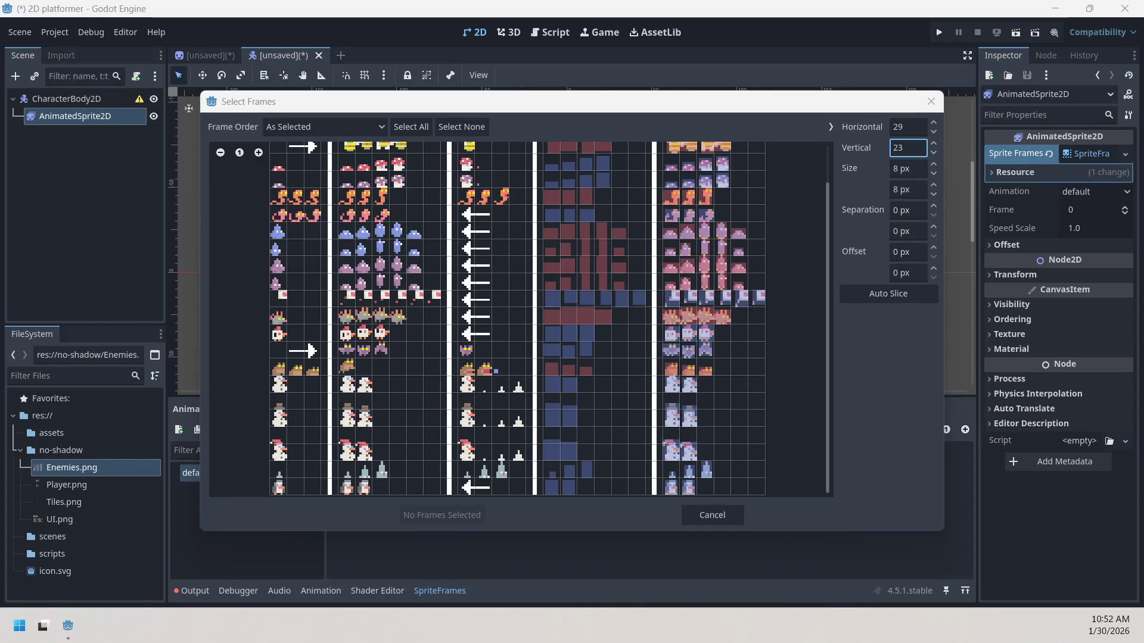
- Minimize the Godot editor with Win+D to show the desktop
key(super+d)
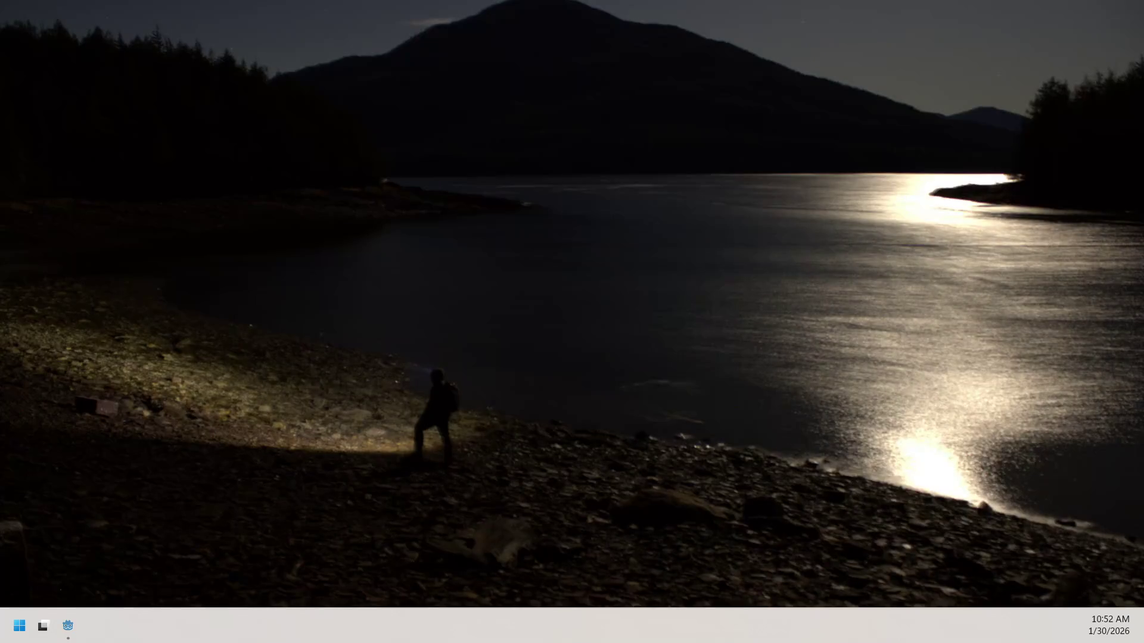
- Restore the Godot editor and its Select Frames dialog over the desktop with Win+D
key(super+d)
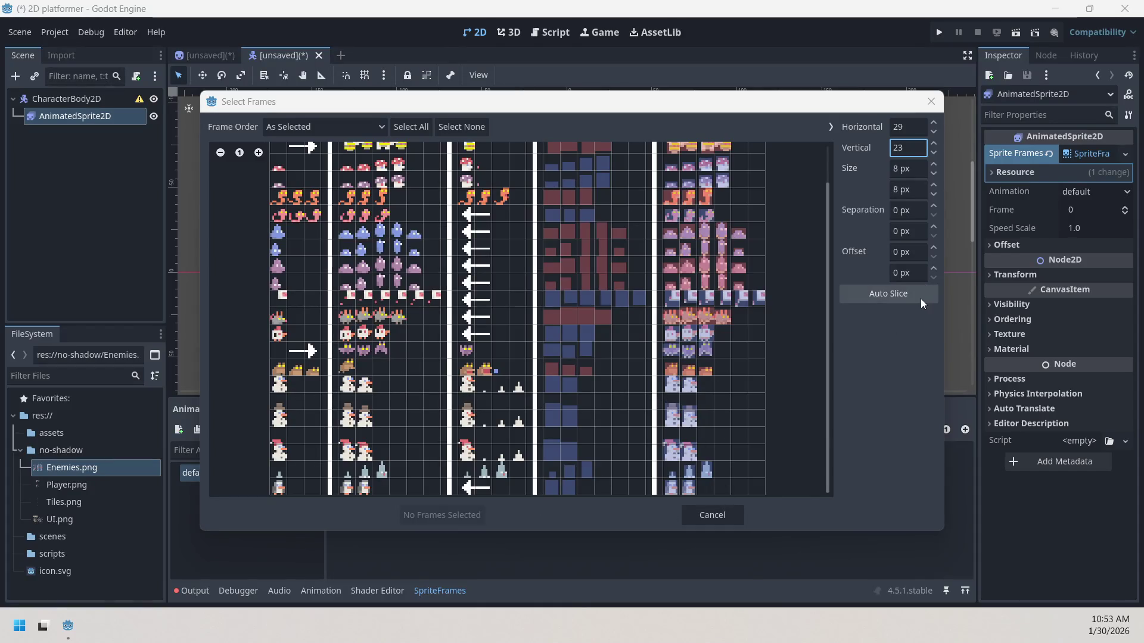
- Scroll the sprite sheet up to the IDLE/MOVE/ATK/HIT labels, then show the desktop with Win+D
scroll(781, 314, up, 2)
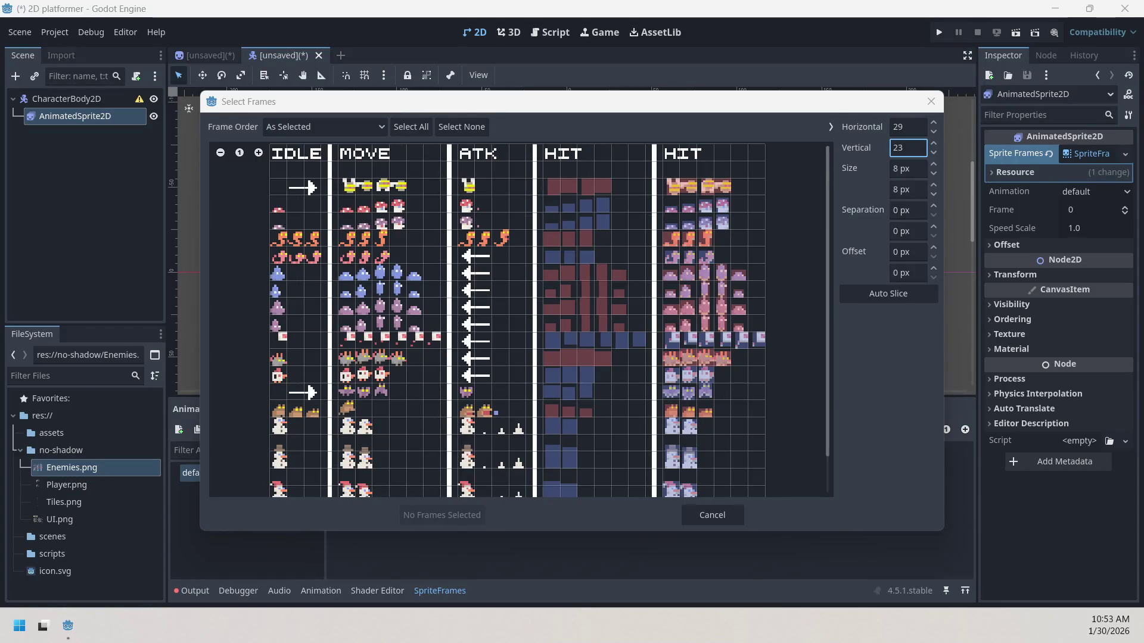
key(super+d)
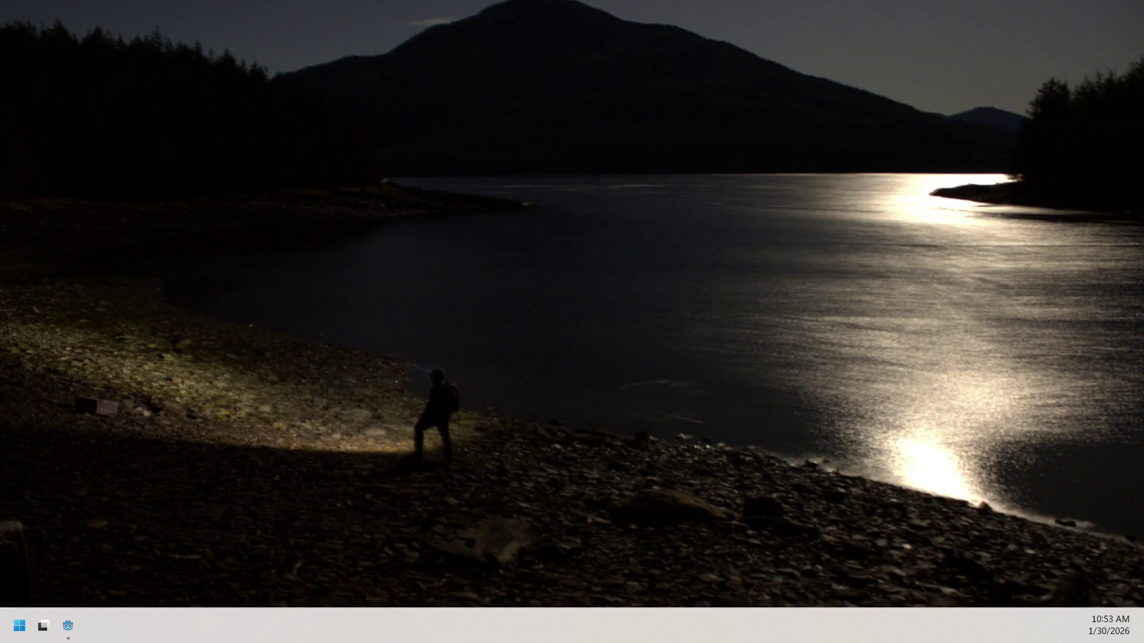
- Bring the Godot editor and the Select Frames dialog back on screen with Win+D
key(super+d)
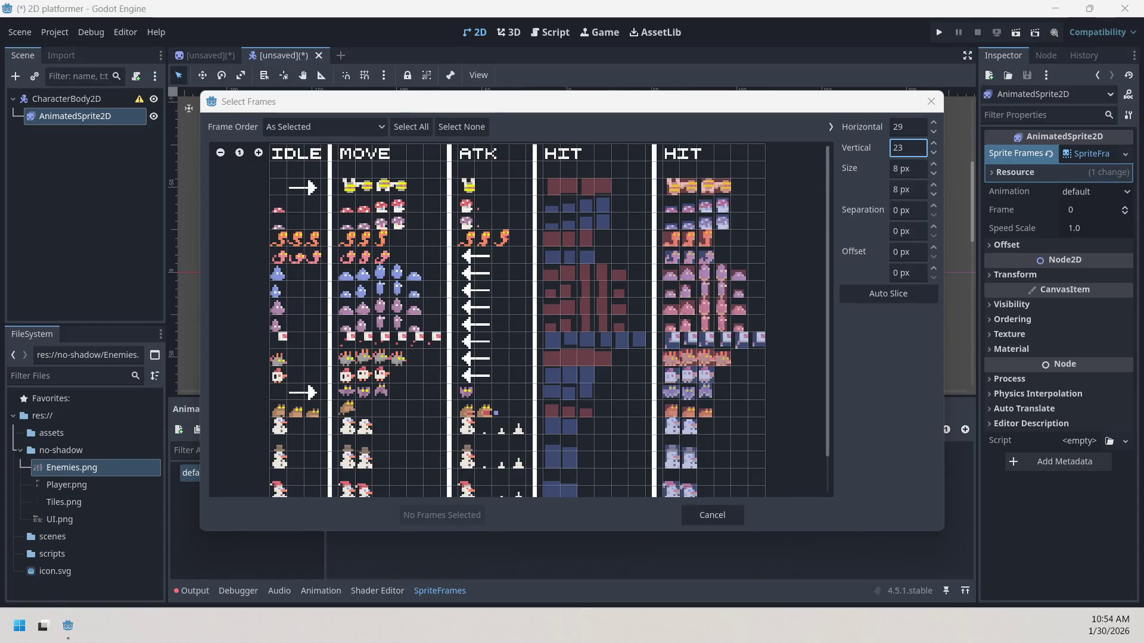
- Select the grey creature's four MOVE cells, excluding the IDLE one, and add them as frames 0–3
click(275, 360)
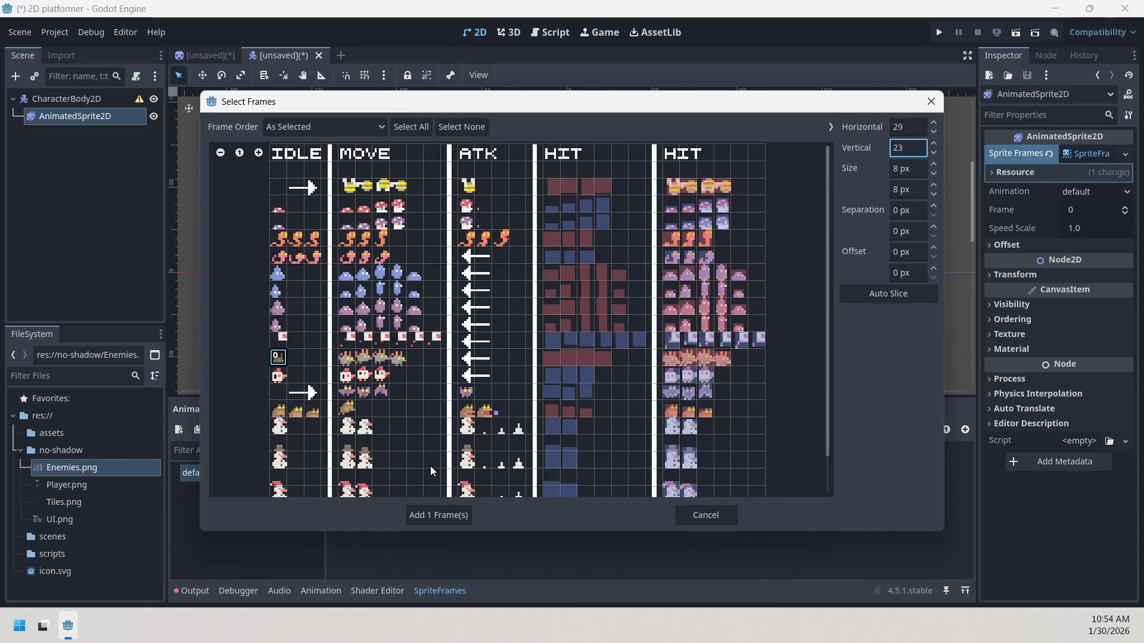
click(347, 357)
click(364, 358)
click(379, 361)
click(396, 359)
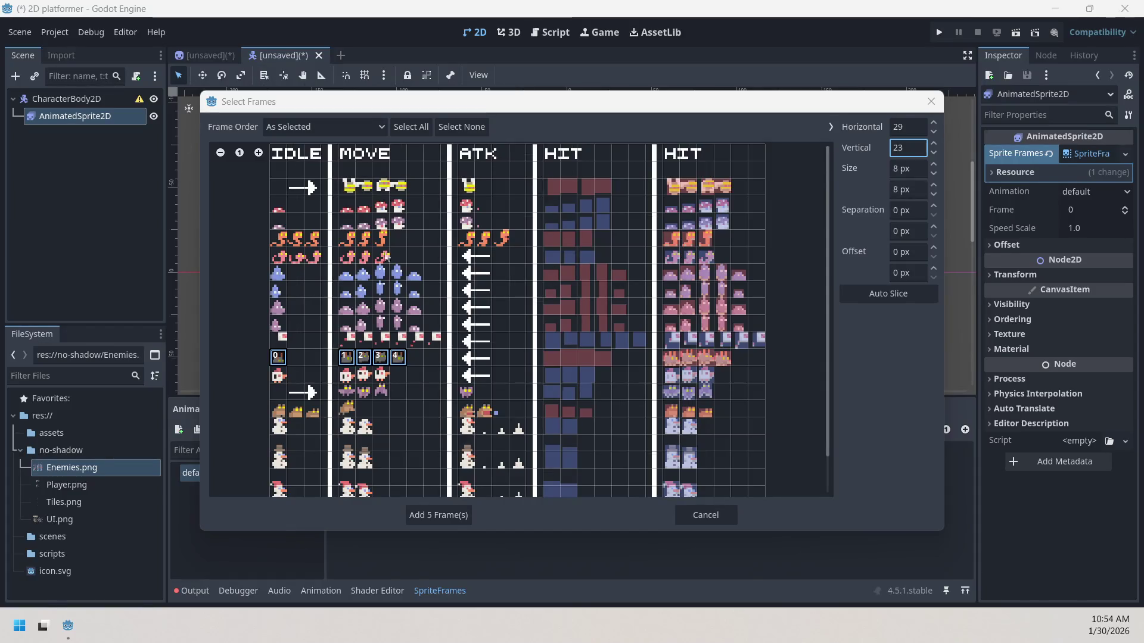
click(278, 357)
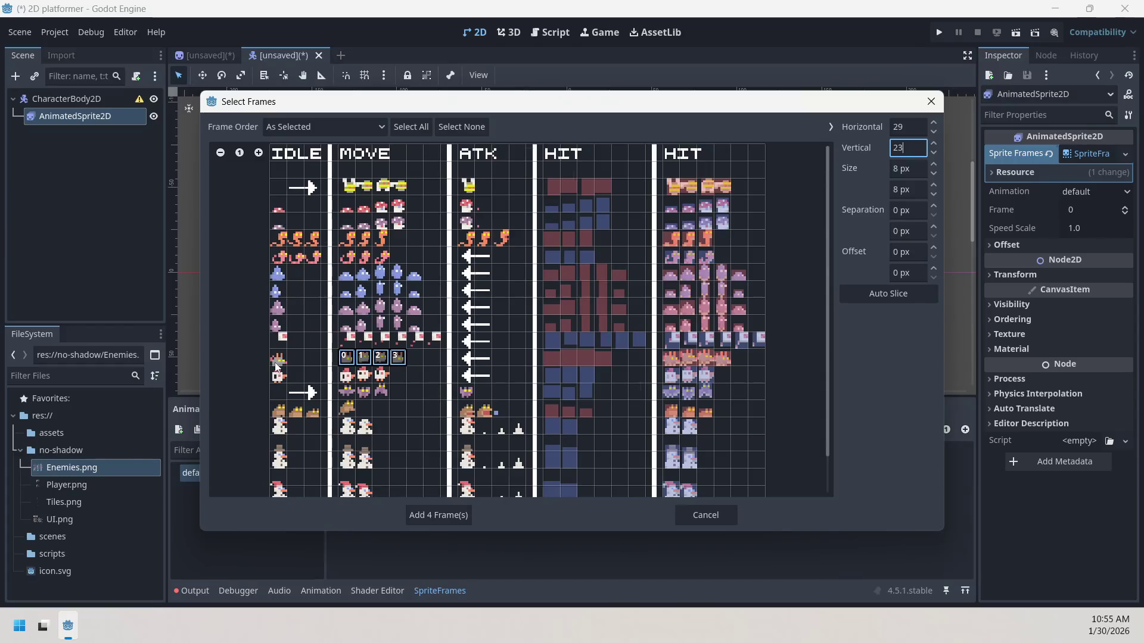
click(445, 513)
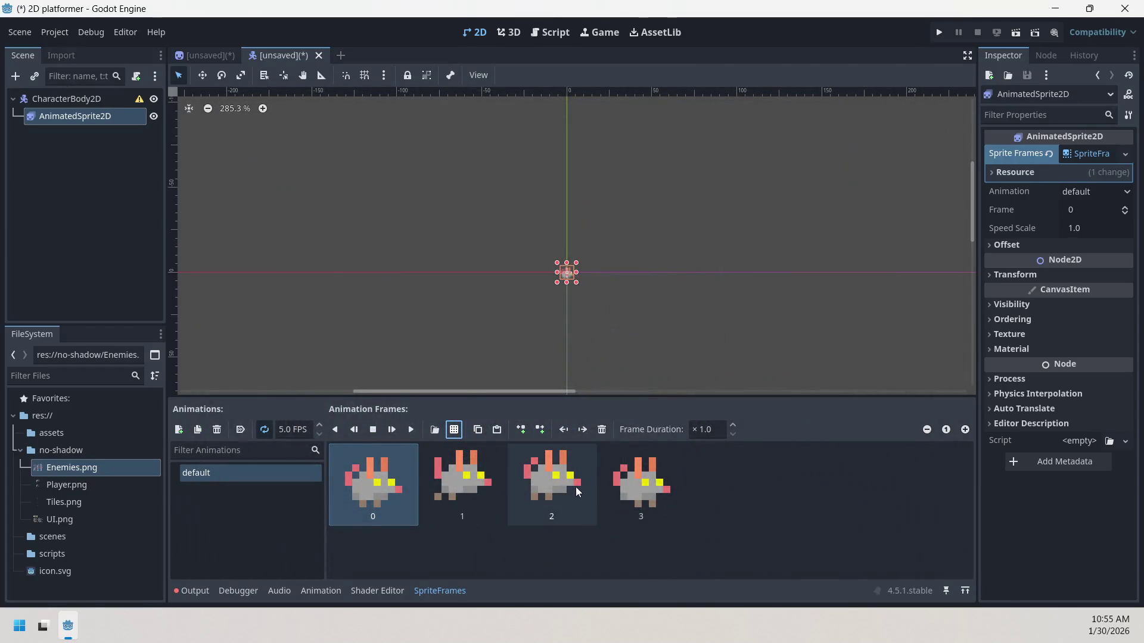
- Set the sprite's Texture Filter to Nearest in the Inspector
click(1009, 334)
click(1072, 352)
click(1037, 387)
click(1073, 352)
click(1077, 349)
click(1007, 334)
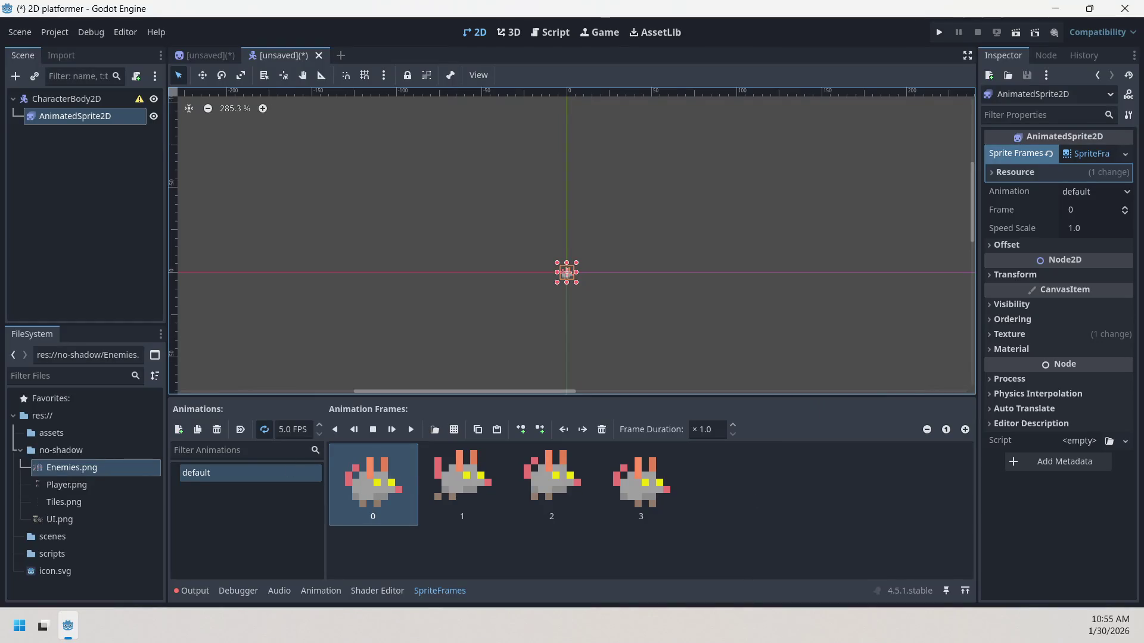
- Play the default animation and drag frame 0's Frame Duration to a new value
click(67, 626)
click(410, 430)
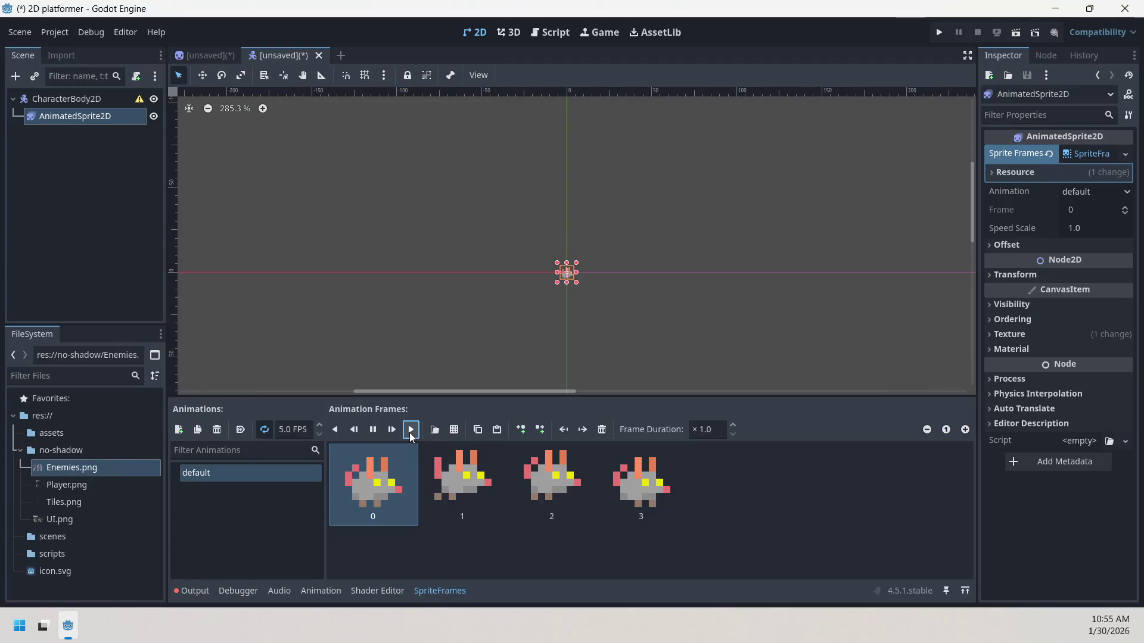
scroll(596, 277, up, 5)
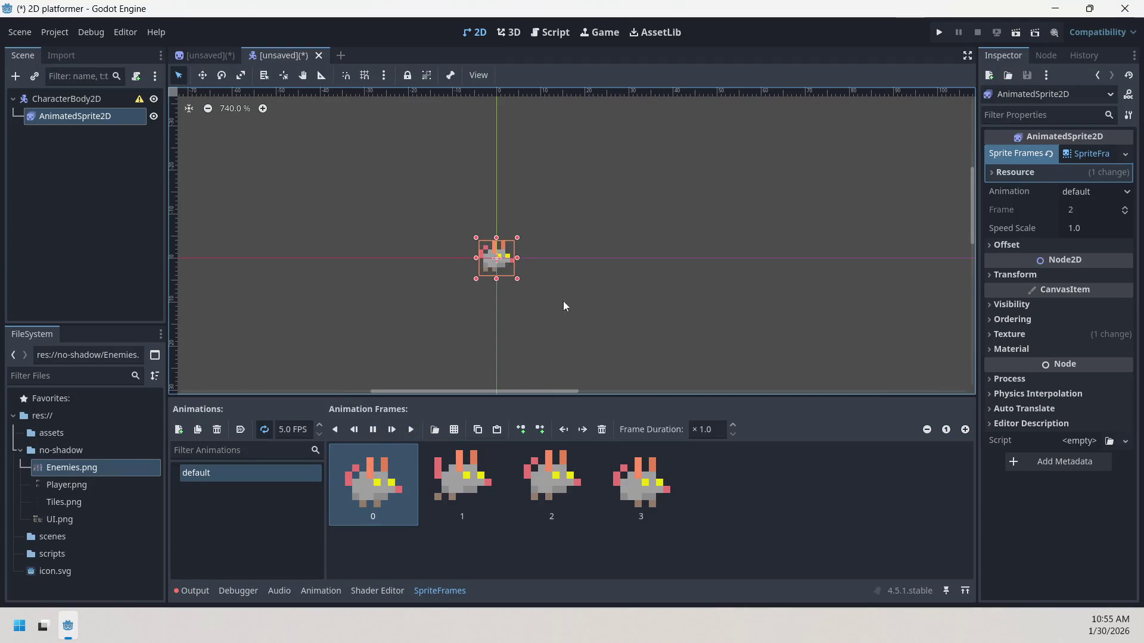
scroll(608, 252, up, 2)
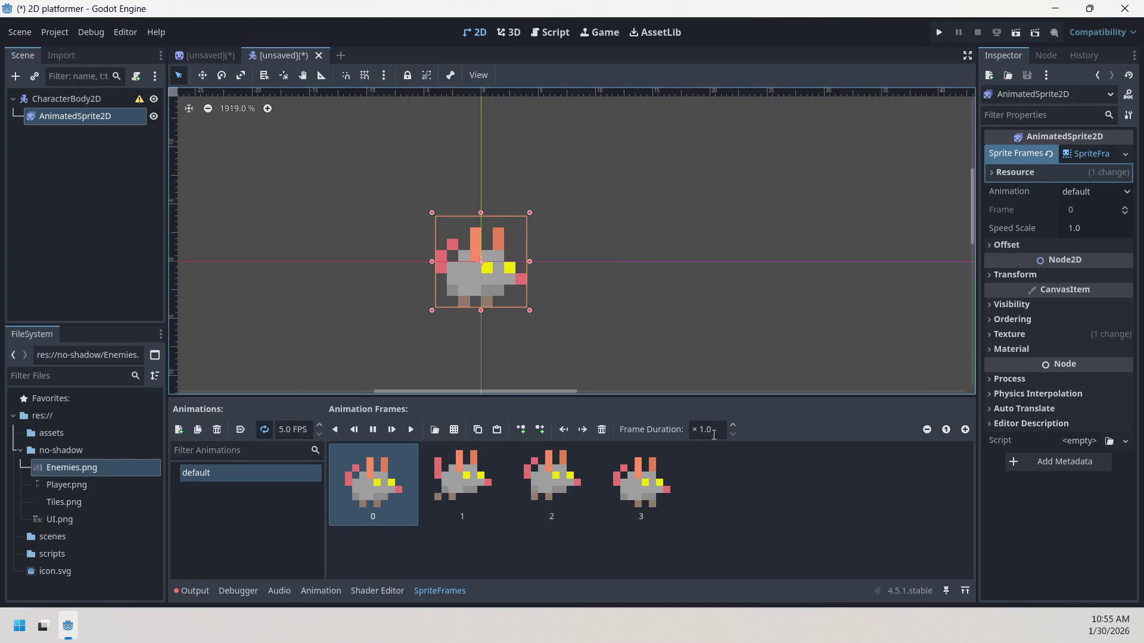
mouse_move(728, 433)
mouse_down()
mouse_move(734, 442)
mouse_move(731, 428)
mouse_up()
text(0.01)
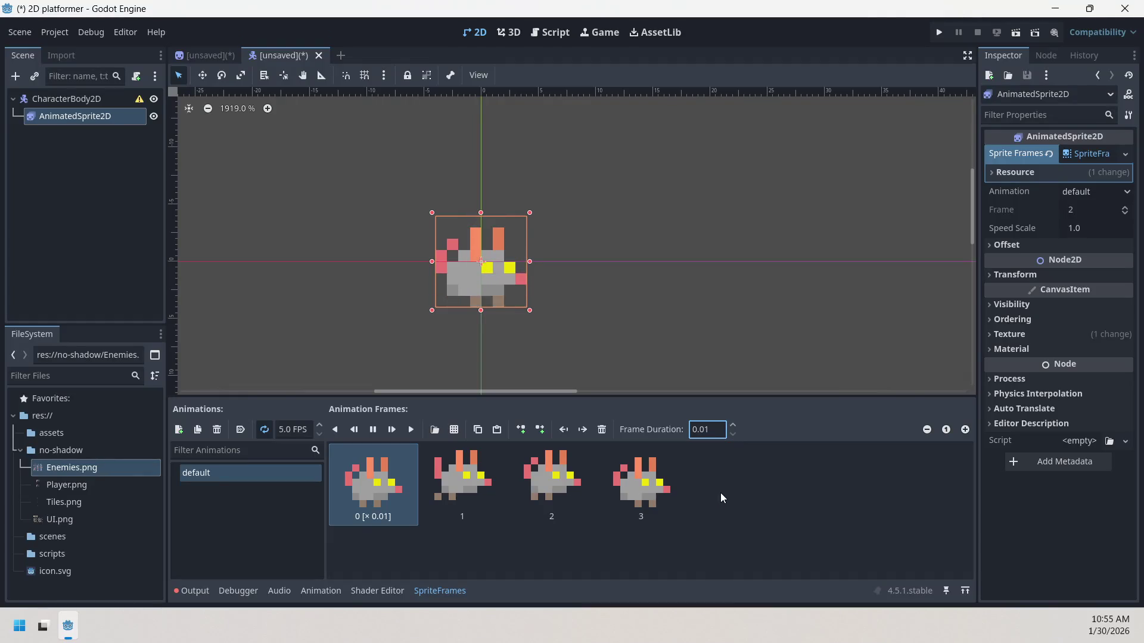
click(735, 423)
- Enter first-pass durations for frames 0–3, mostly 0.2
click(730, 437)
click(730, 436)
click(488, 466)
click(694, 431)
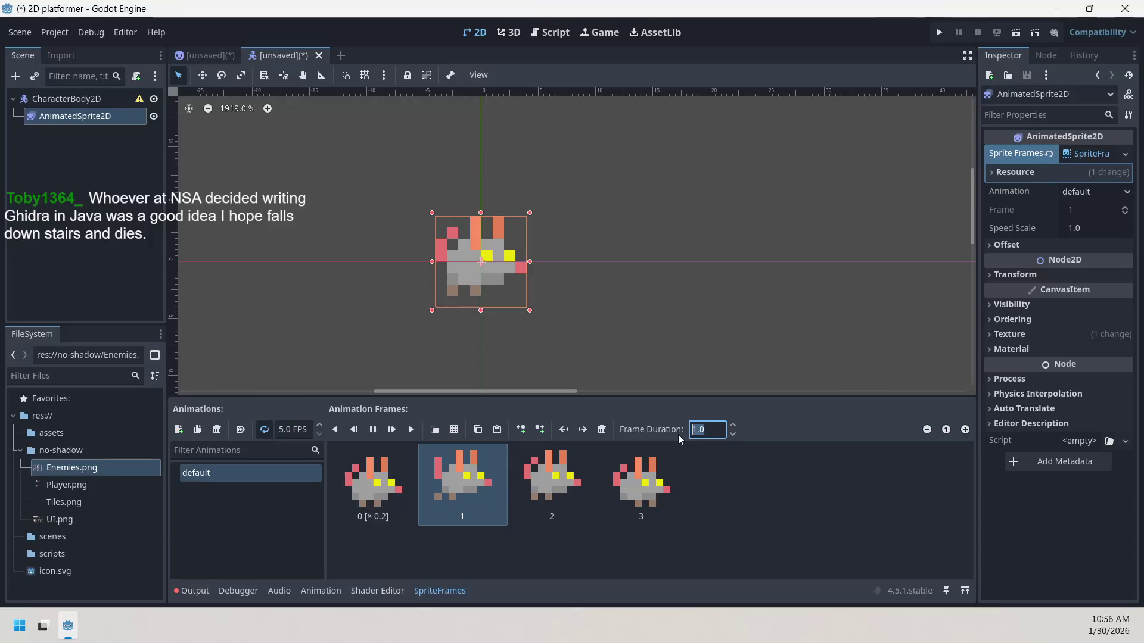
text(2)
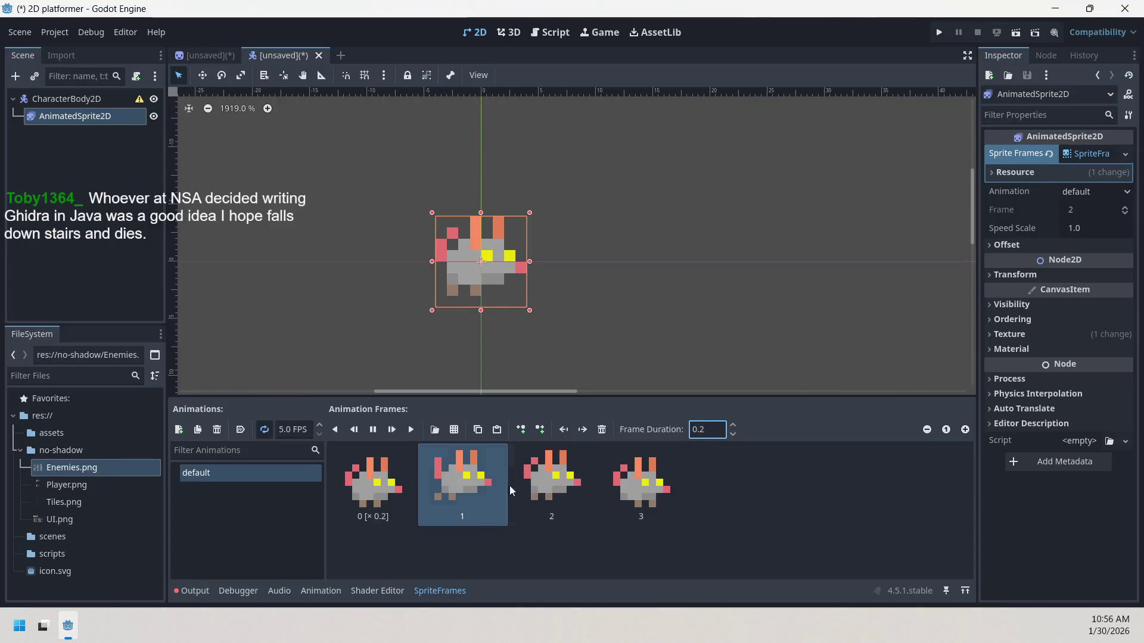
click(536, 484)
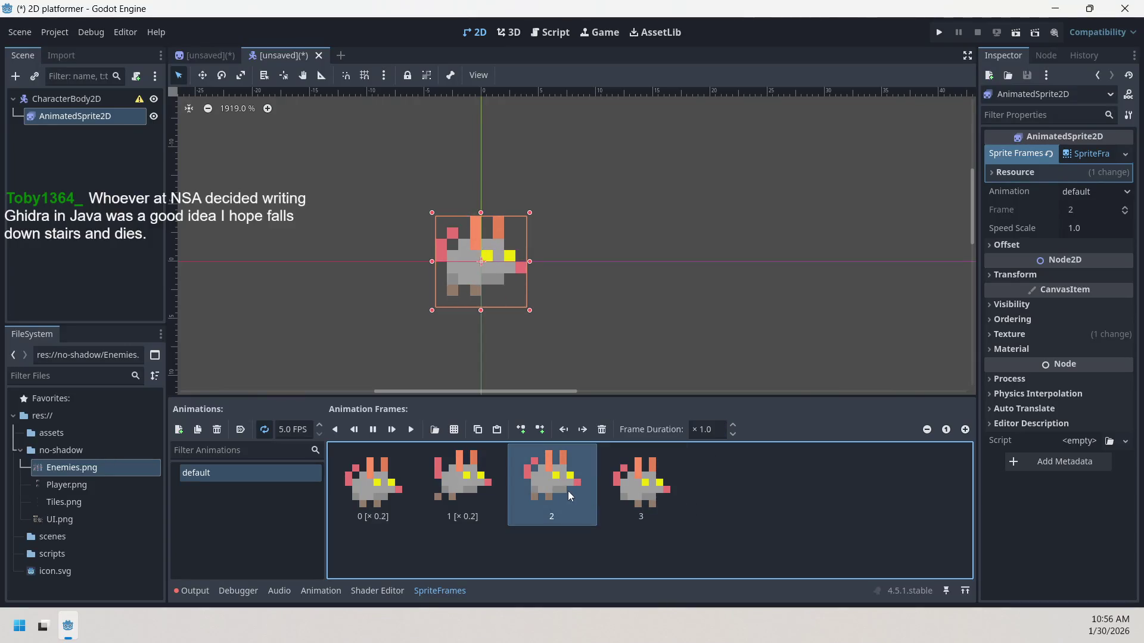
click(703, 430)
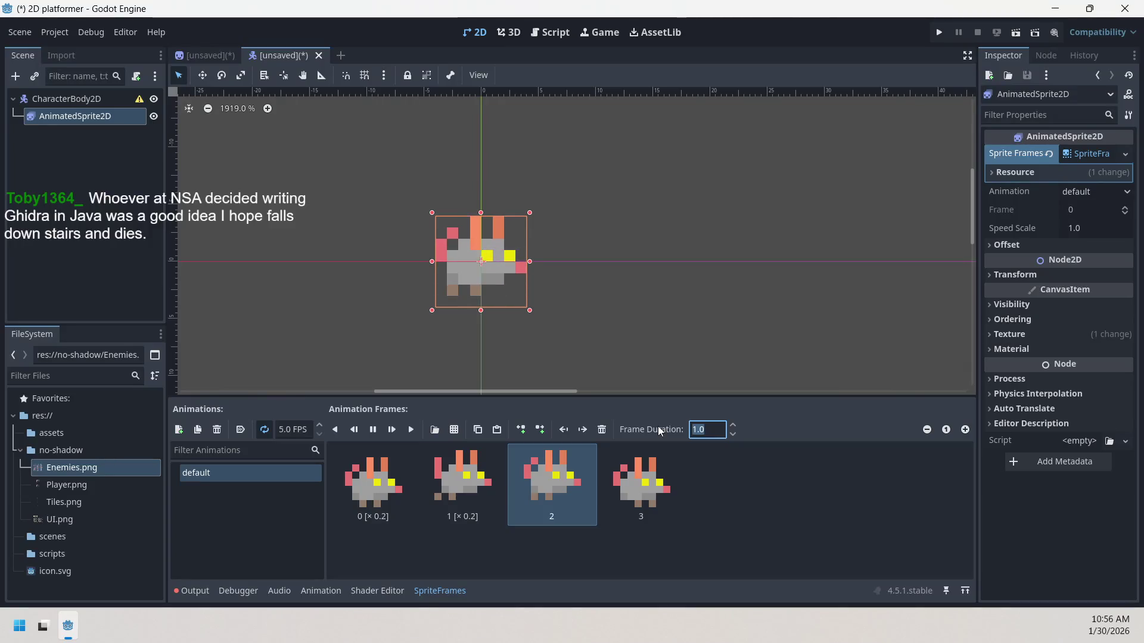
text(0.2)
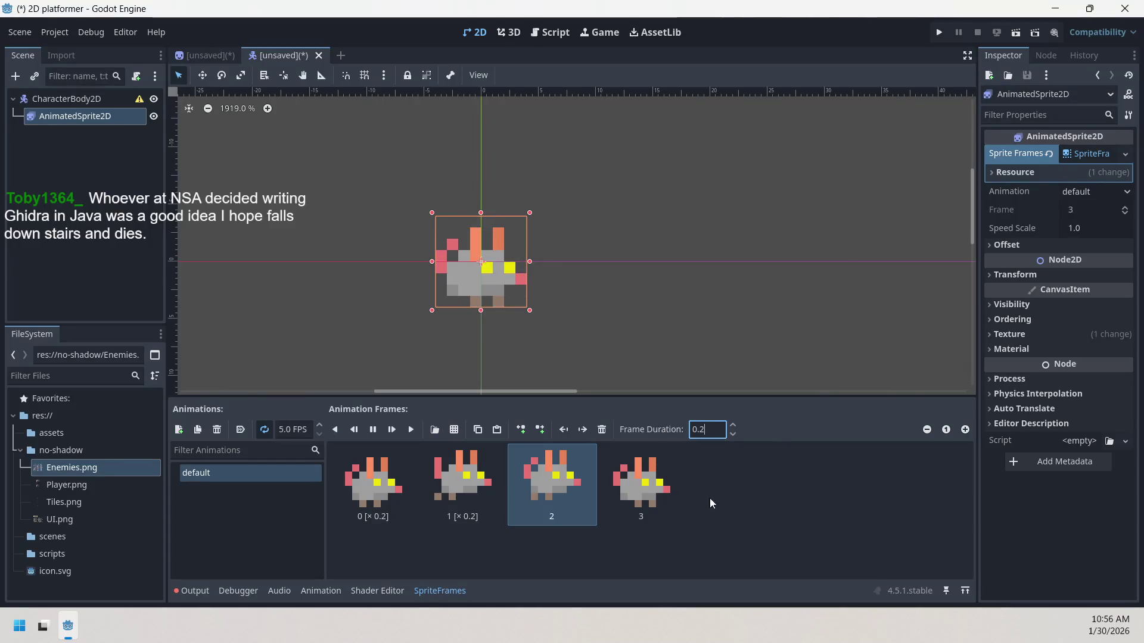
click(664, 495)
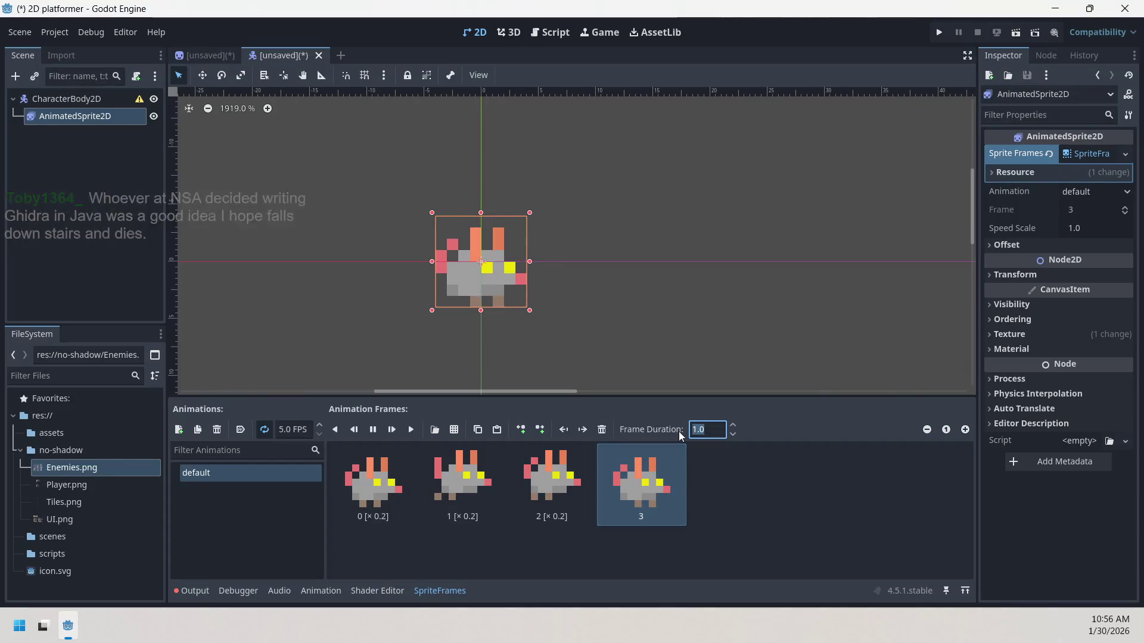
text(0.2)
click(704, 478)
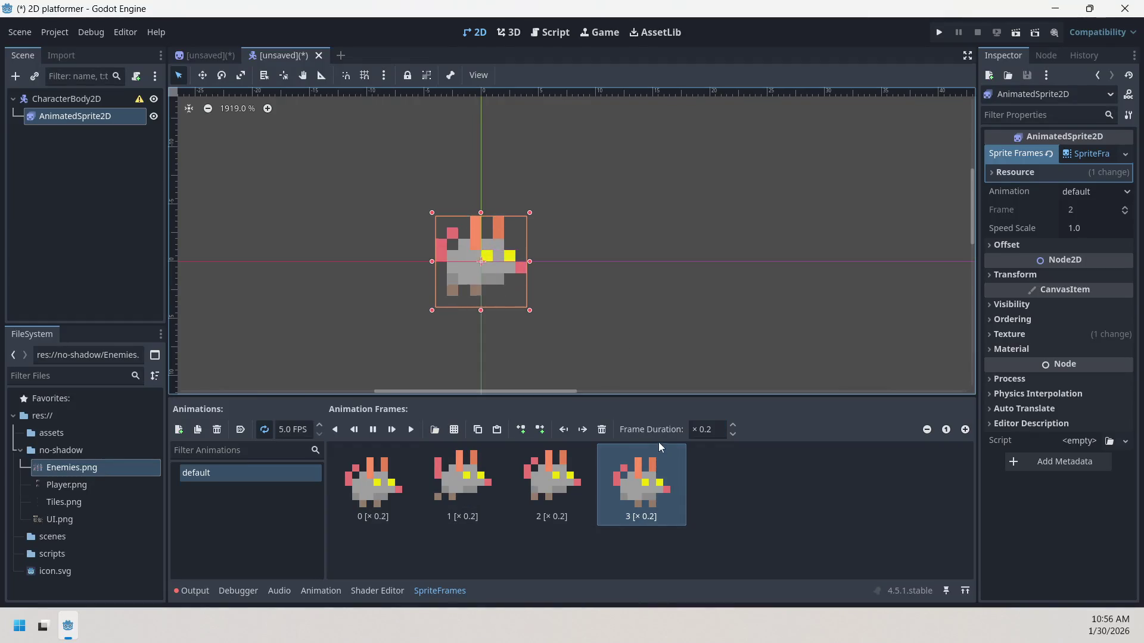
- Change the durations of frames 2 and 1 to 0.5
click(715, 428)
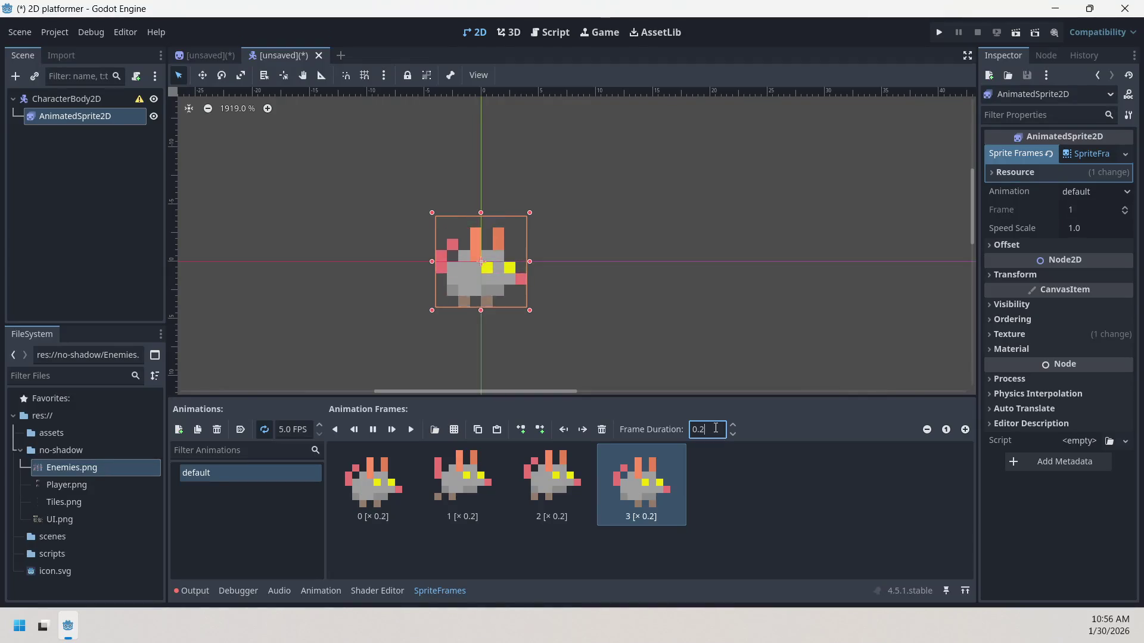
text(0.5)
scroll(716, 429, up, 1)
click(551, 482)
click(725, 429)
key(BackSpace)
text(5)
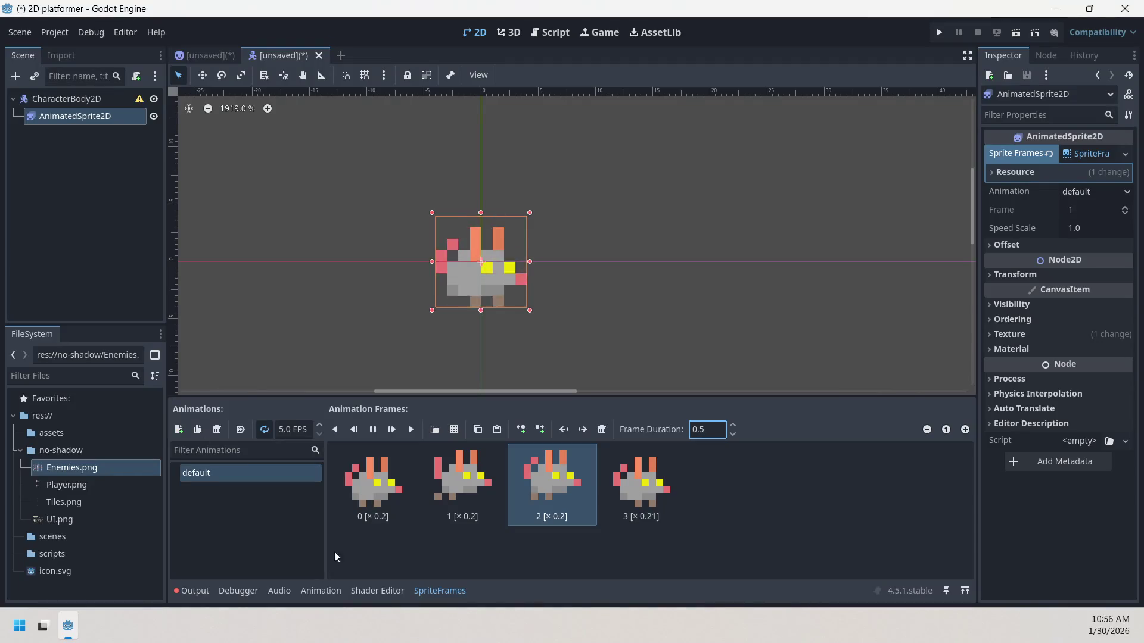
click(463, 486)
click(721, 428)
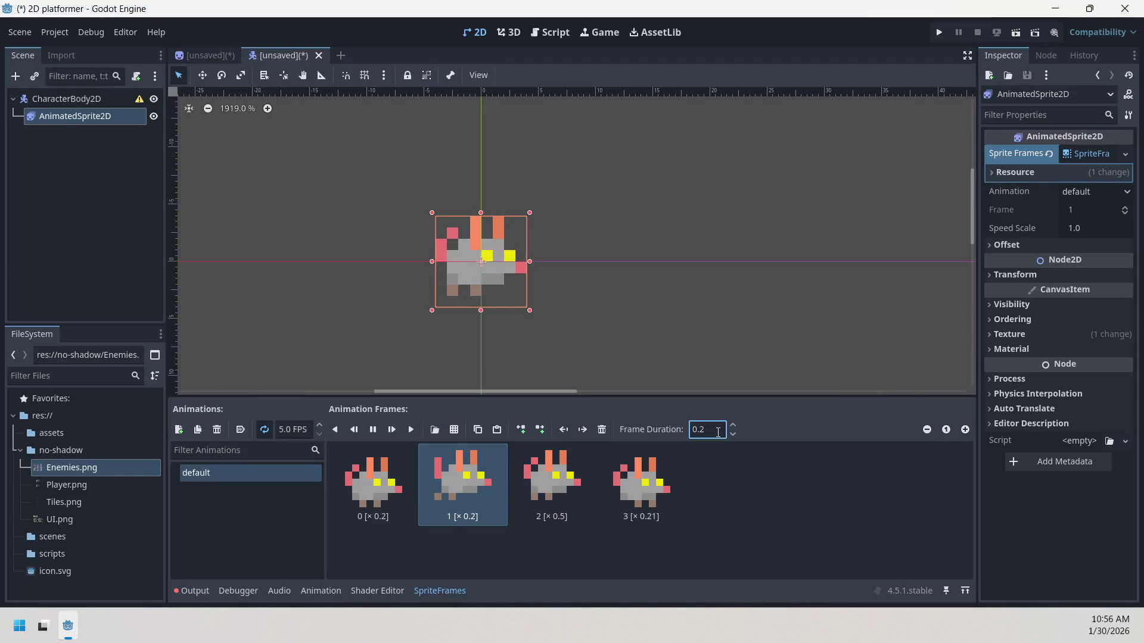
key(Return)
- Set frame 0's duration, ending at 0.2
click(752, 470)
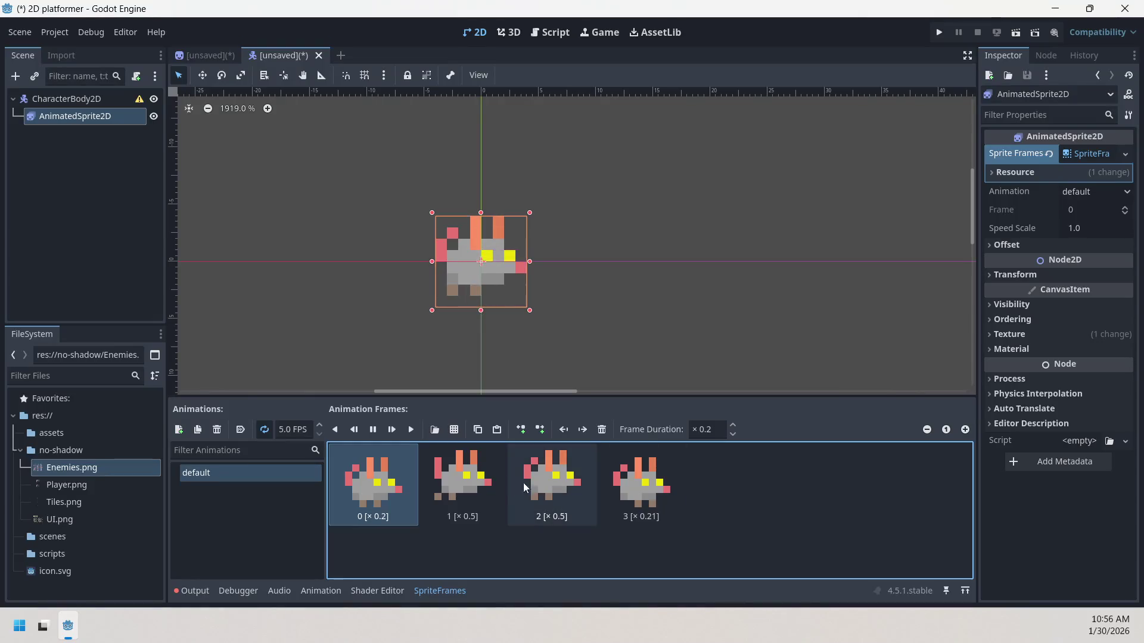
click(721, 430)
text(0.5)
click(798, 474)
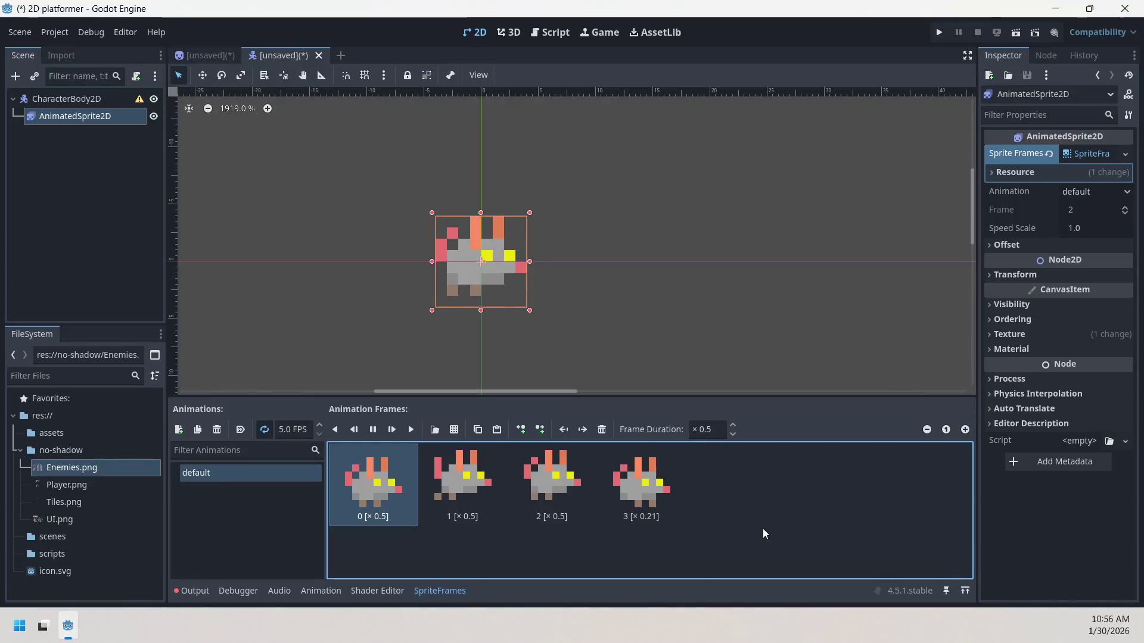
click(719, 428)
key(BackSpace)
text(2)
key(Return)
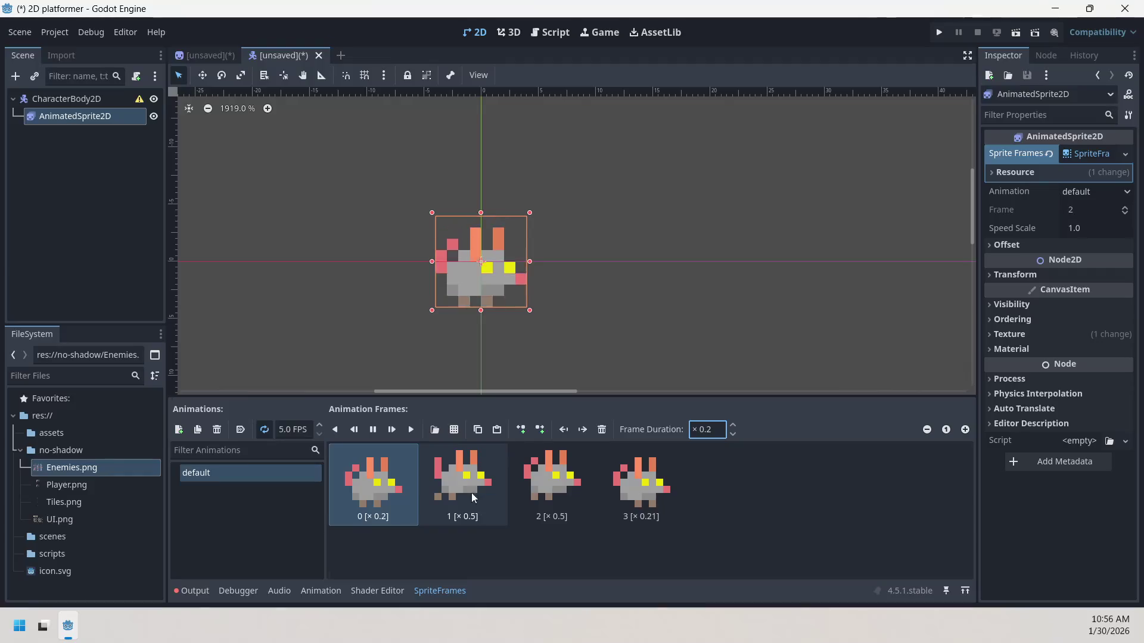
- Set the durations of frames 1 and 2 to 0.2
click(473, 496)
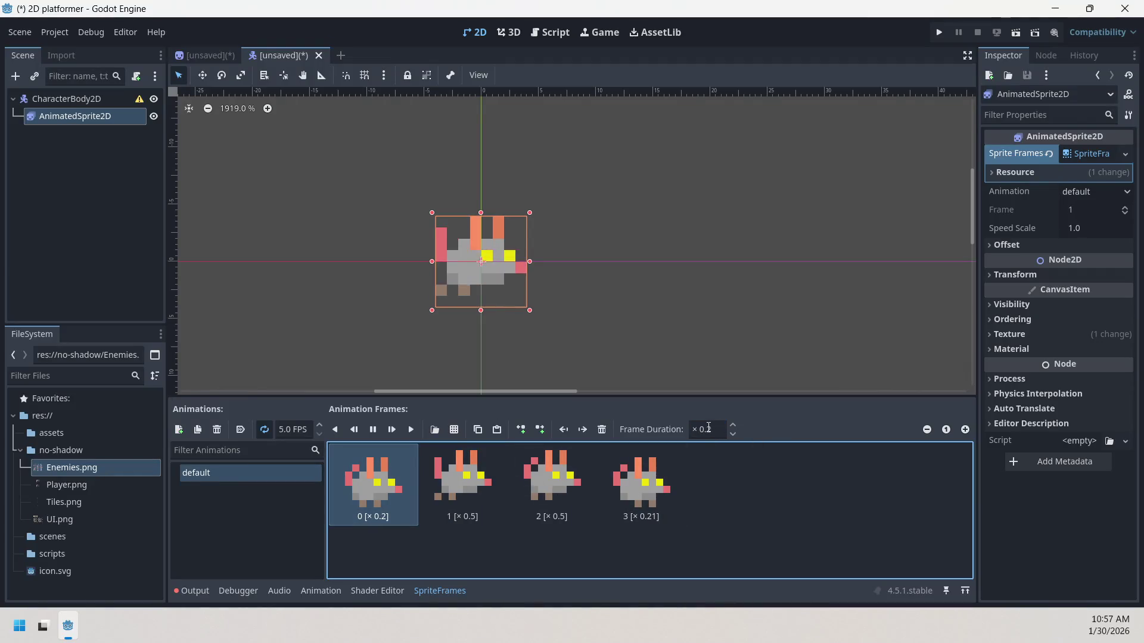
click(713, 433)
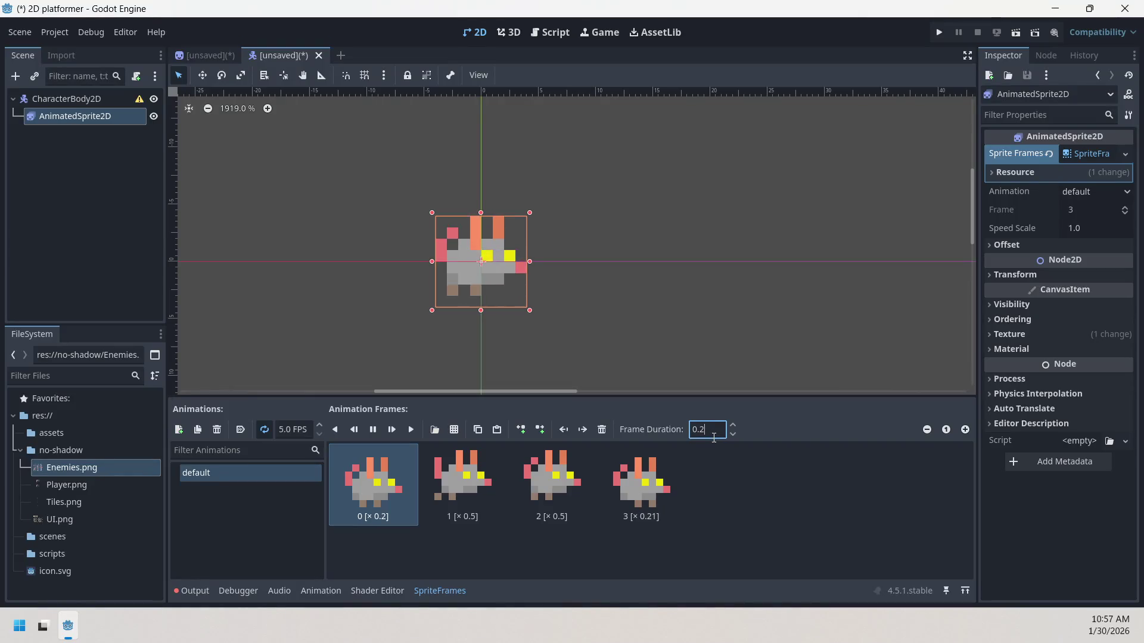
text(0.5)
key(Return)
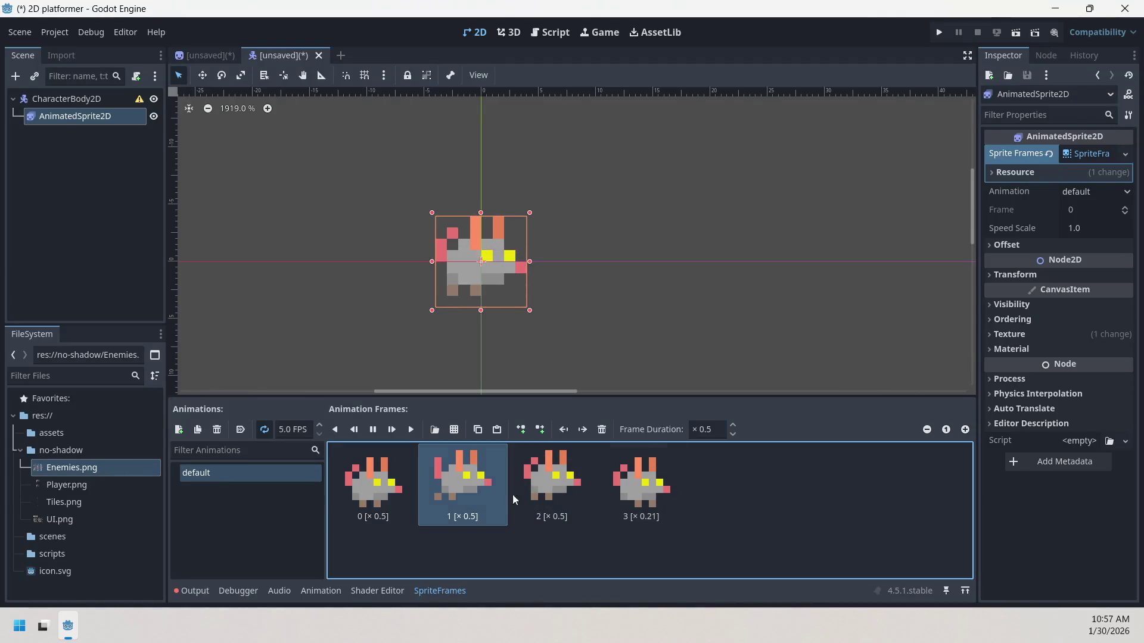
text(0.2)
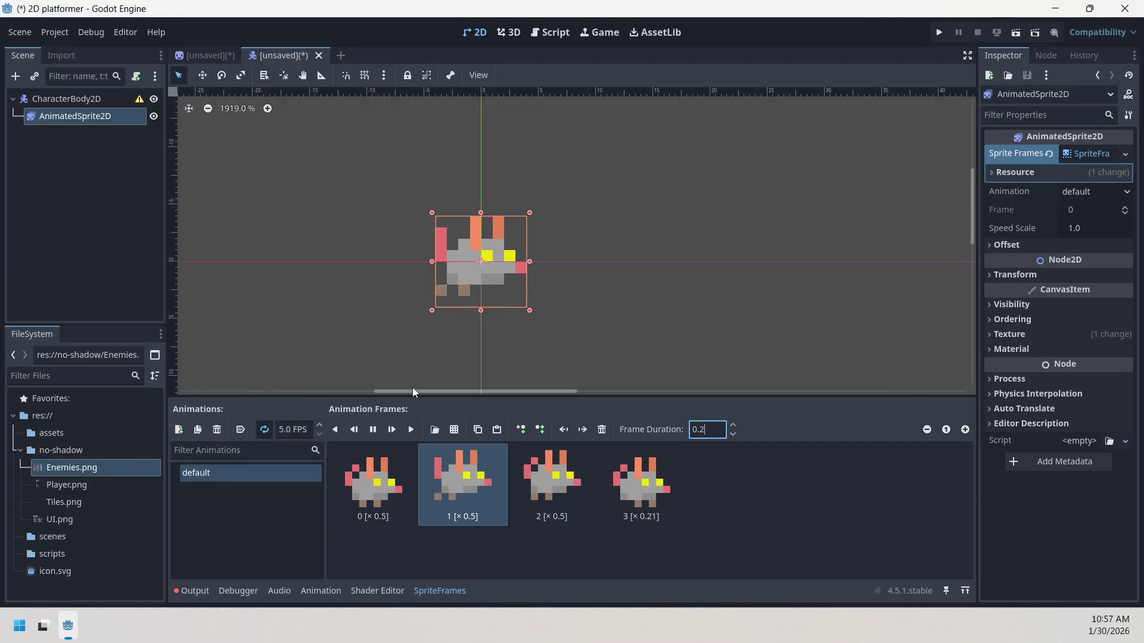
key(Return)
click(698, 426)
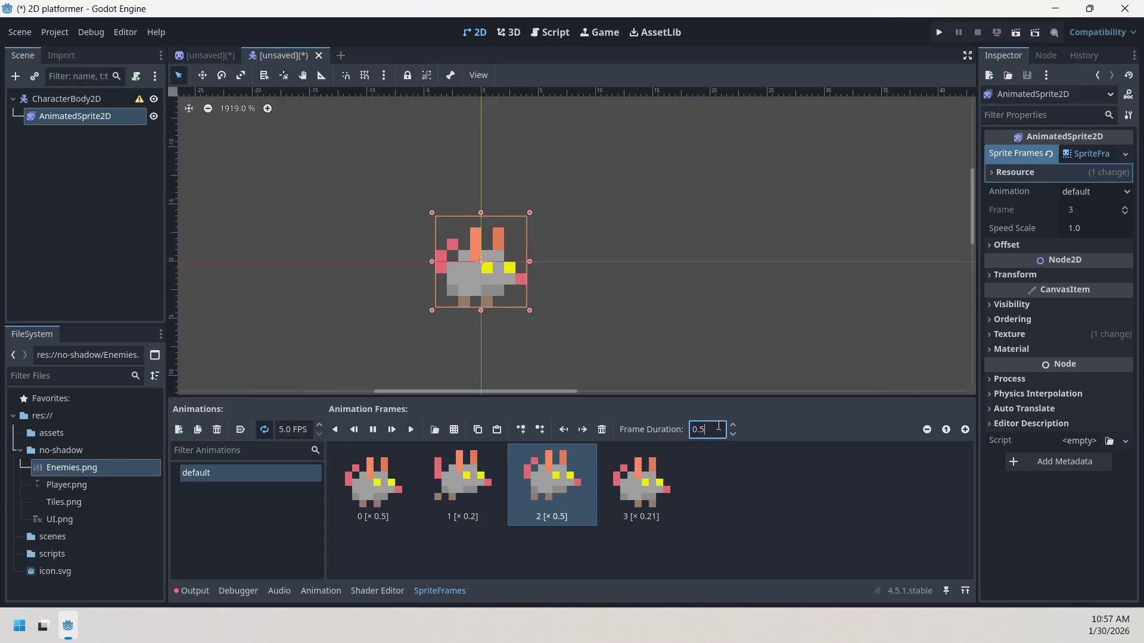
text(0.2)
click(736, 479)
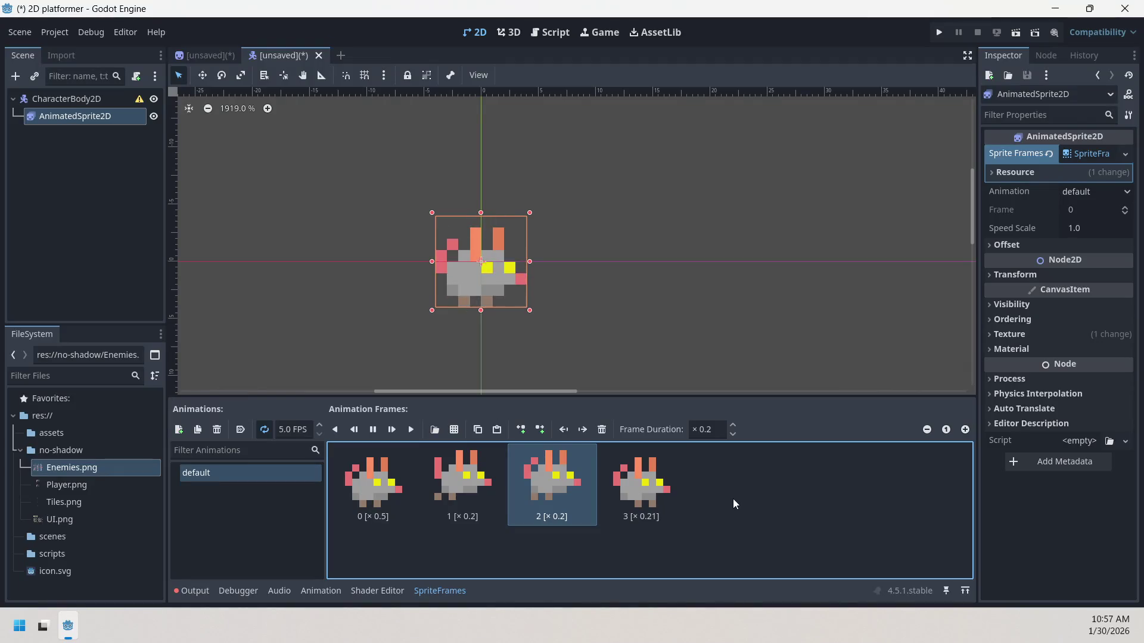
click(693, 430)
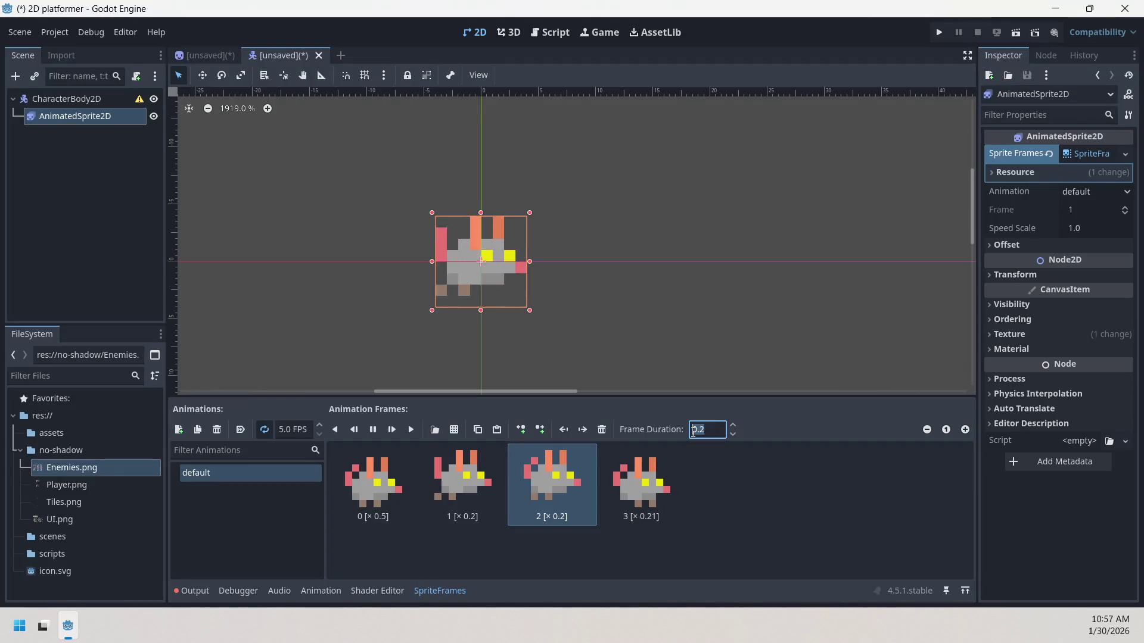
- Set frame 1's duration to 0.5
click(462, 482)
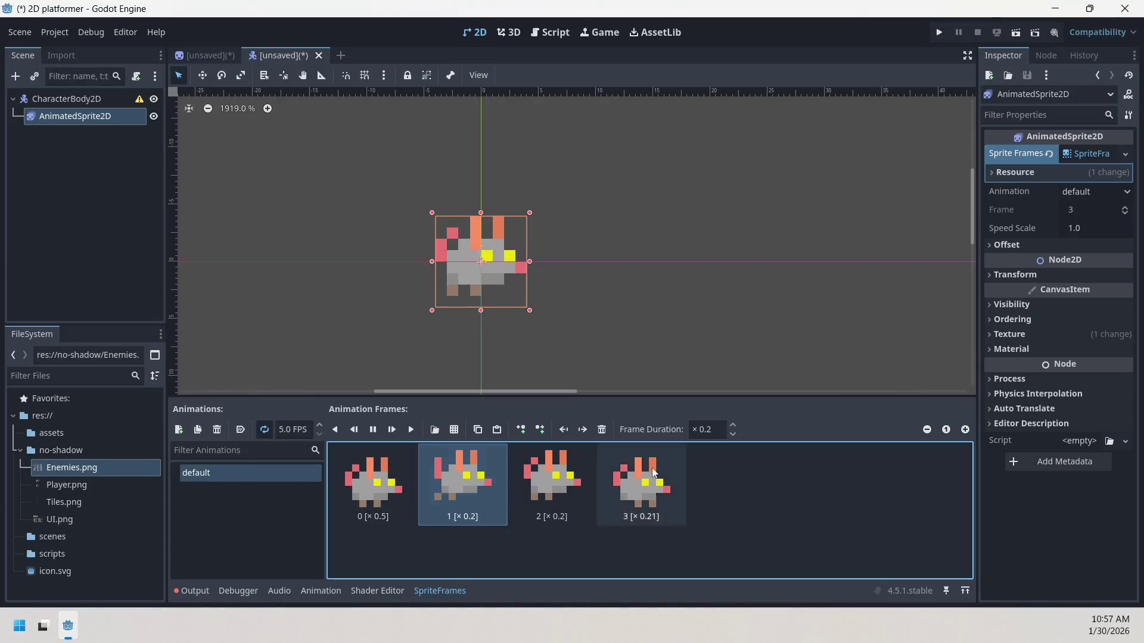
click(702, 422)
text(1)
click(738, 476)
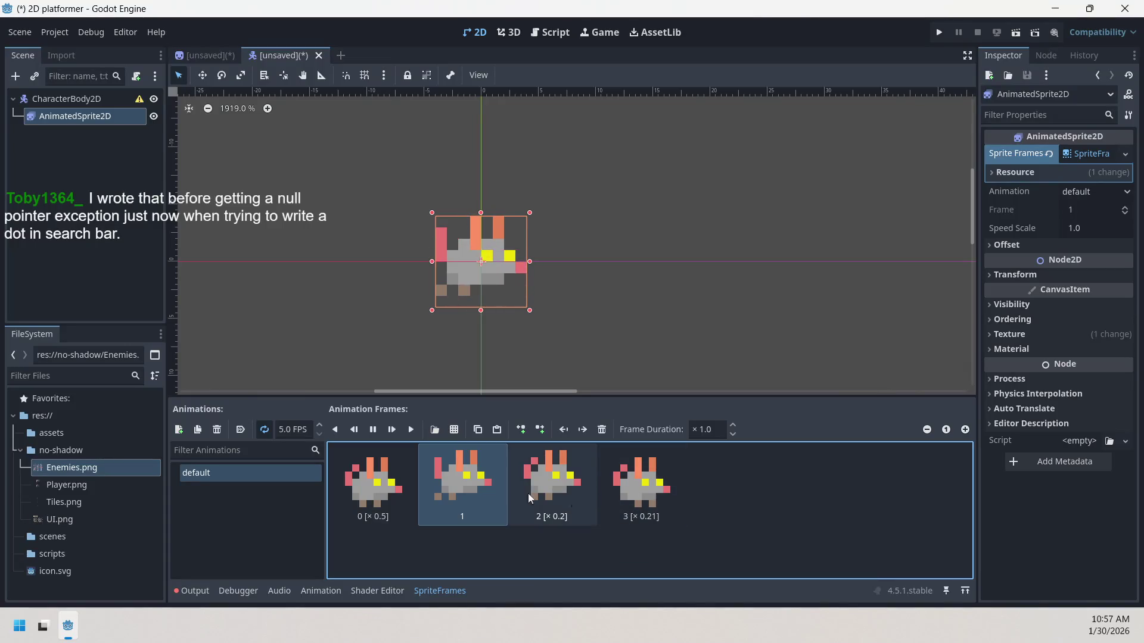
click(723, 427)
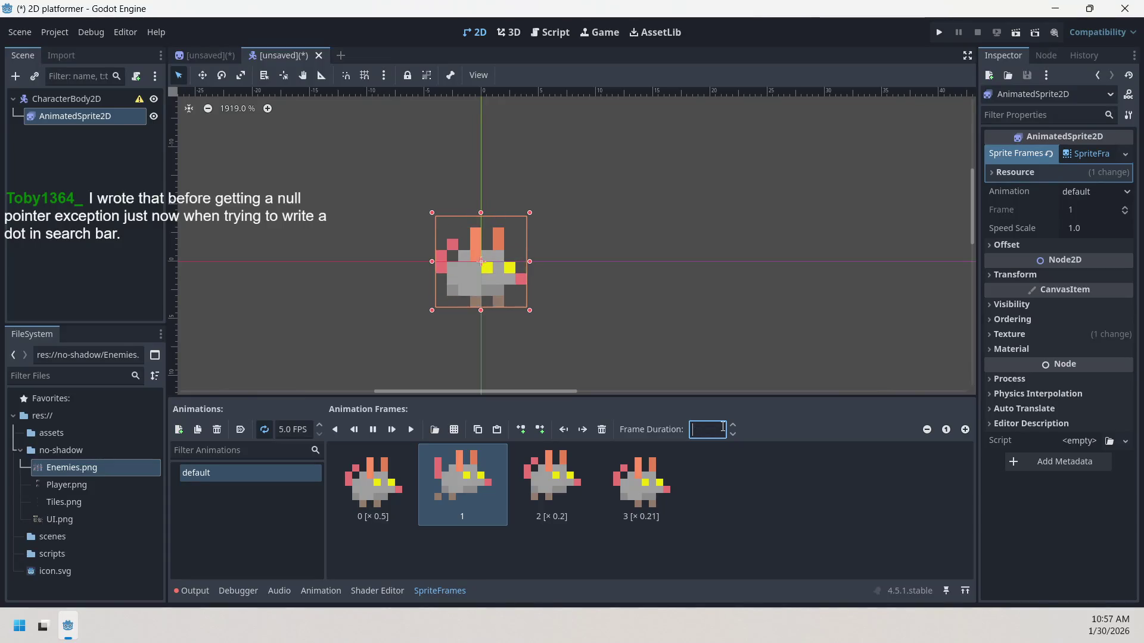
text(0.5)
click(730, 498)
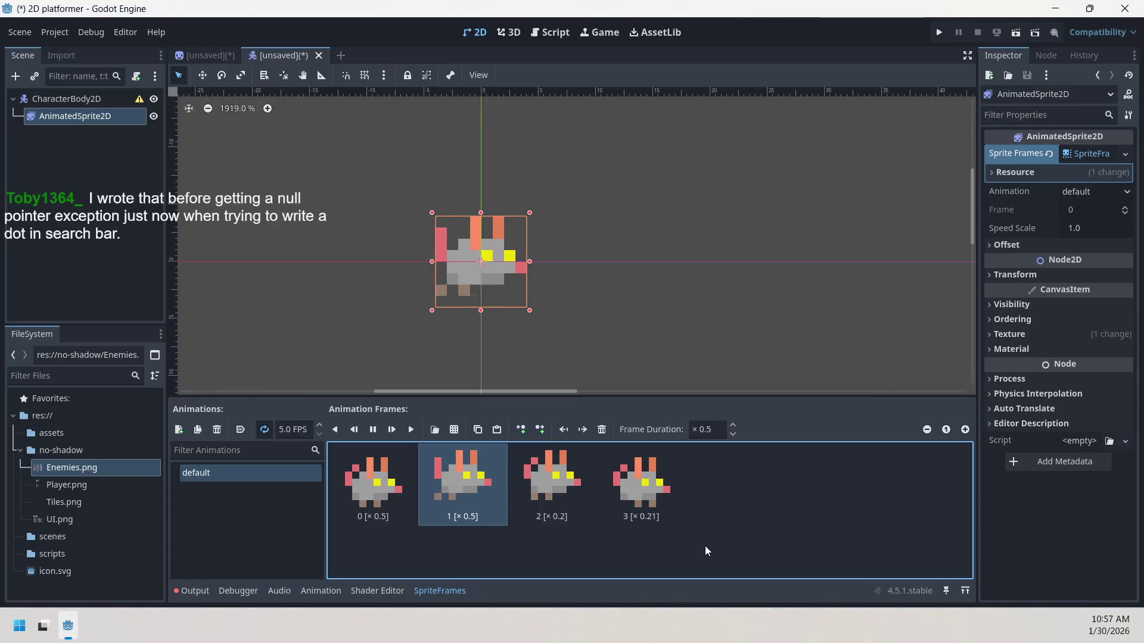
- Confirm frame 3 at 0.2 and check the durations of frames 0 and 1
click(657, 514)
click(708, 429)
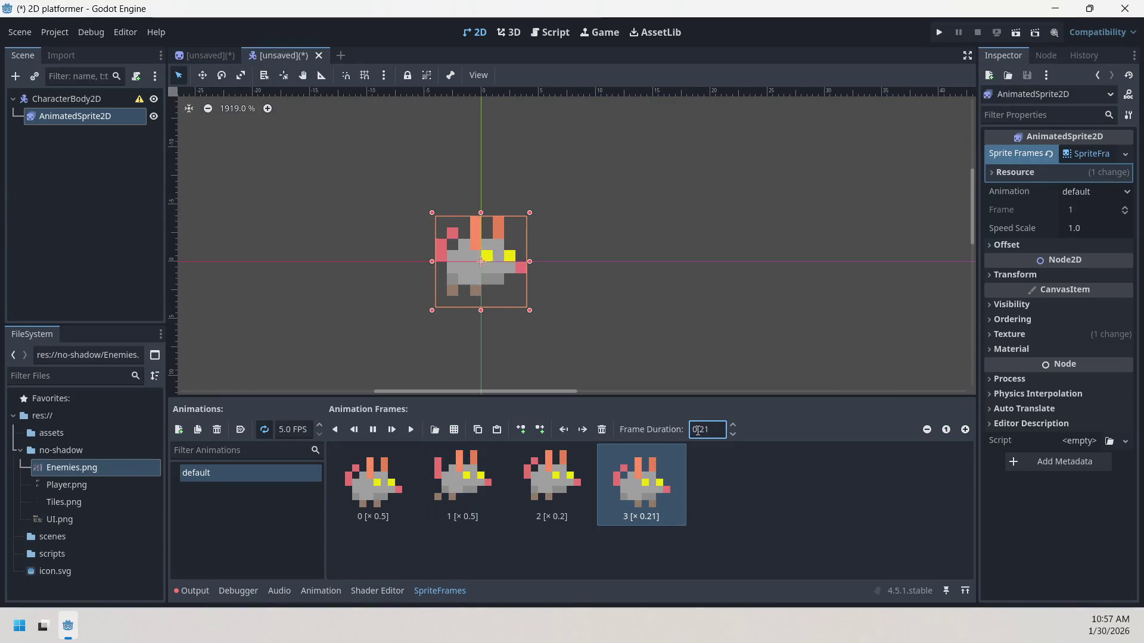
click(718, 545)
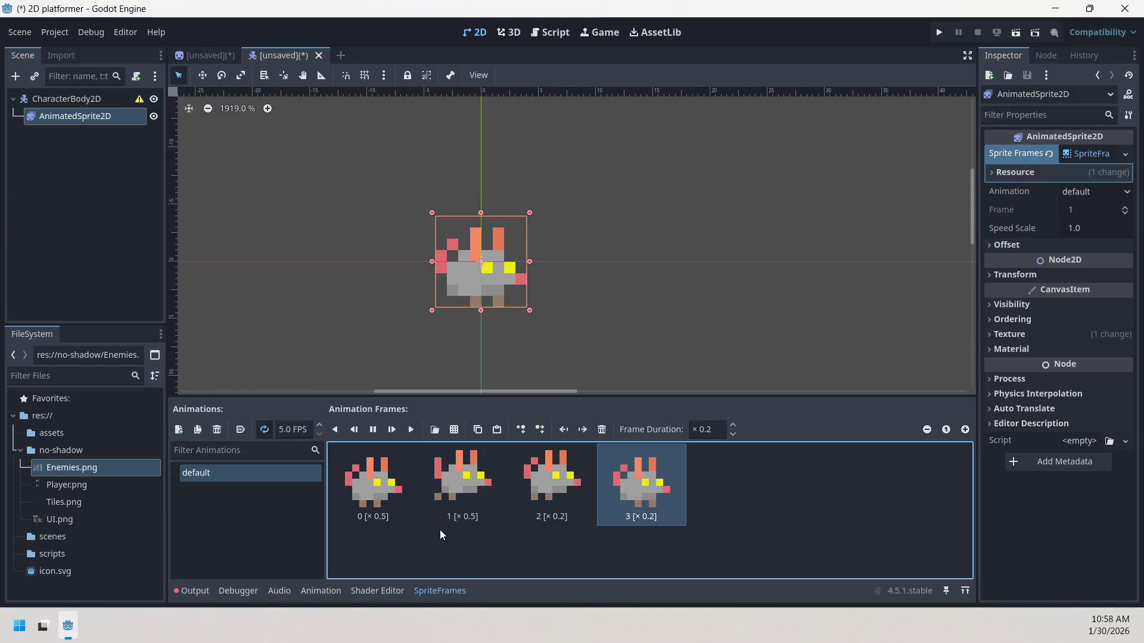
click(400, 503)
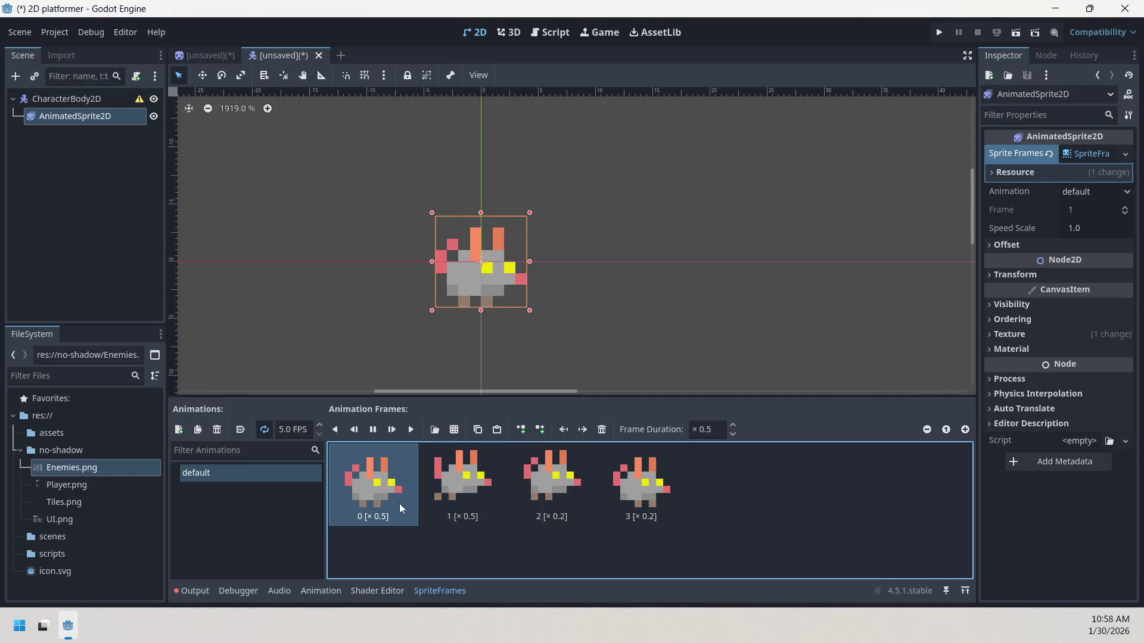
click(437, 502)
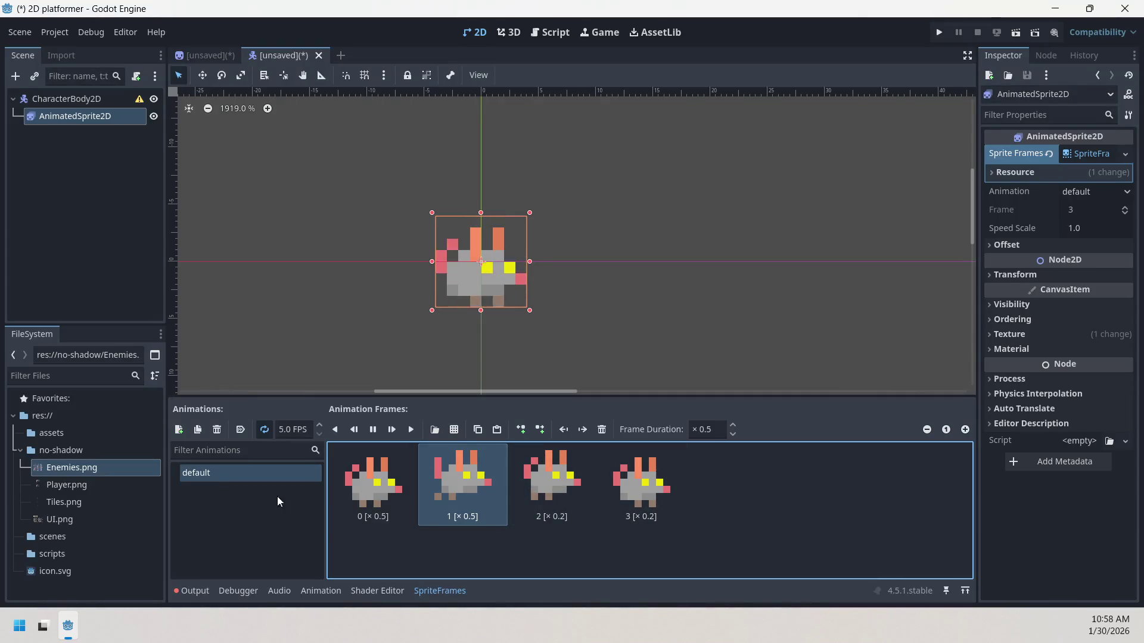
double_click(247, 475)
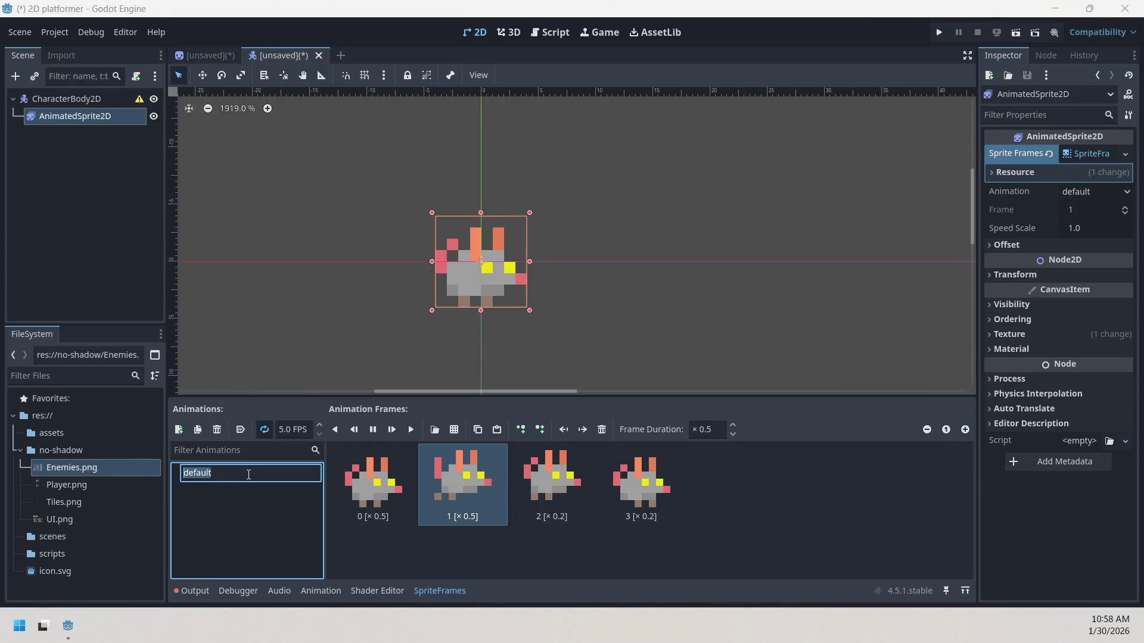
- Rename 'default' to run, then add a new animation named Idel
text(run)
key(Return)
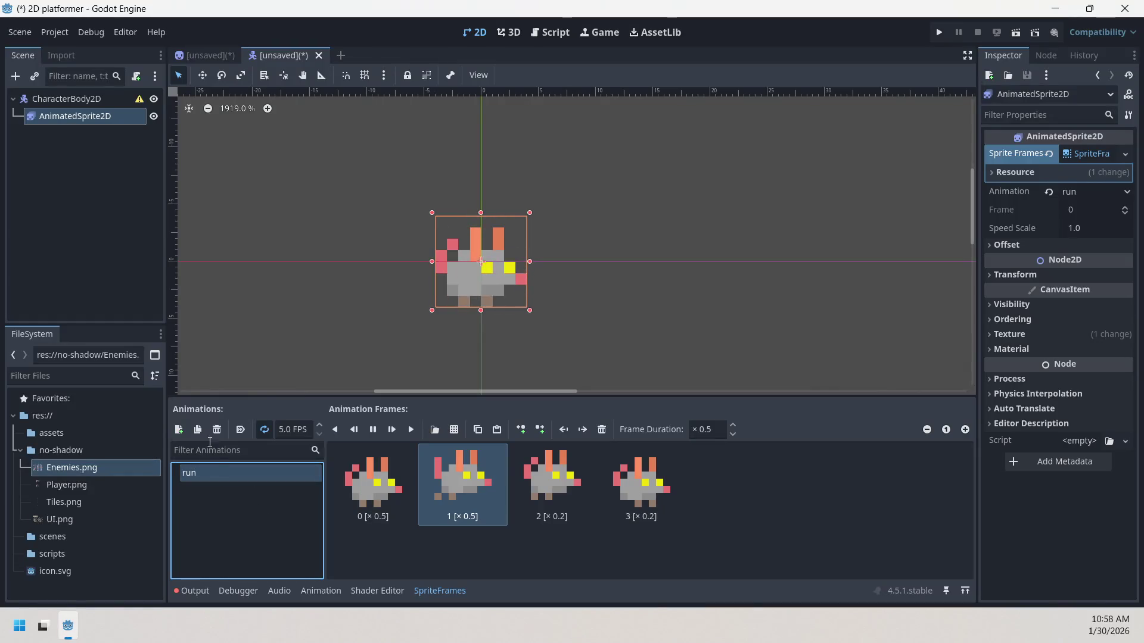
click(178, 430)
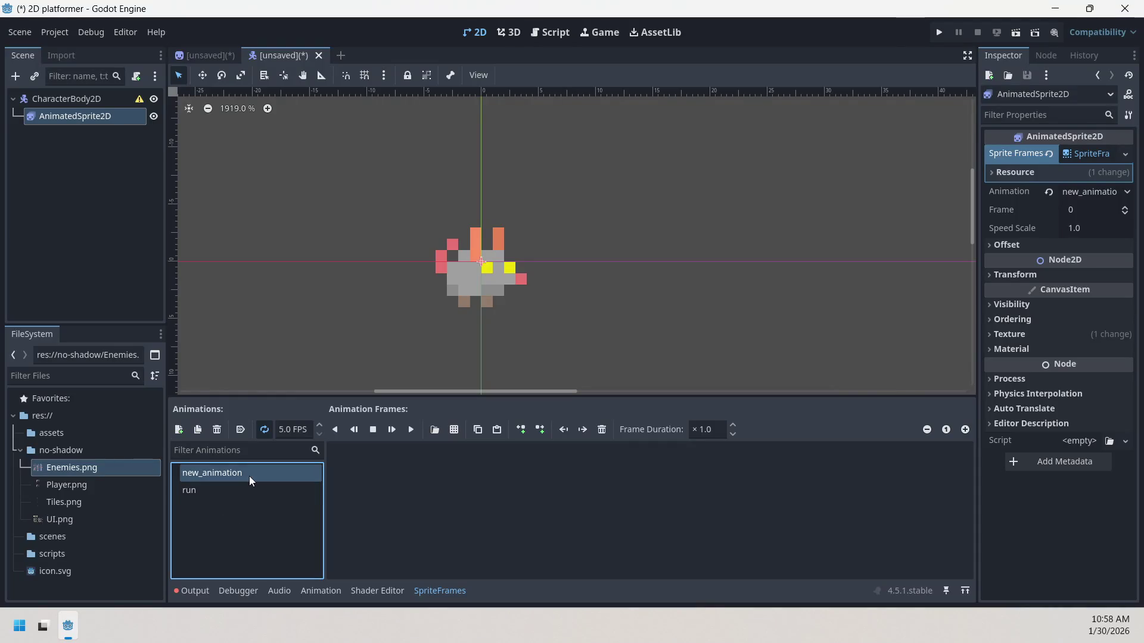
click(269, 473)
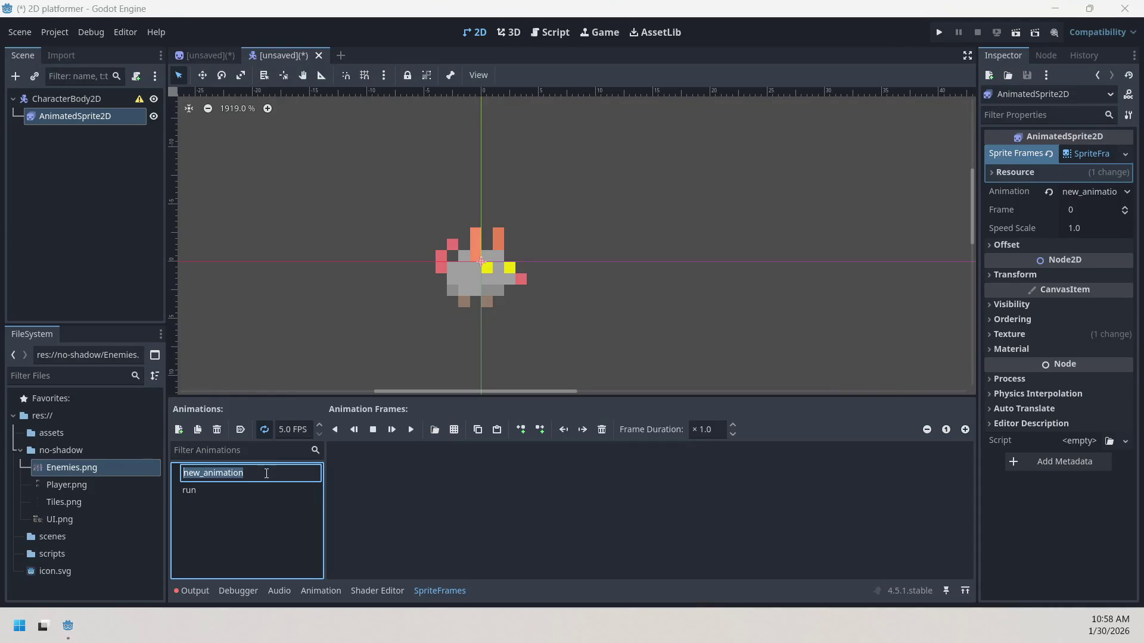
text(Idem)
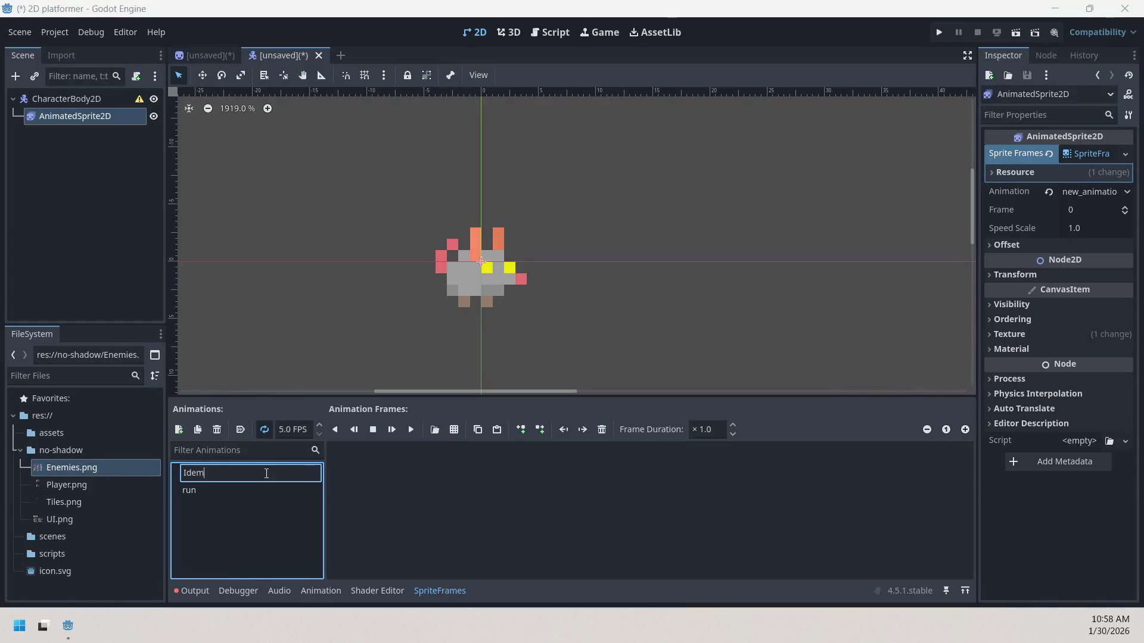
key(BackSpace)
text(l)
text(e)
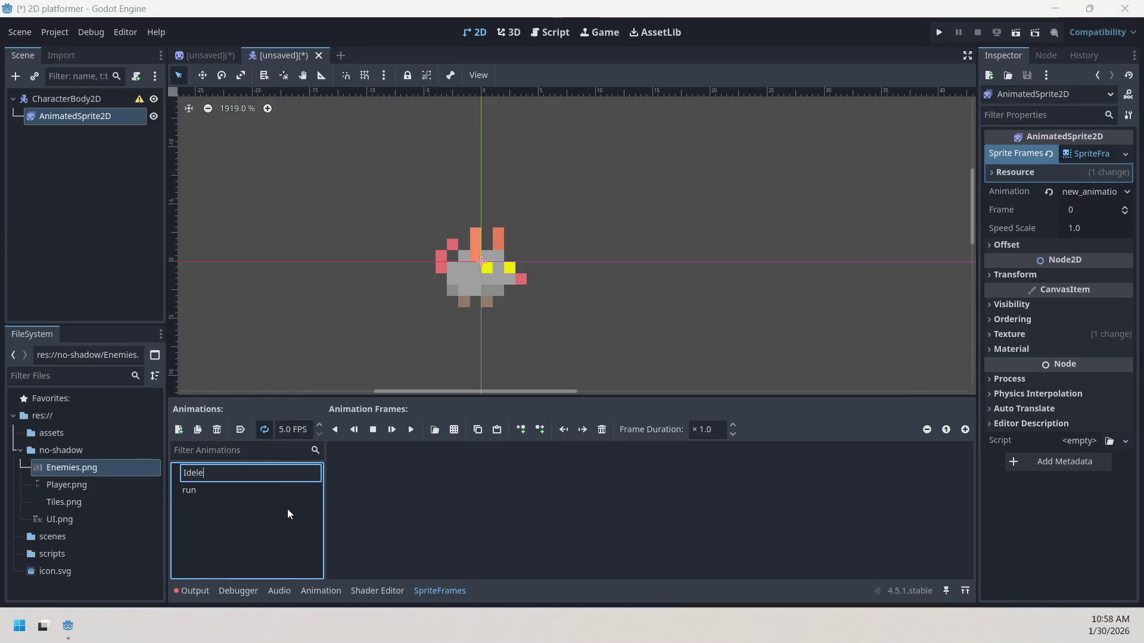
key(BackSpace)
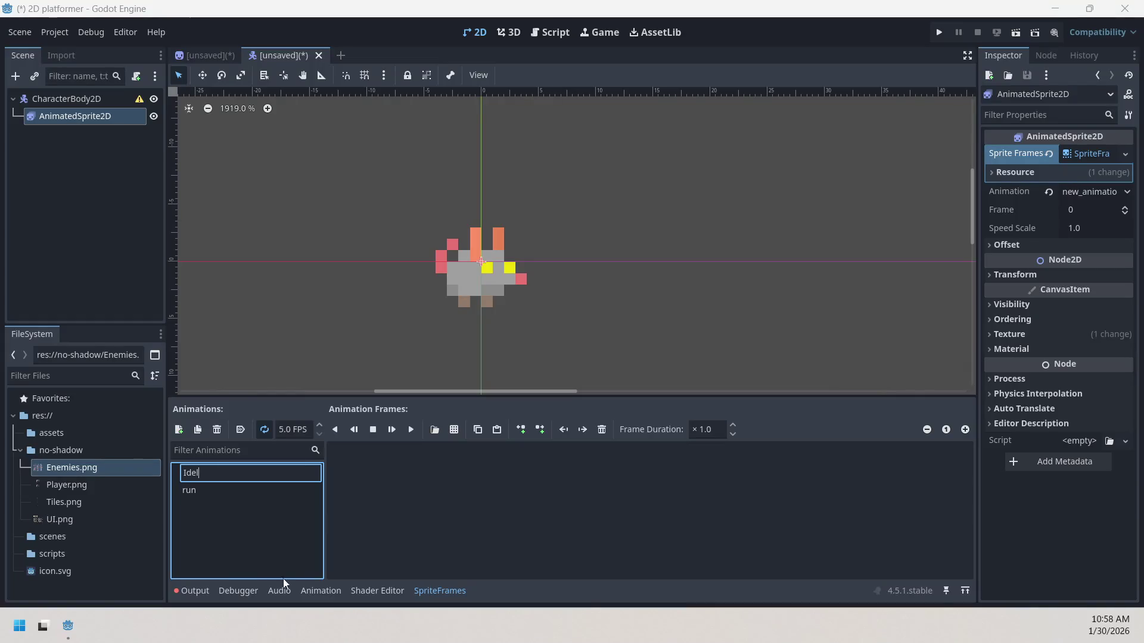
key(Return)
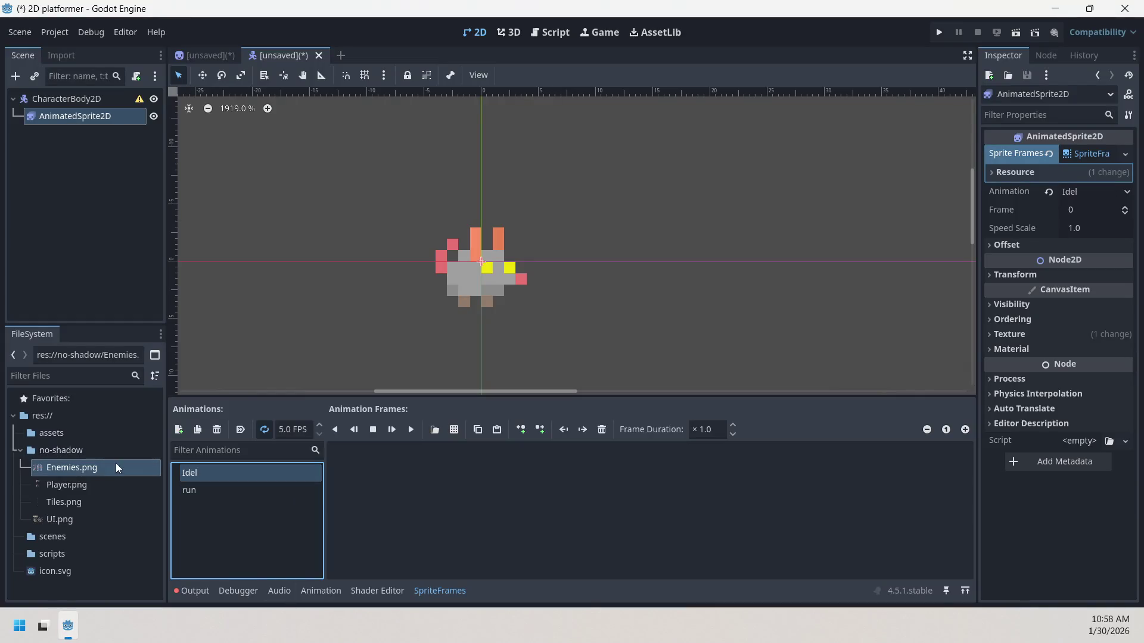
- Add a single idle cell from Enemies.png as frame 0 of the Idel animation
click(456, 431)
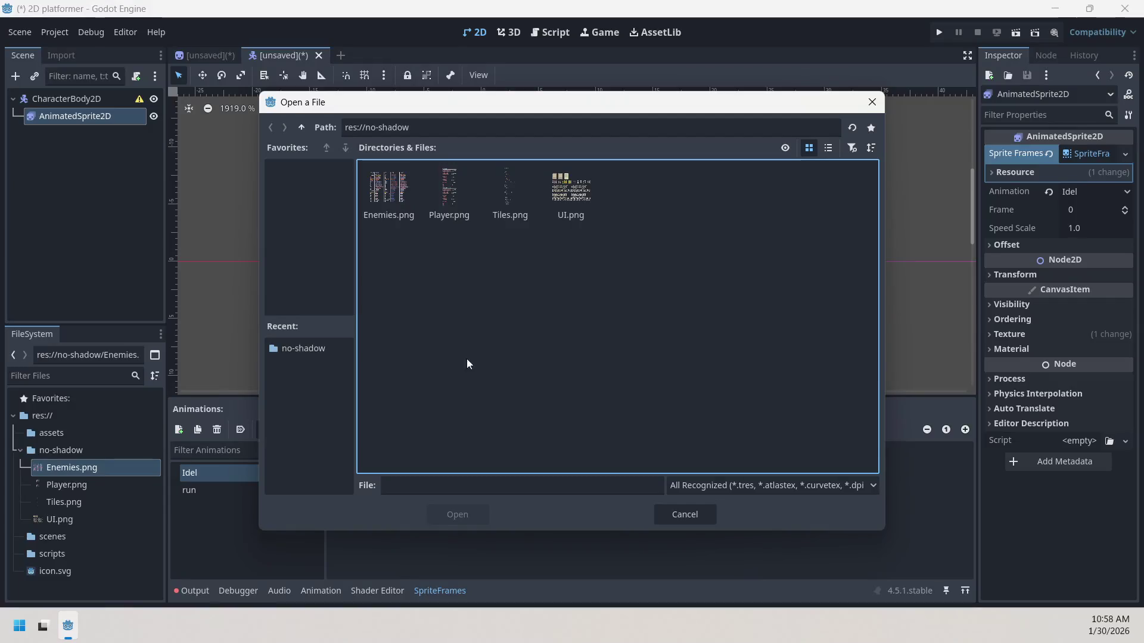
click(388, 205)
click(466, 514)
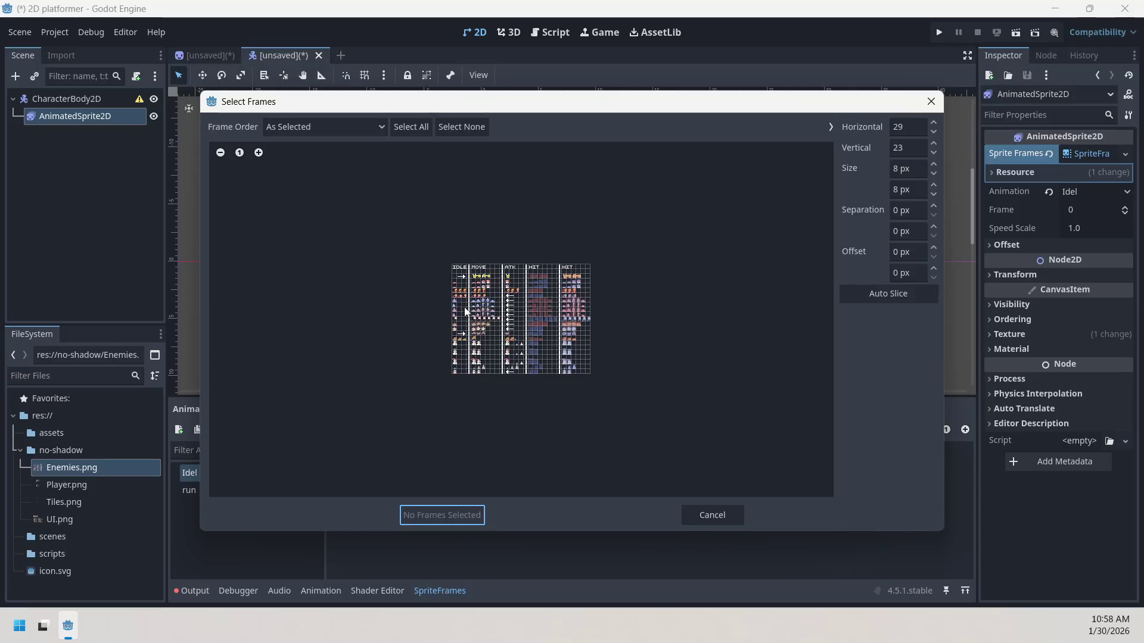
click(259, 152)
click(259, 153)
click(259, 152)
click(259, 152)
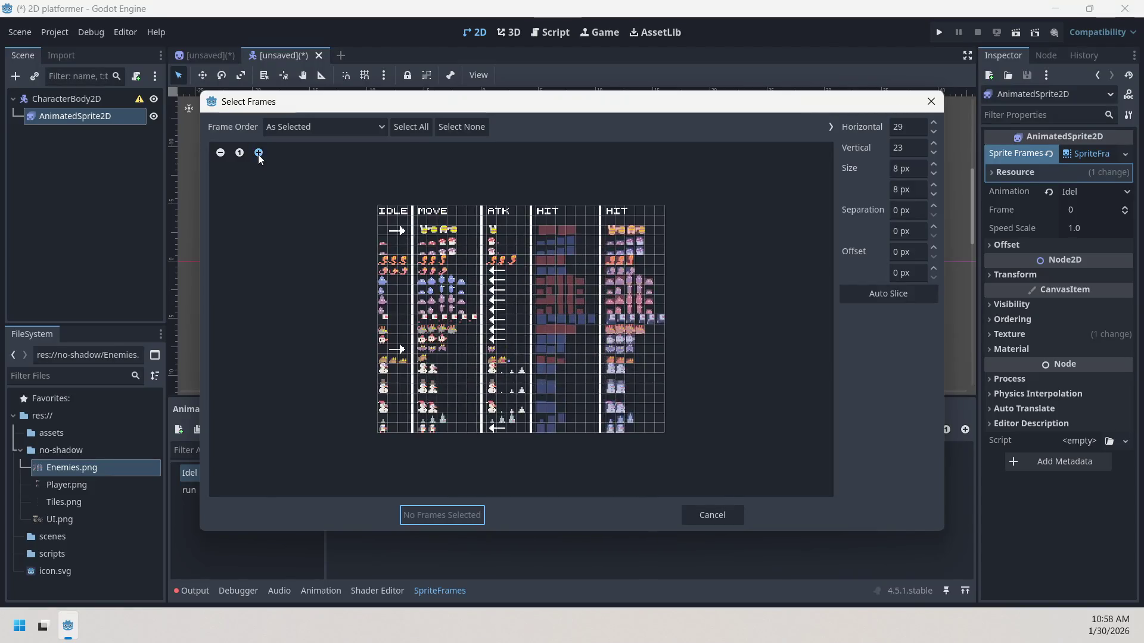
click(259, 153)
click(259, 153)
click(321, 333)
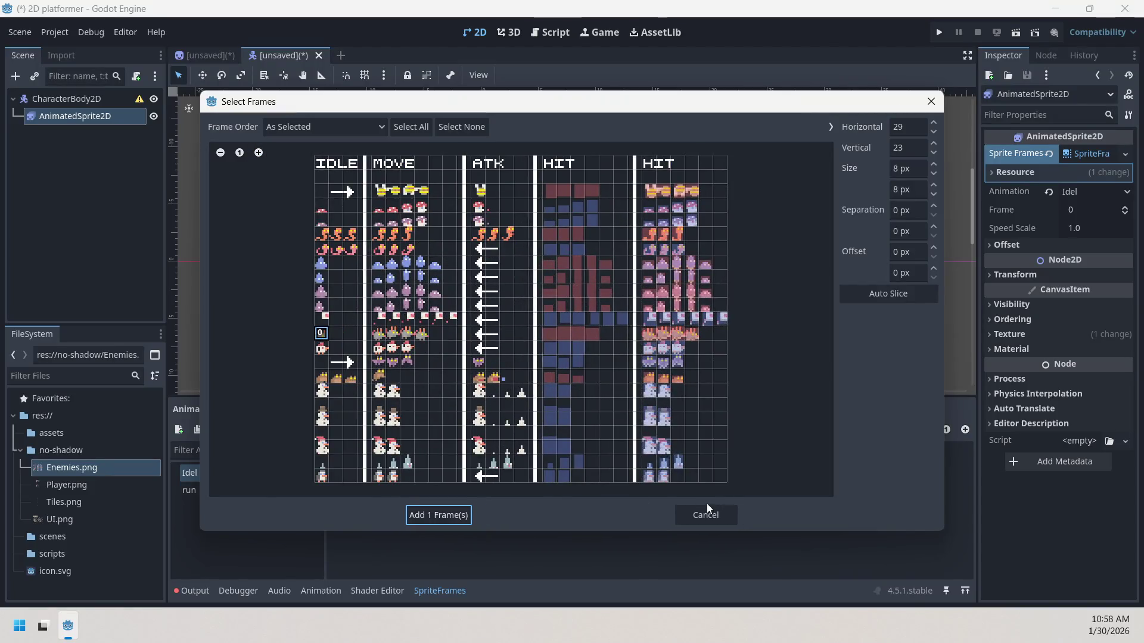
click(459, 514)
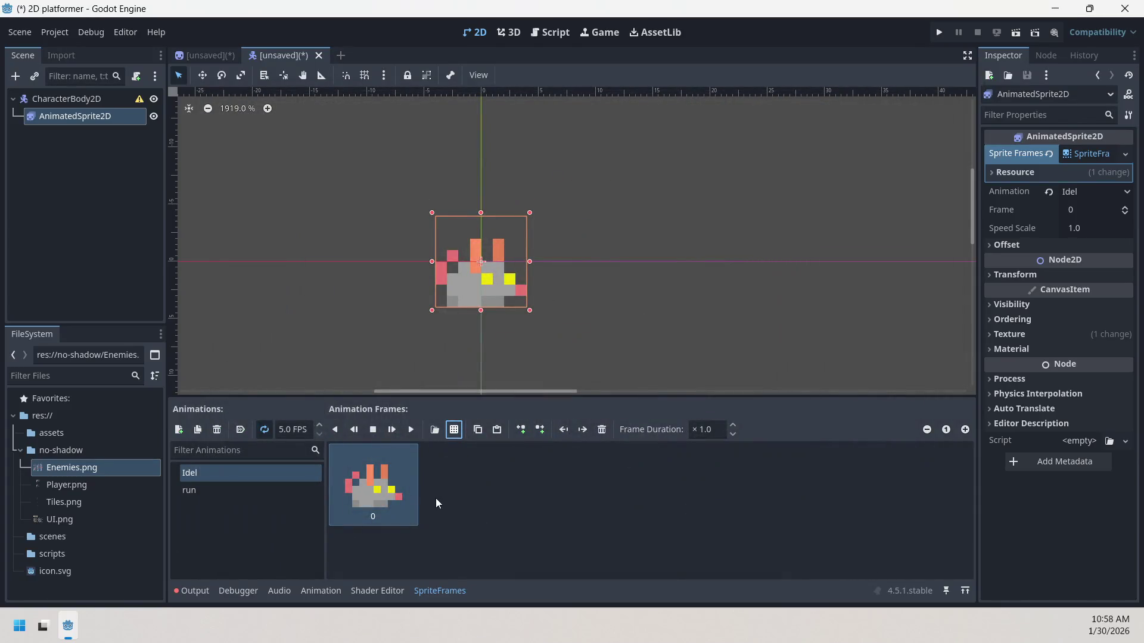
click(204, 488)
- Compare Idel's single frame with run's frames, checking the durations of frames 0 and 3
click(213, 473)
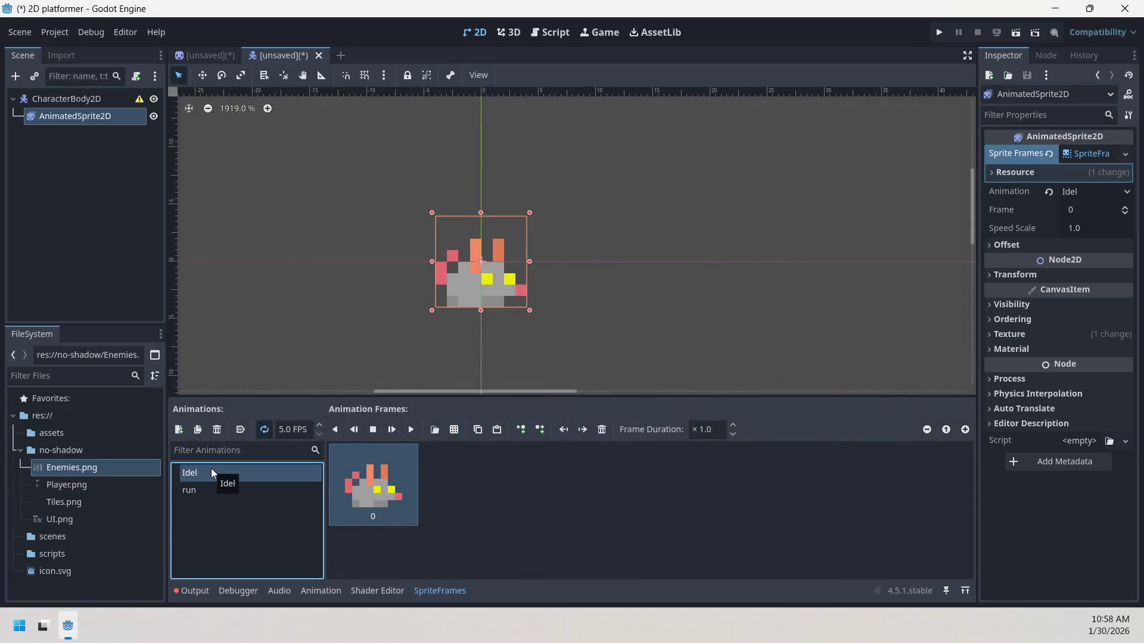
click(221, 489)
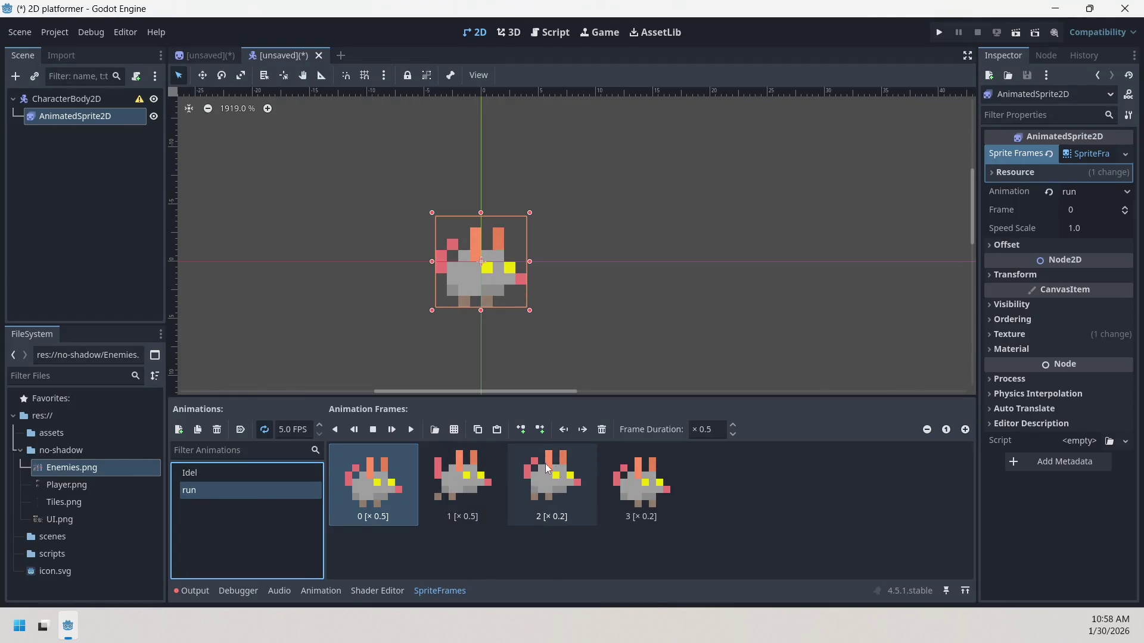
click(615, 492)
click(407, 499)
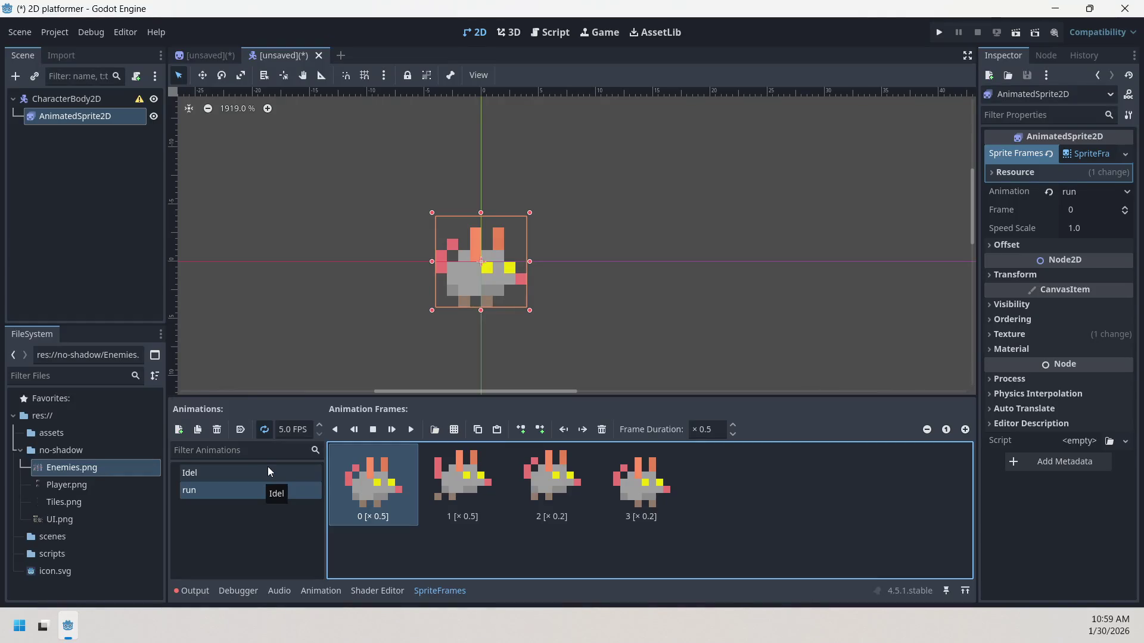
click(649, 486)
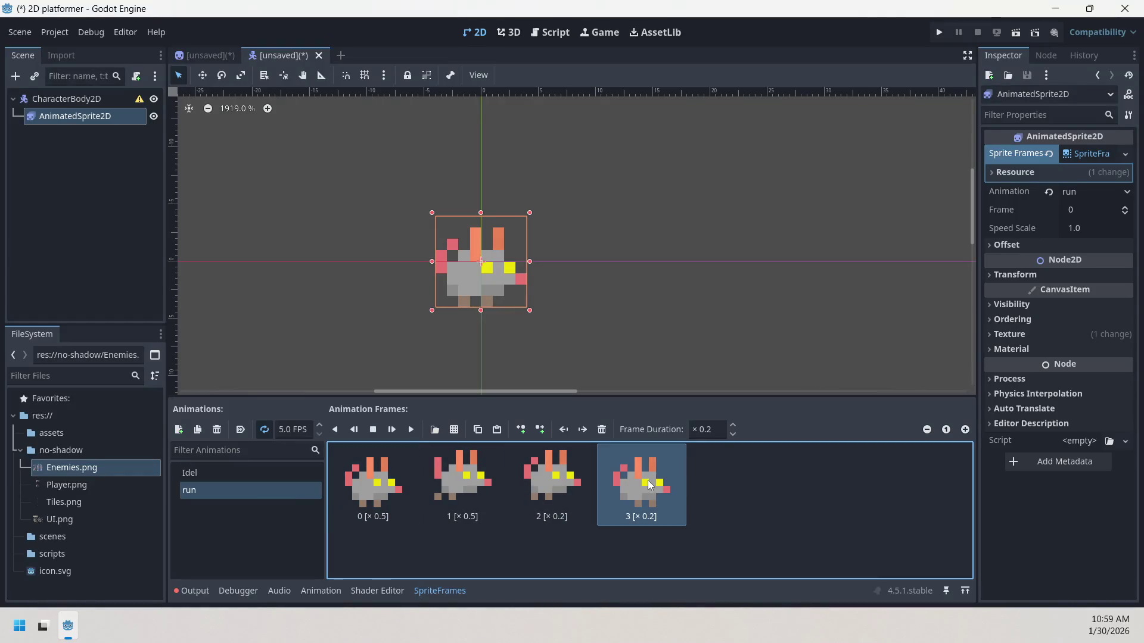
click(336, 489)
- Look at Idel and run once more, then add a third animation, new_animation
click(211, 475)
click(220, 486)
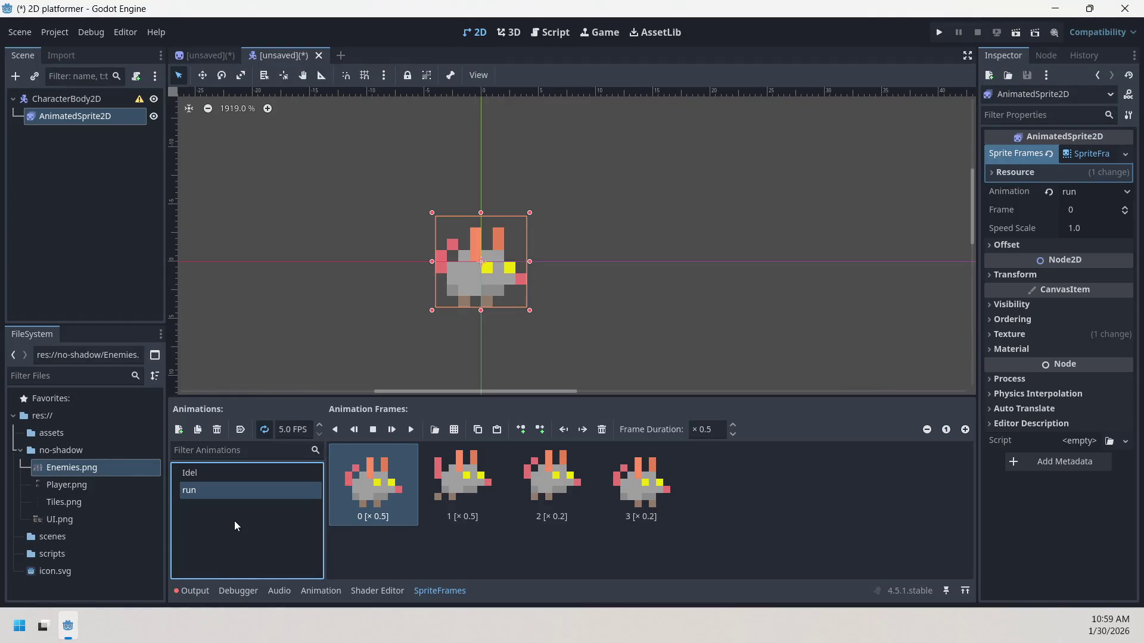
click(177, 429)
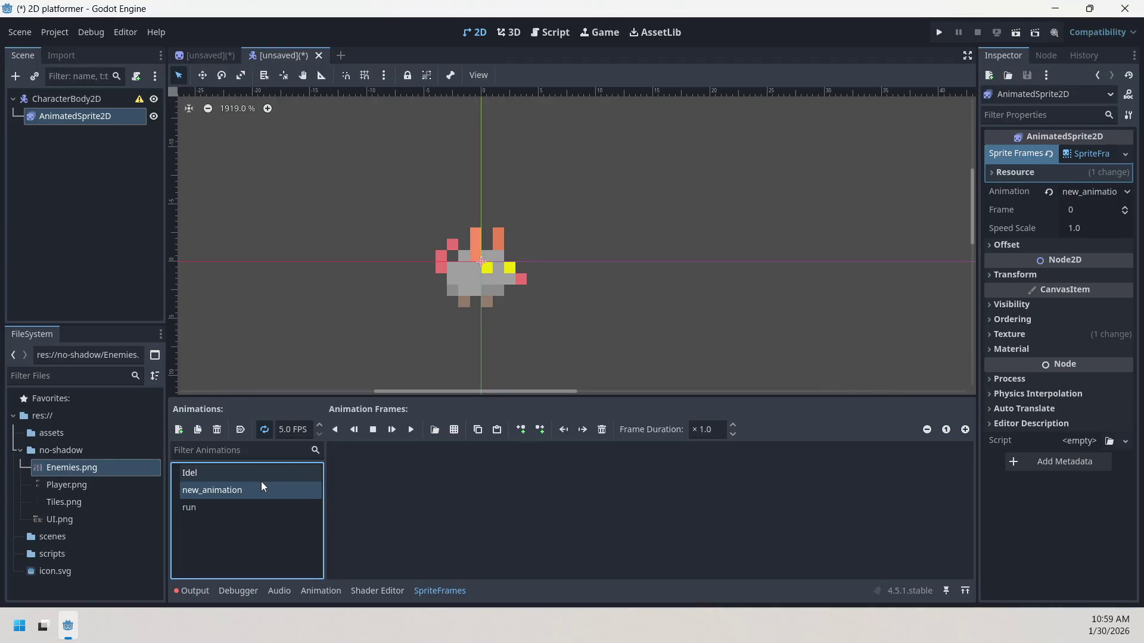
- Fill new_animation with four HIT-column frames (0–3) from the Enemies.png sprite sheet
click(433, 428)
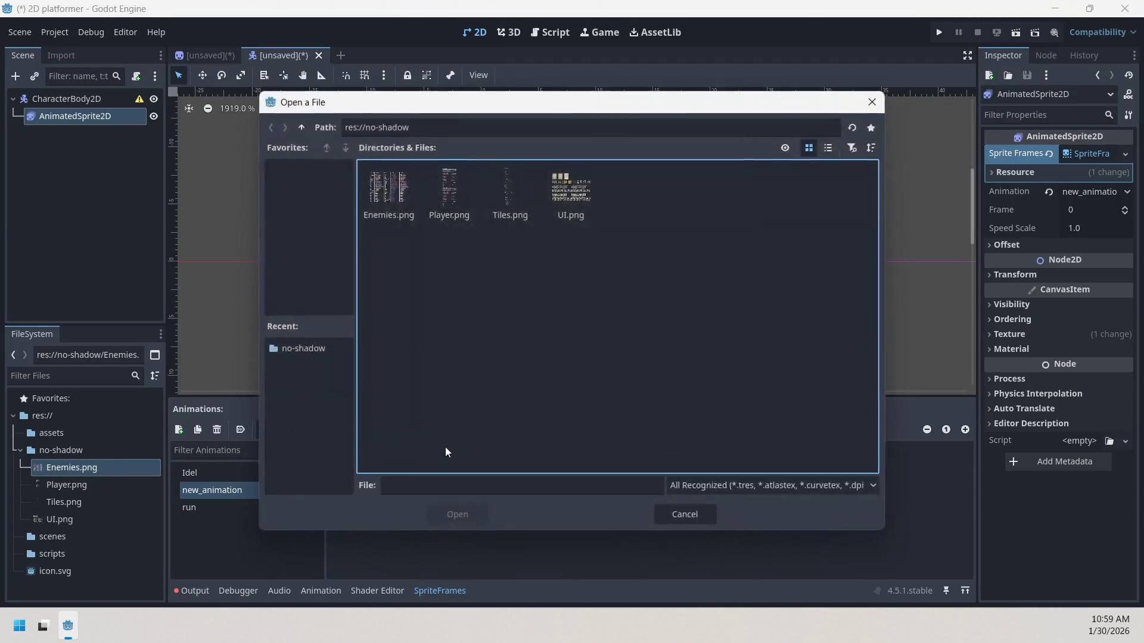
click(413, 184)
click(460, 512)
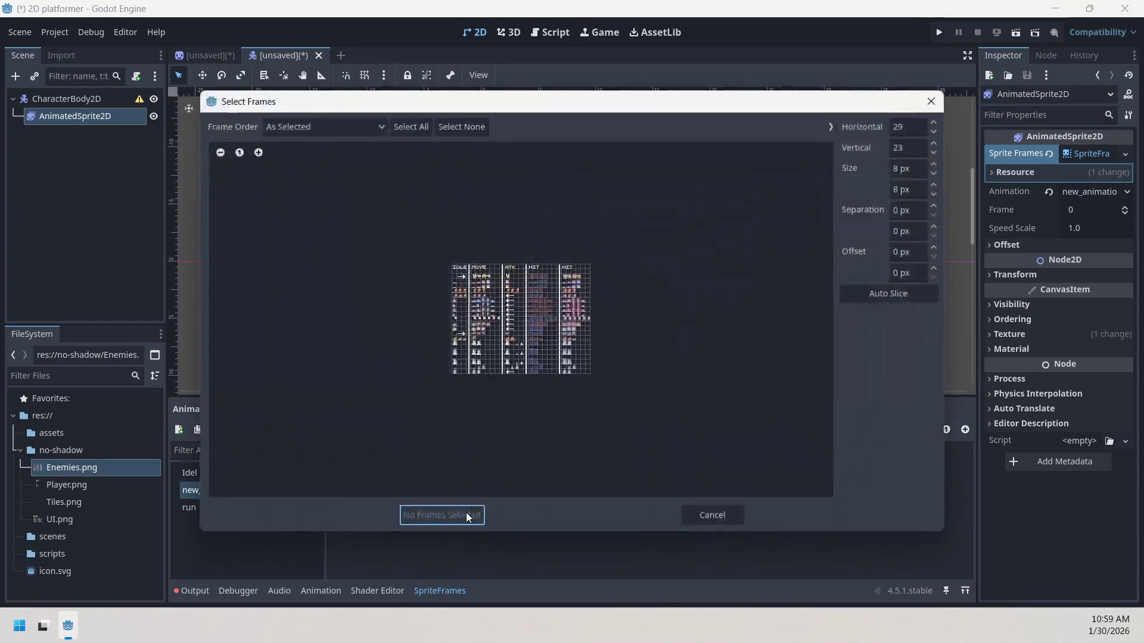
click(253, 157)
click(252, 158)
click(253, 158)
click(253, 158)
click(253, 158)
click(253, 157)
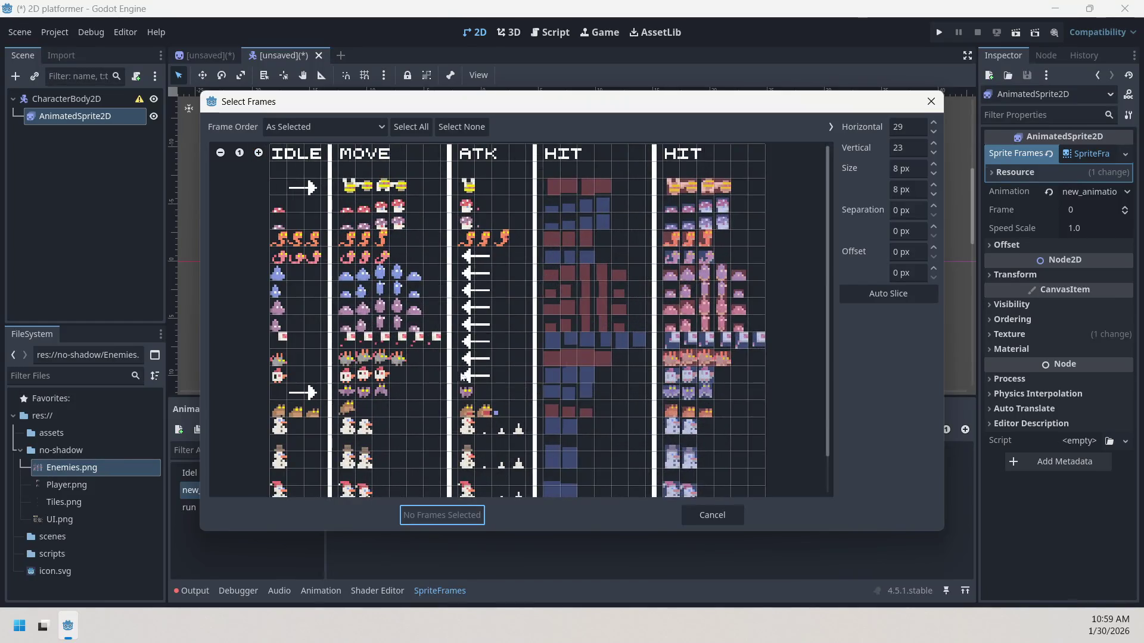
click(673, 362)
click(686, 357)
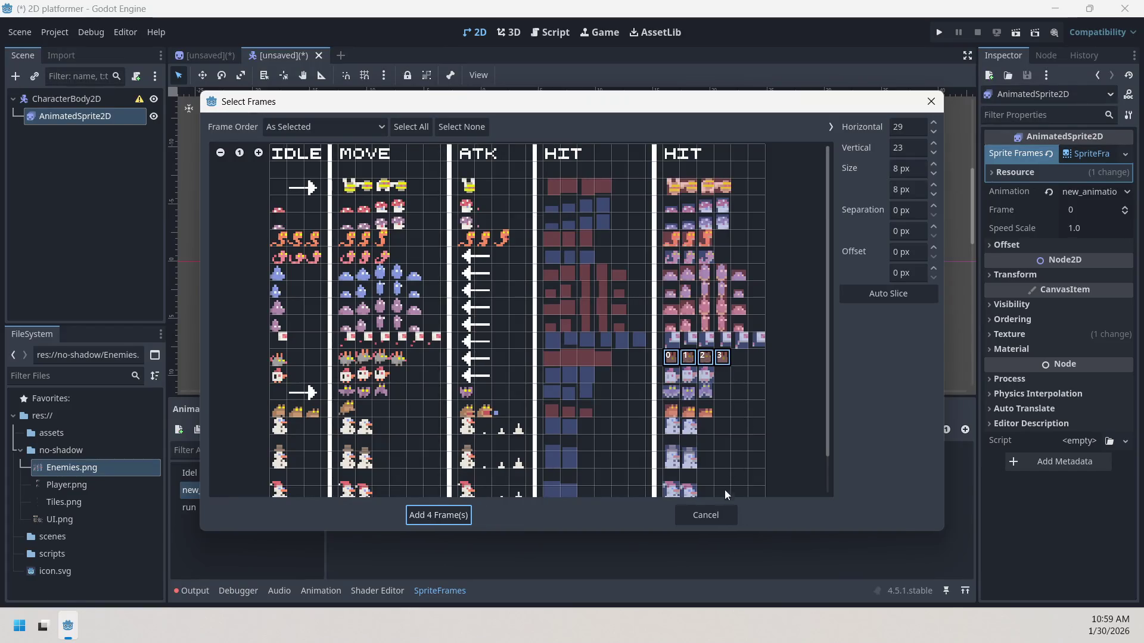
click(444, 517)
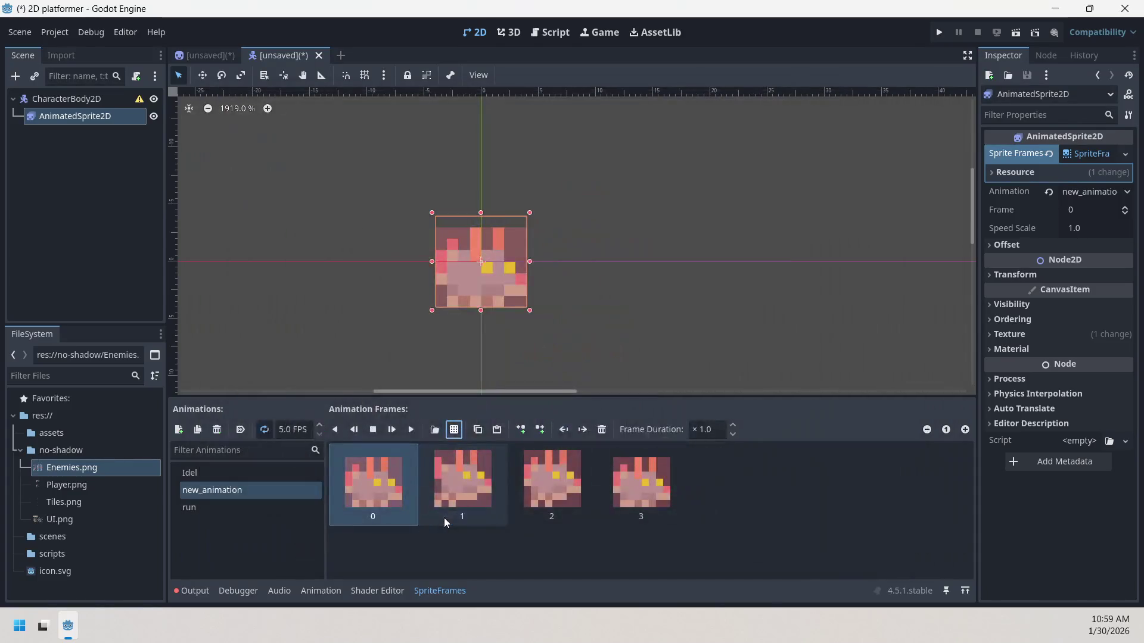
click(523, 485)
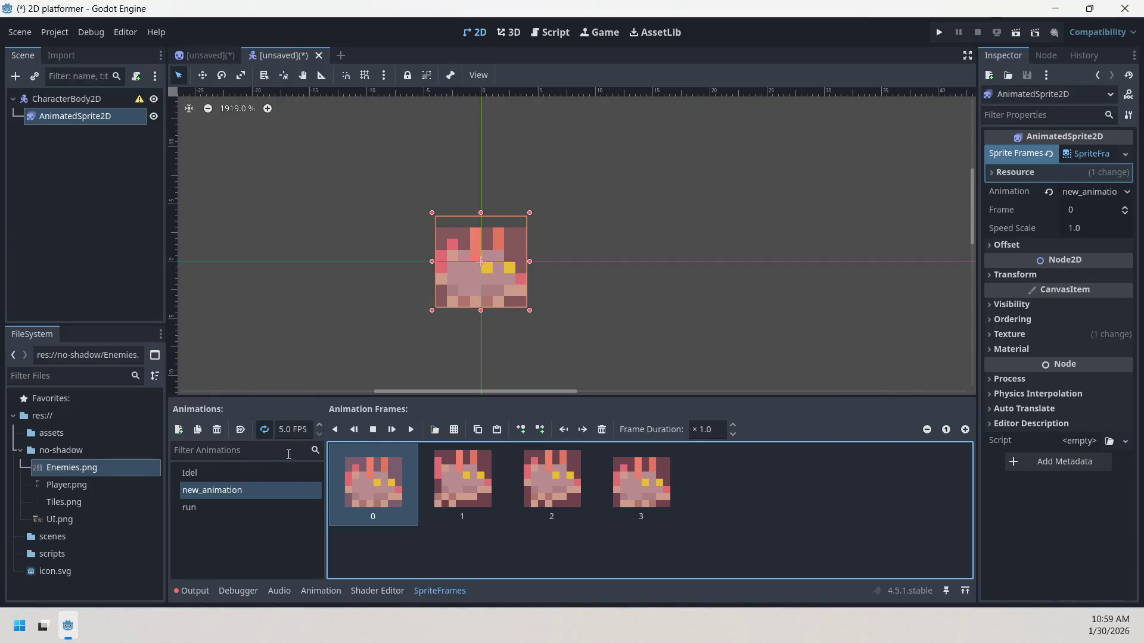
- Rename the third animation from new_animation to 'hurt_run'
click(238, 498)
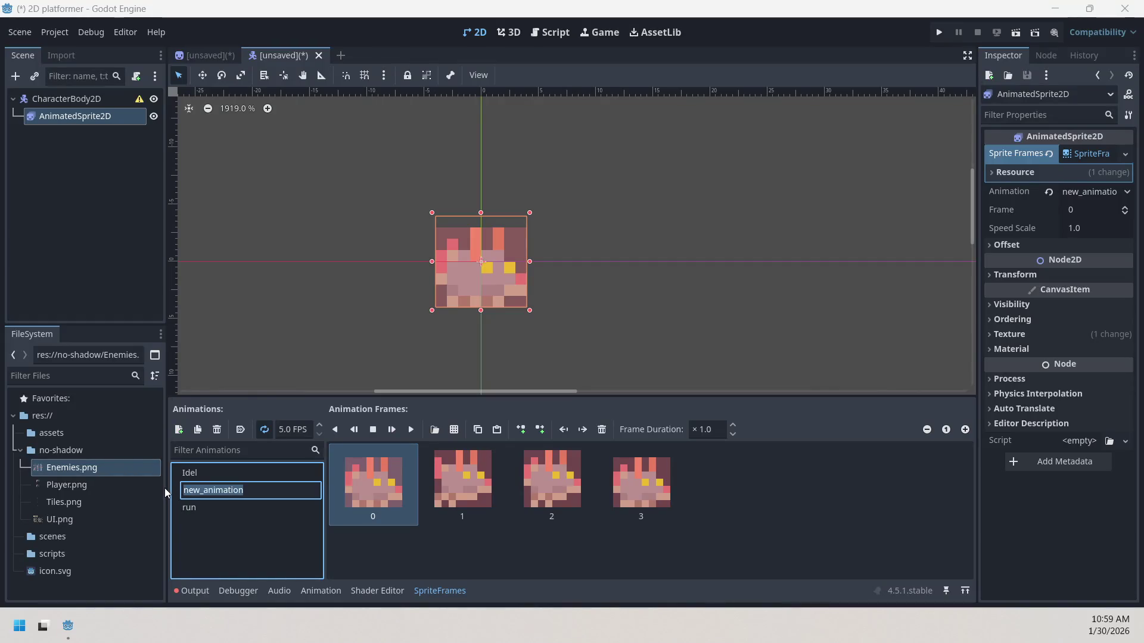
text(hurt)
text(_)
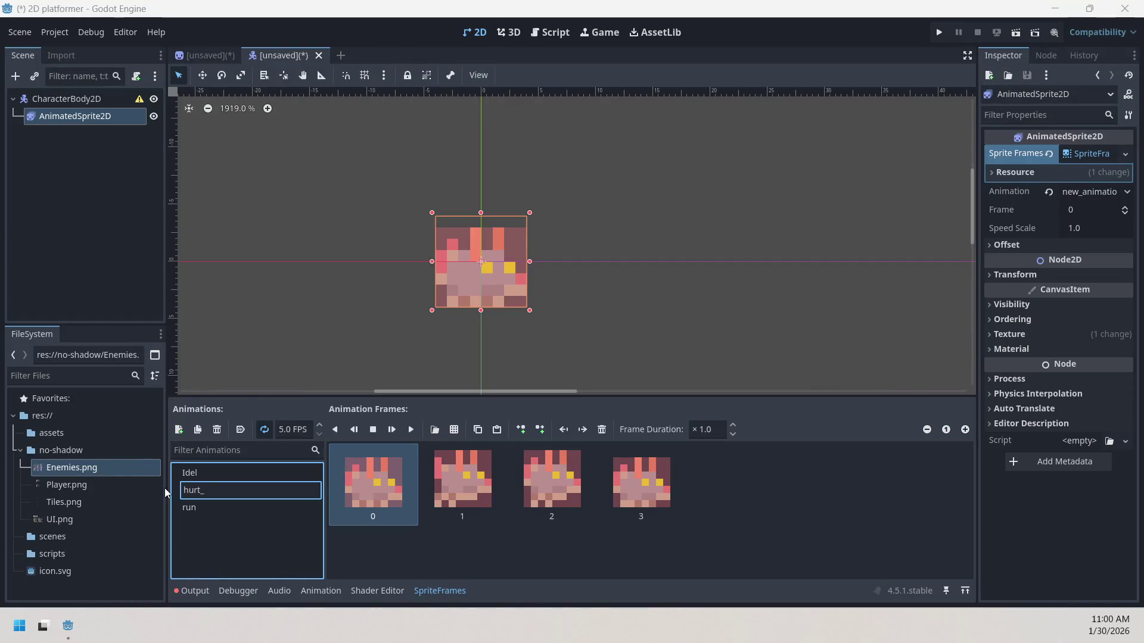
text(run)
key(Return)
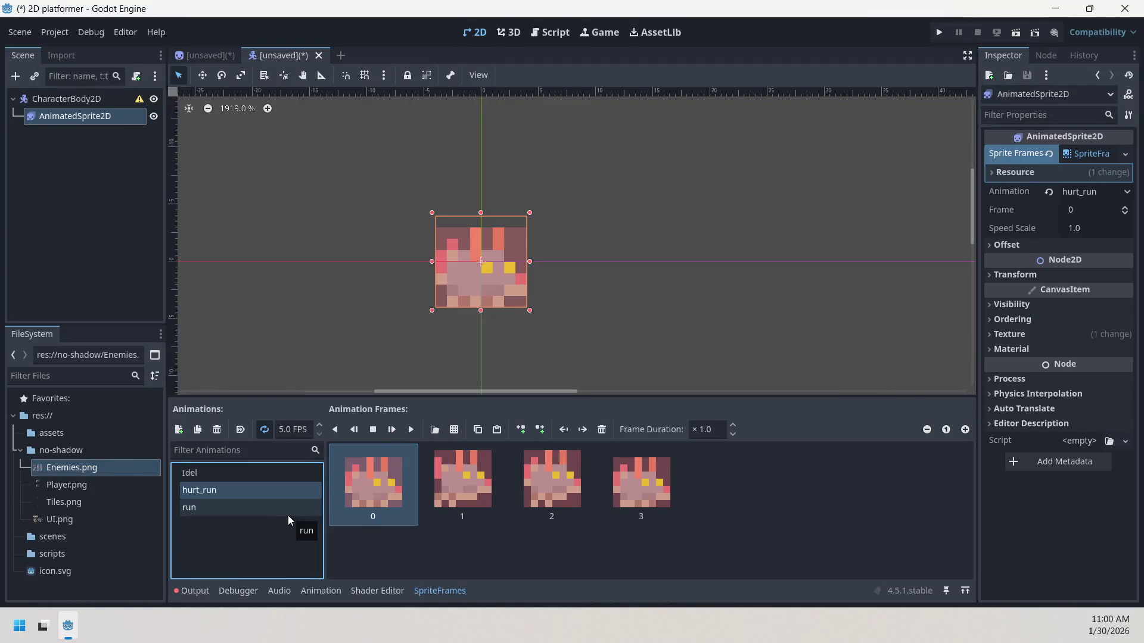
click(259, 509)
click(259, 491)
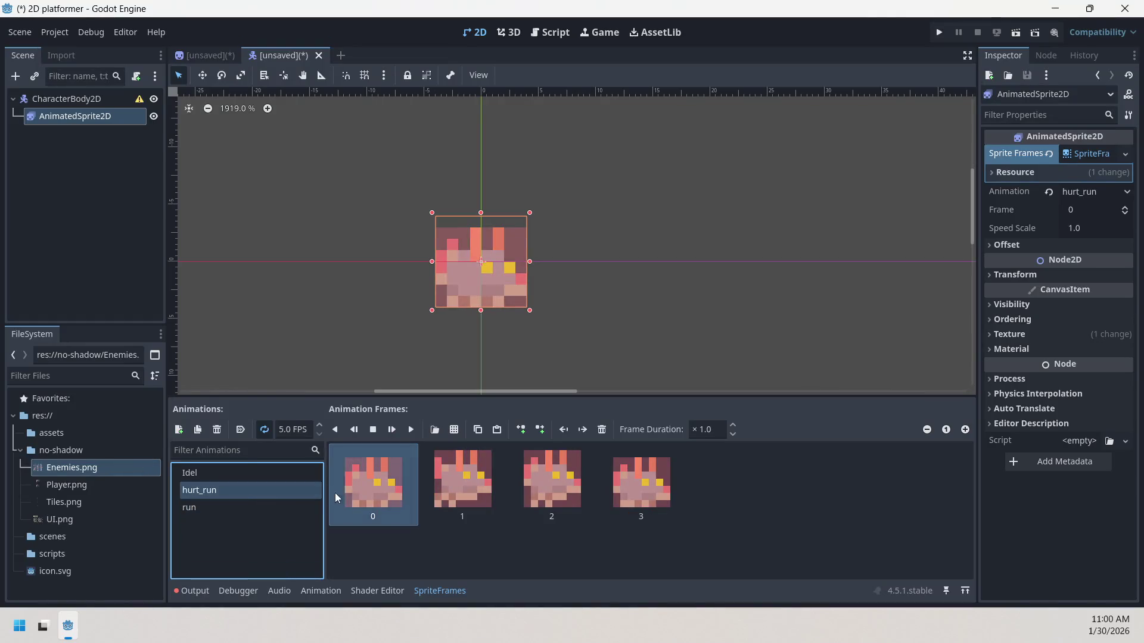
click(227, 506)
click(227, 497)
click(227, 511)
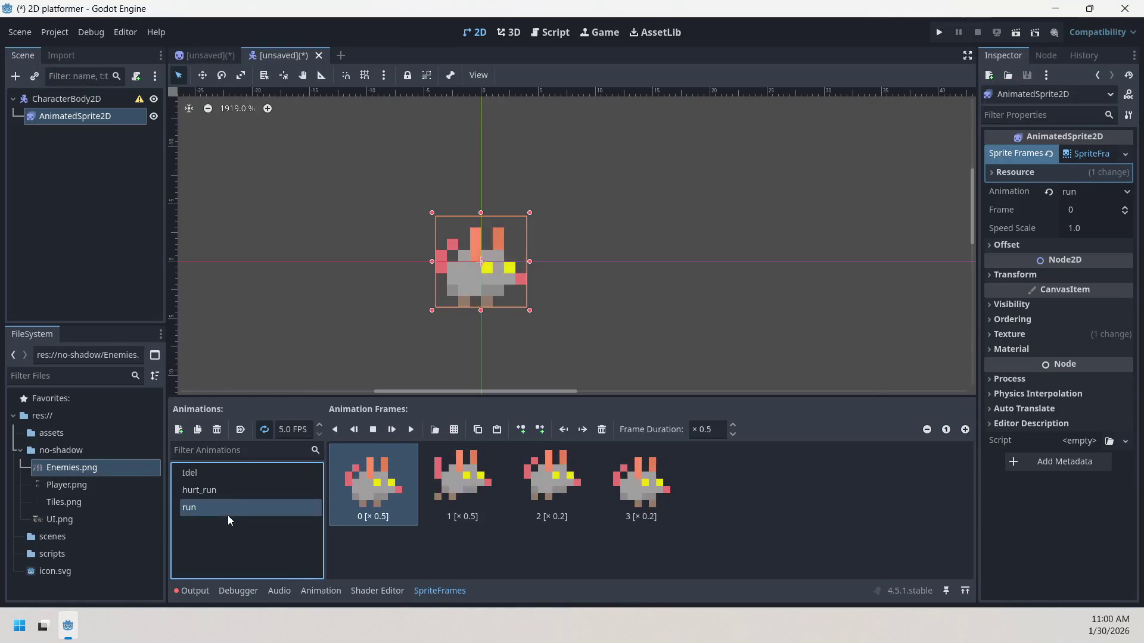
click(226, 491)
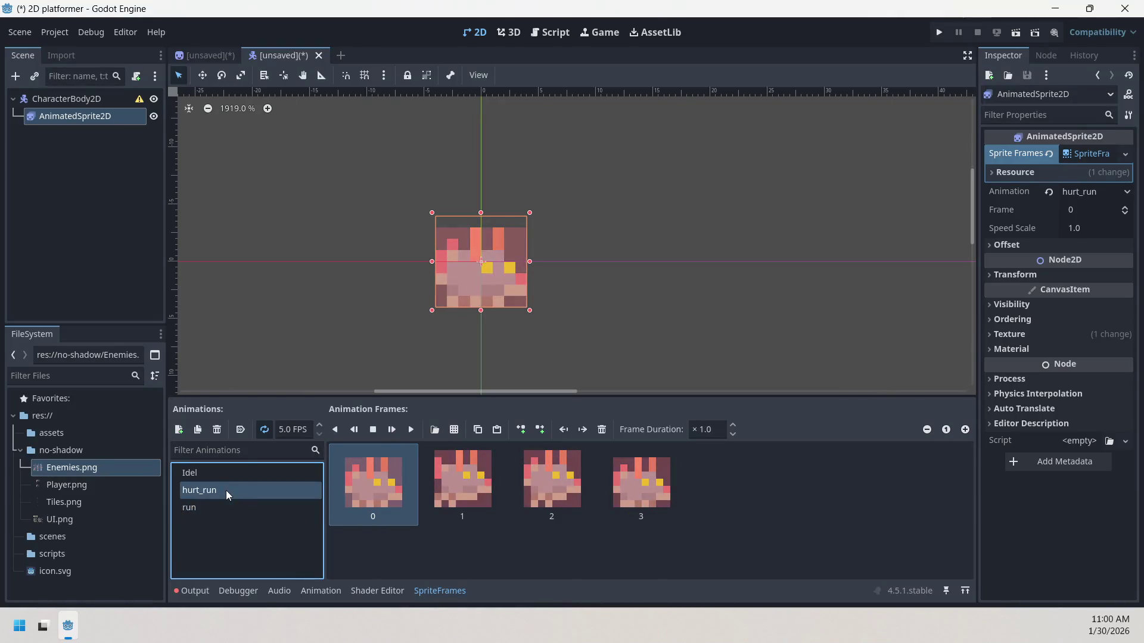
click(233, 506)
click(234, 496)
click(220, 473)
click(227, 485)
click(226, 472)
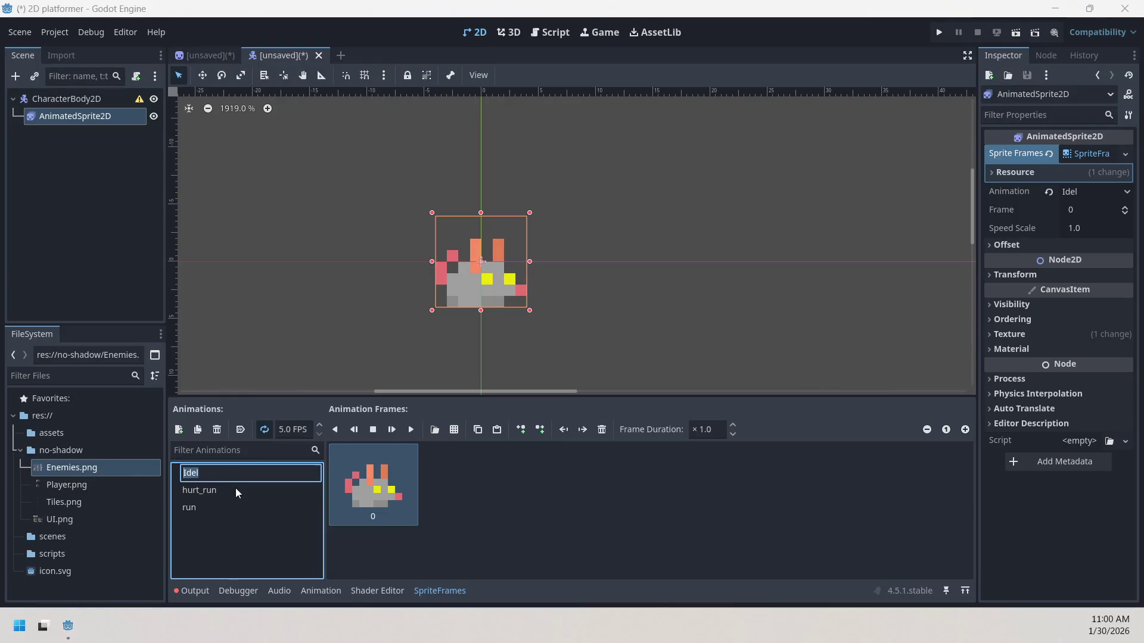
click(236, 491)
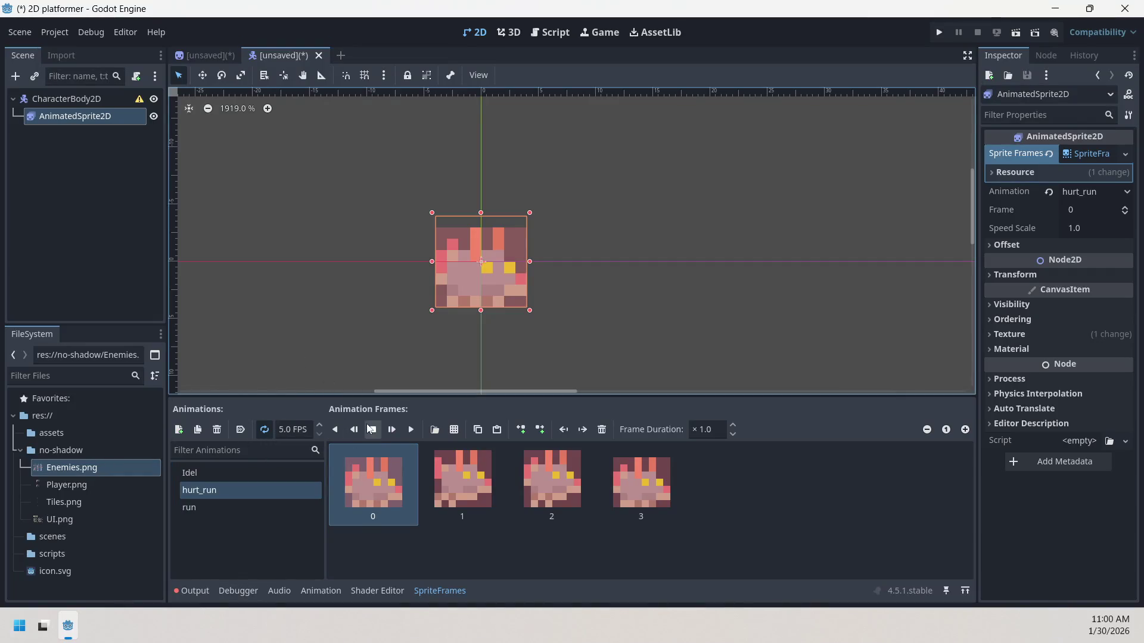
click(260, 524)
click(259, 507)
click(259, 491)
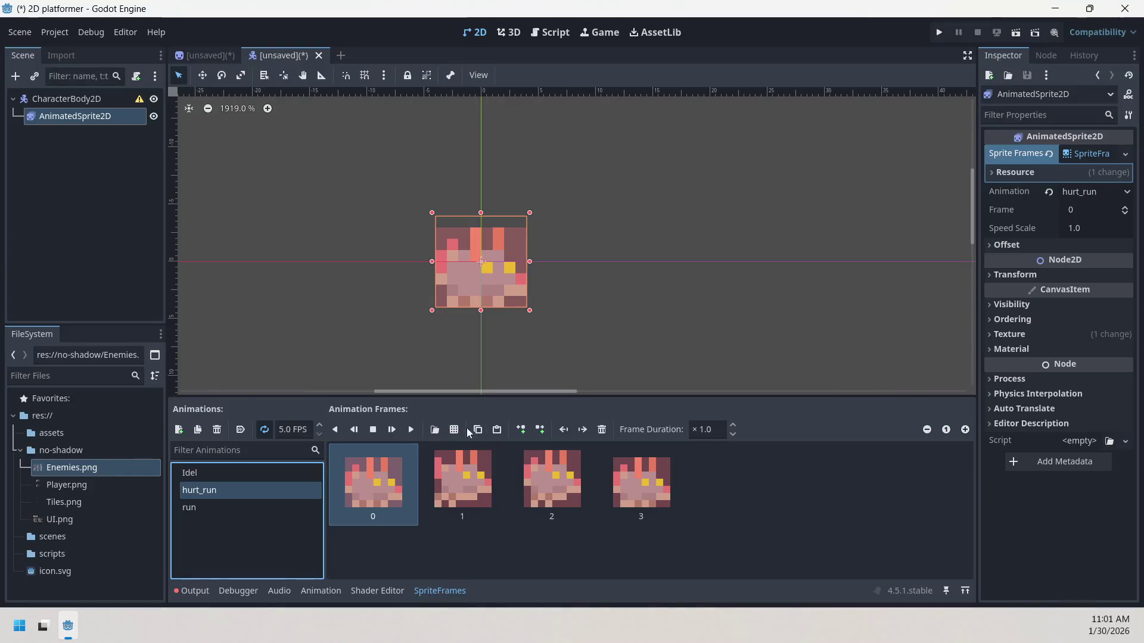
click(451, 433)
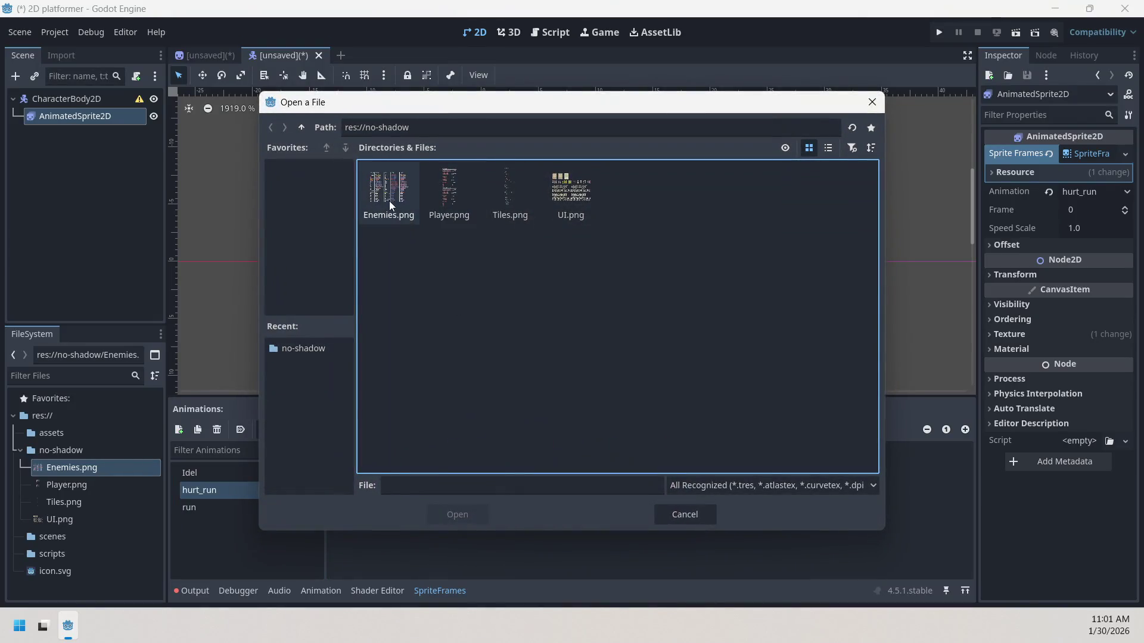
- Append four more red HIT frames from Enemies.png to hurt_run, making frames 0–7
click(388, 201)
double_click(389, 202)
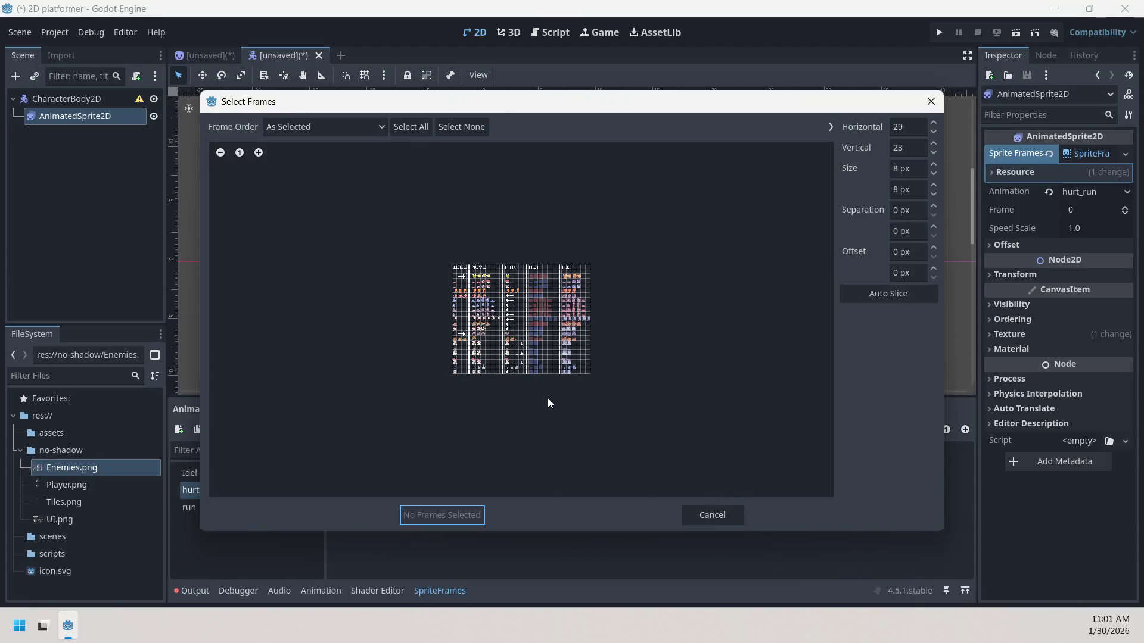
double_click(258, 153)
click(258, 152)
click(258, 153)
double_click(258, 152)
click(258, 152)
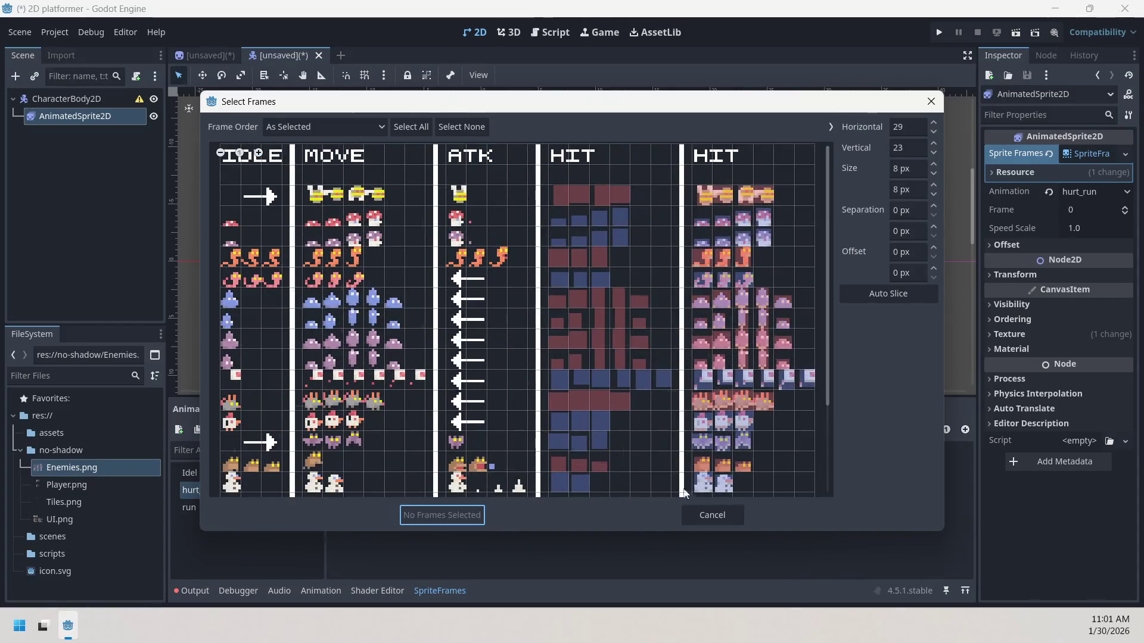
click(560, 401)
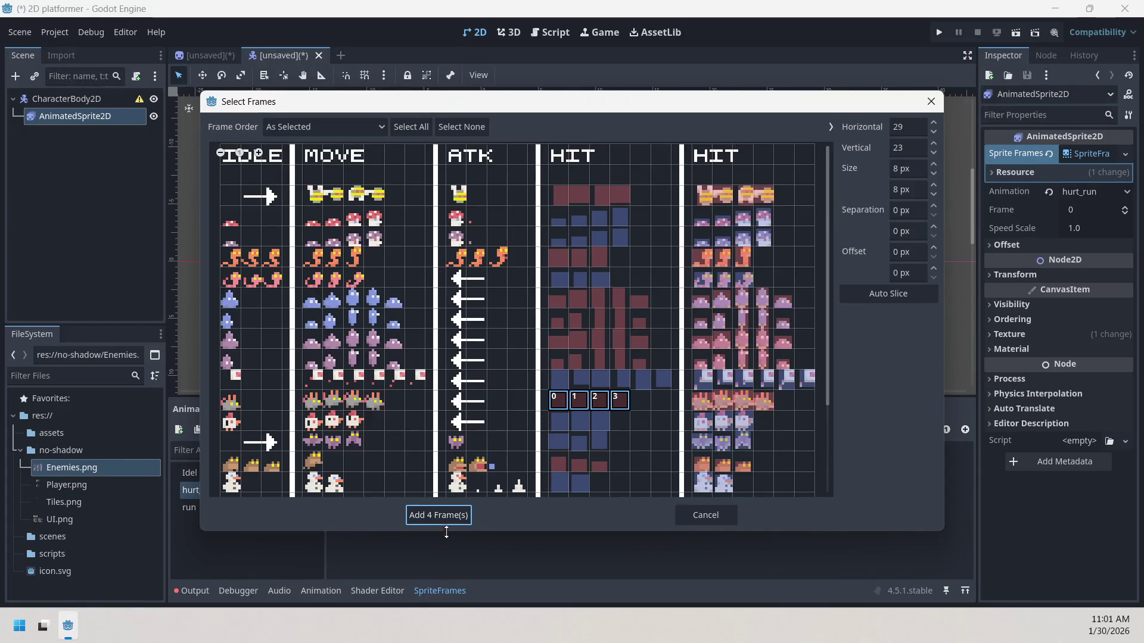
click(456, 513)
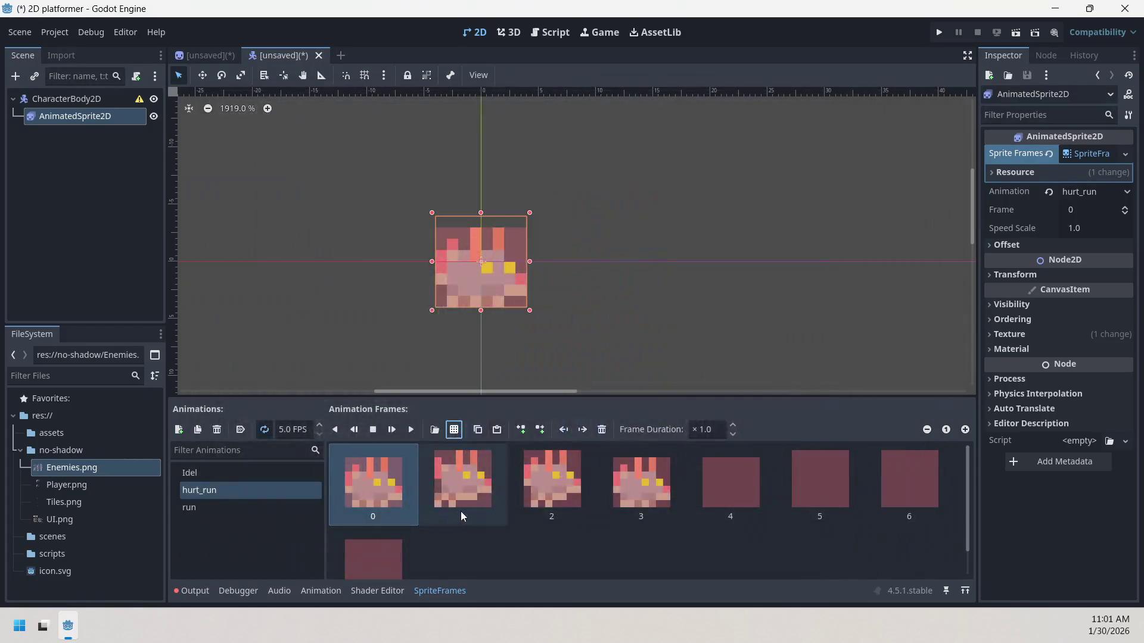
scroll(474, 328, down, 2)
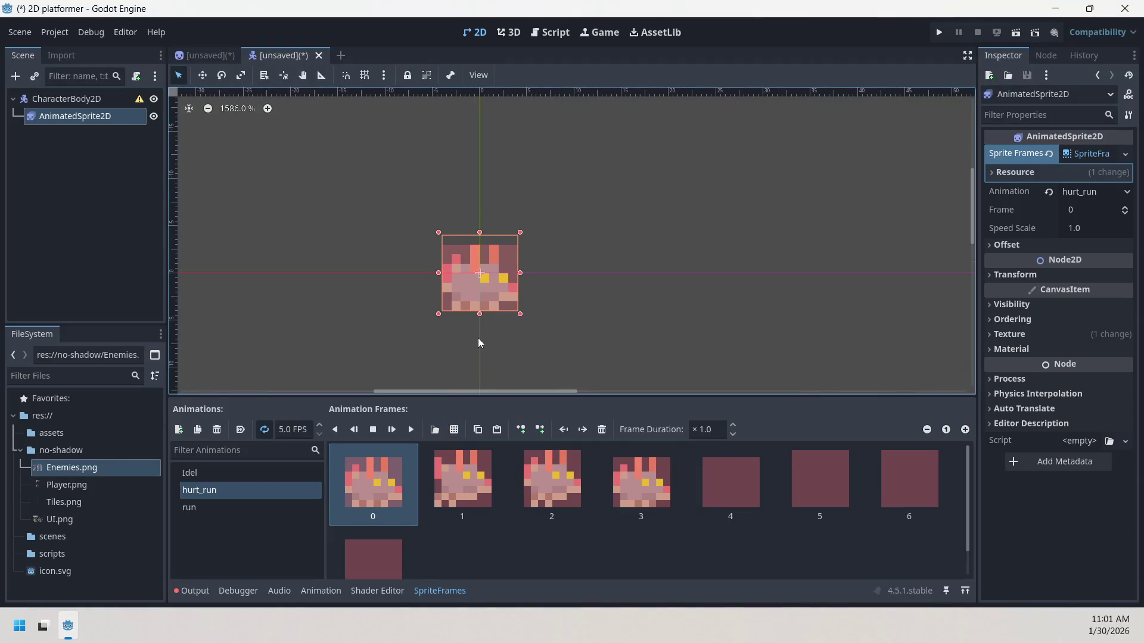
- Undo the filter change, set the sprite's texture filter to Nearest, and delete frame 4 of hurt_run
key(ctrl+z)
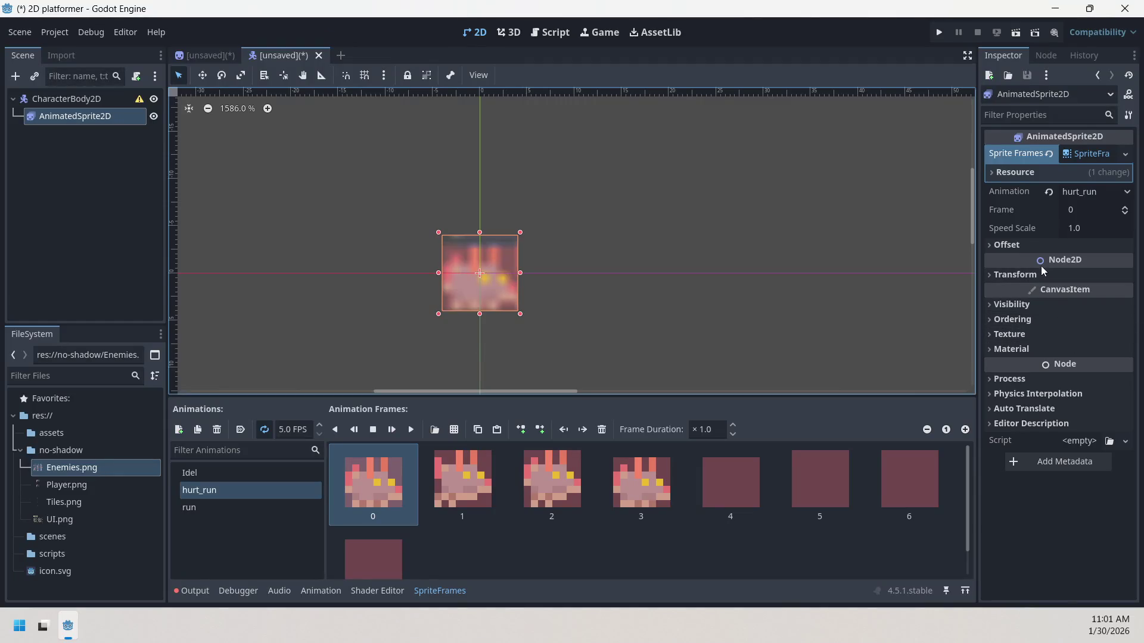
click(1042, 334)
click(1075, 352)
click(1089, 388)
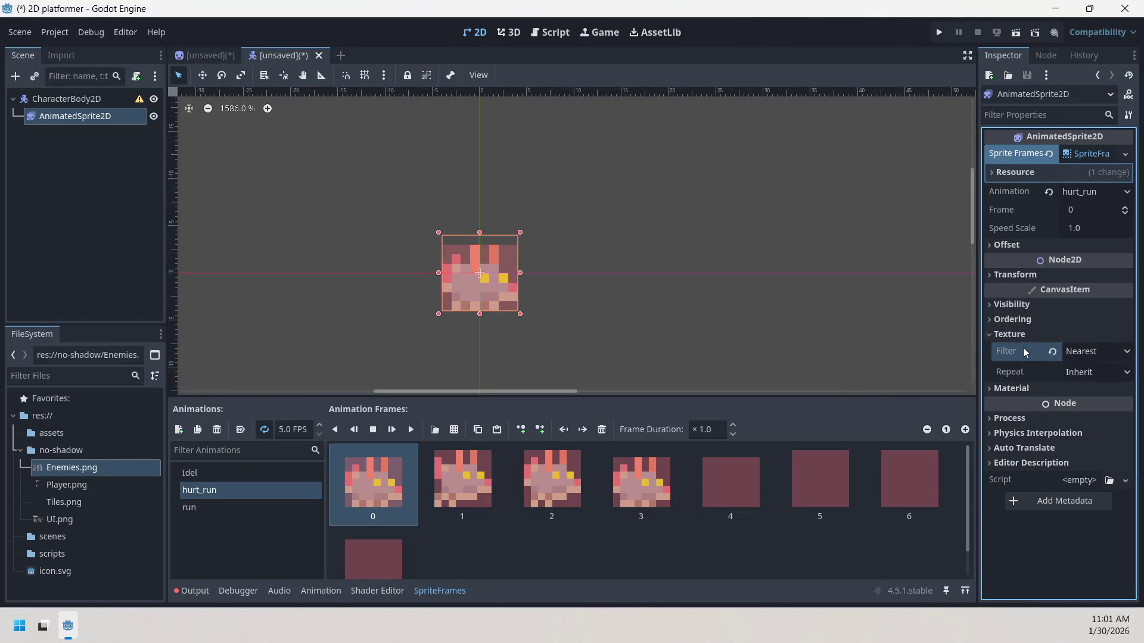
click(1082, 337)
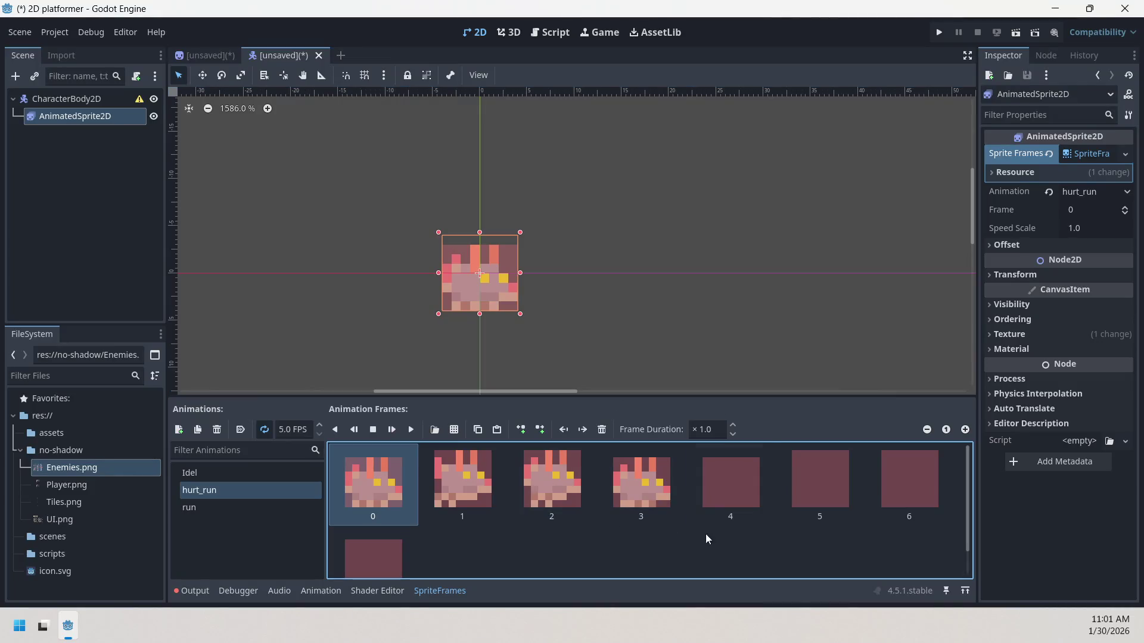
click(696, 497)
click(602, 430)
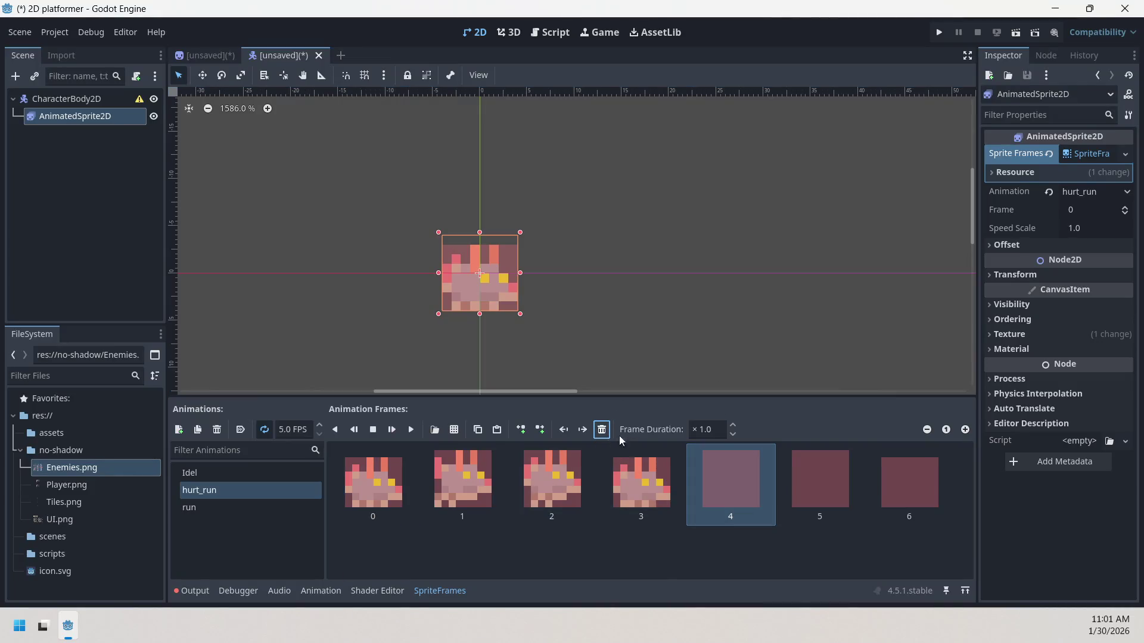
- Delete the remaining plain red frames so hurt_run keeps frames 0–3, then add new_animation
click(601, 430)
click(607, 434)
click(607, 434)
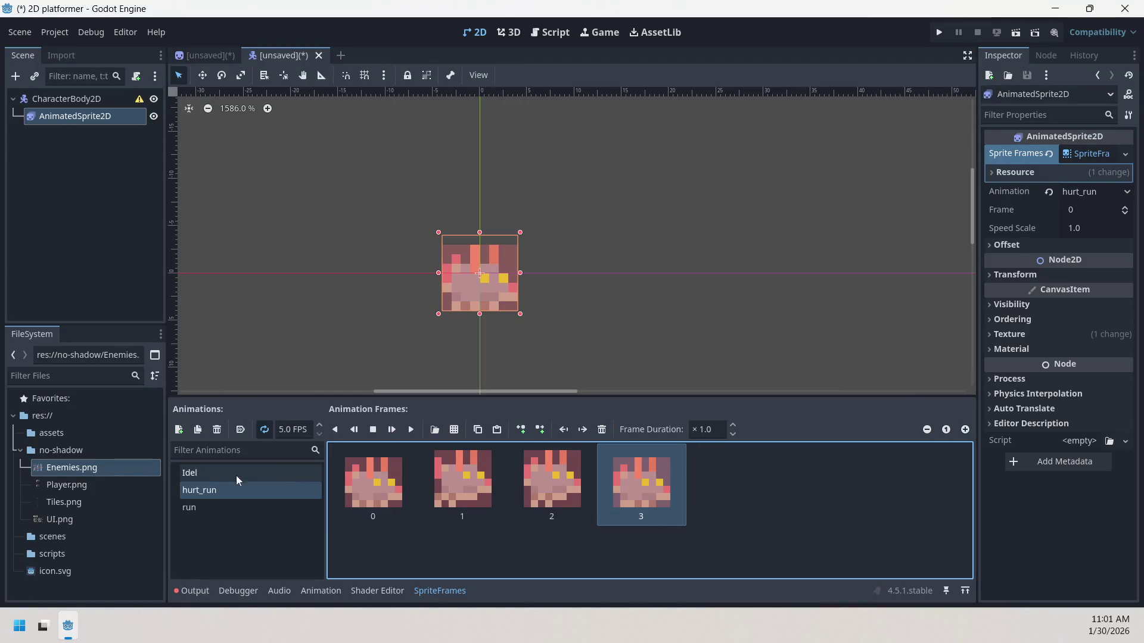
click(179, 429)
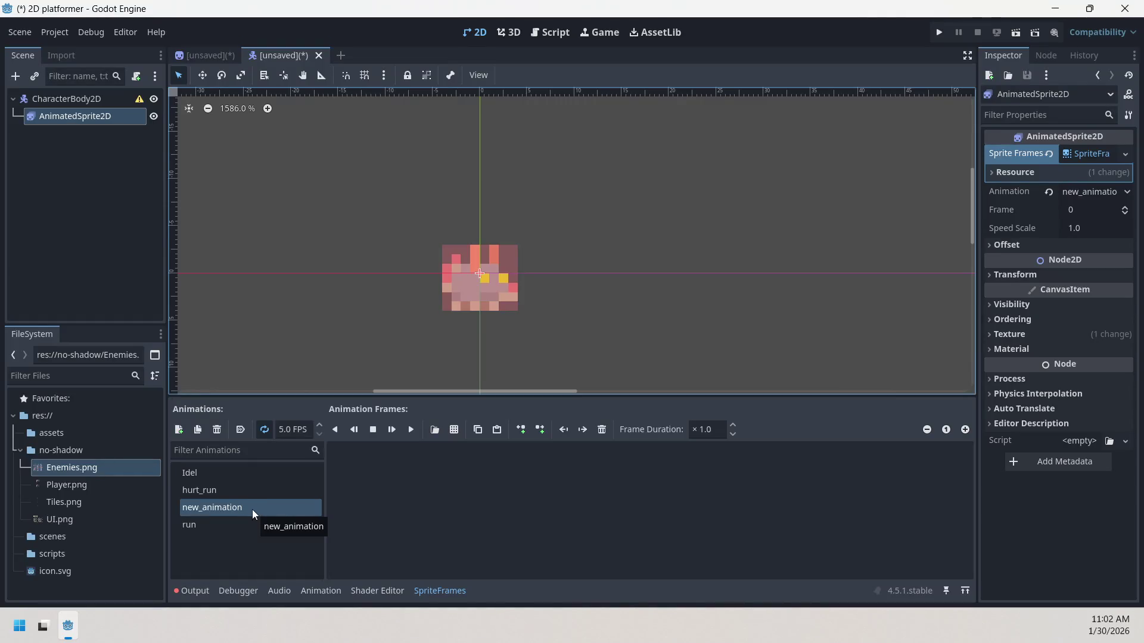
- Add four adjacent HIT-column frames from Enemies.png to new_animation
click(455, 432)
double_click(401, 196)
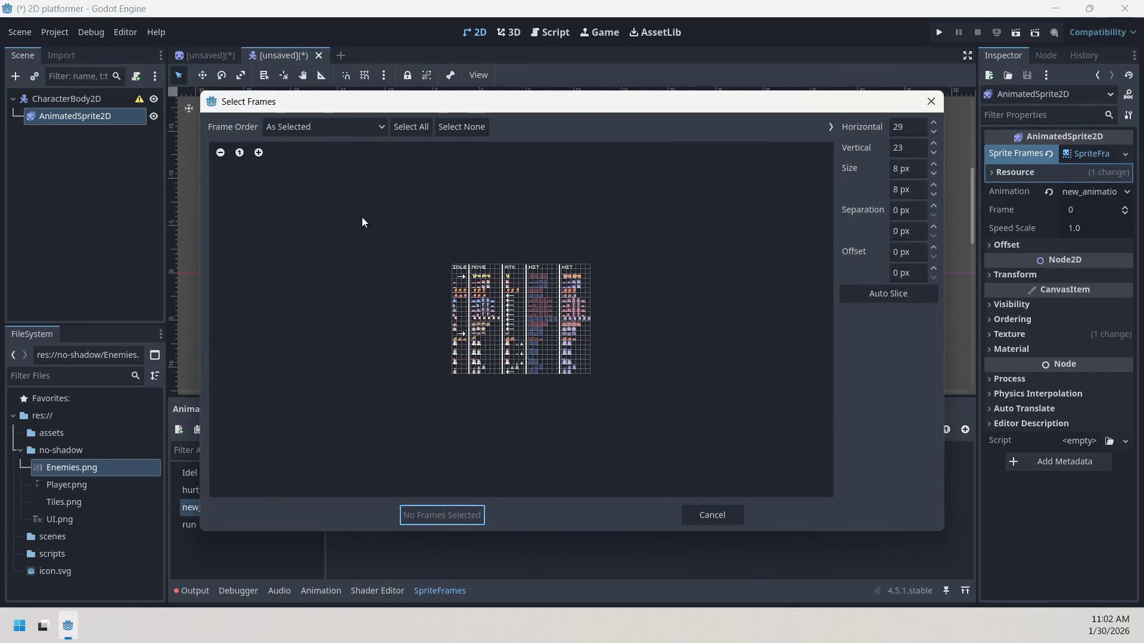
click(258, 152)
click(258, 153)
click(238, 153)
click(259, 153)
click(259, 152)
click(259, 153)
click(258, 153)
click(258, 153)
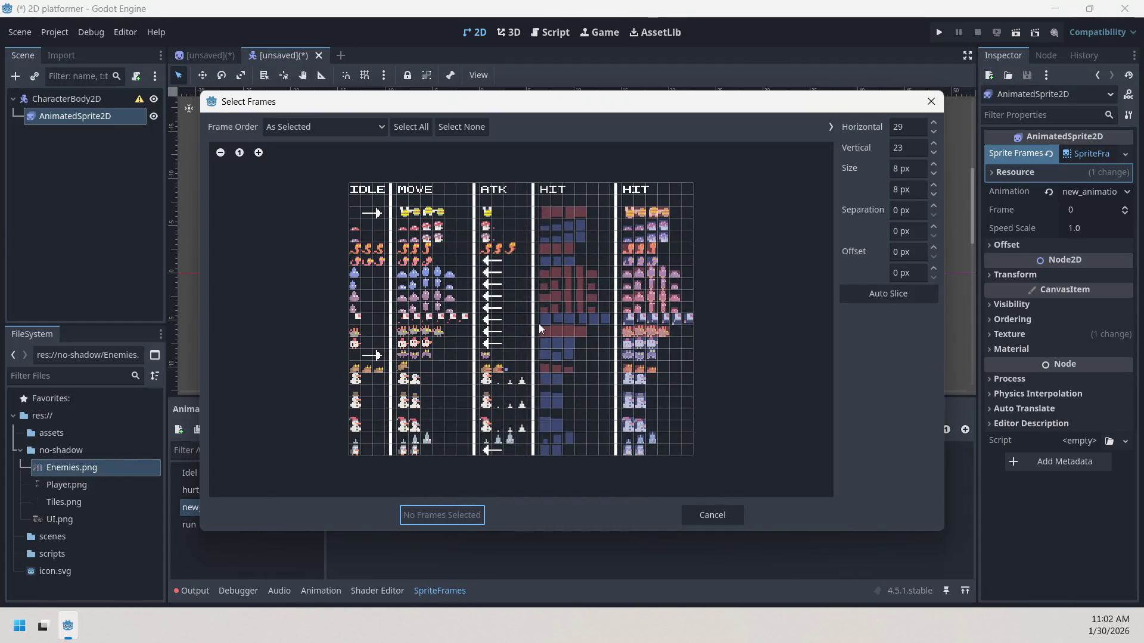
drag(546, 330, 559, 330)
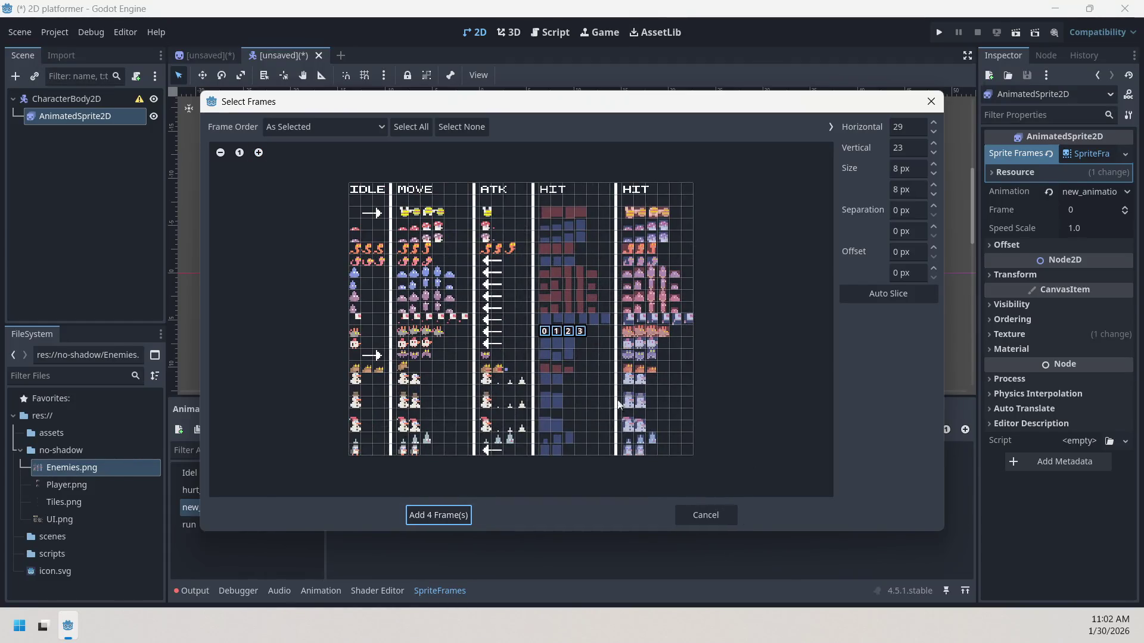
click(470, 511)
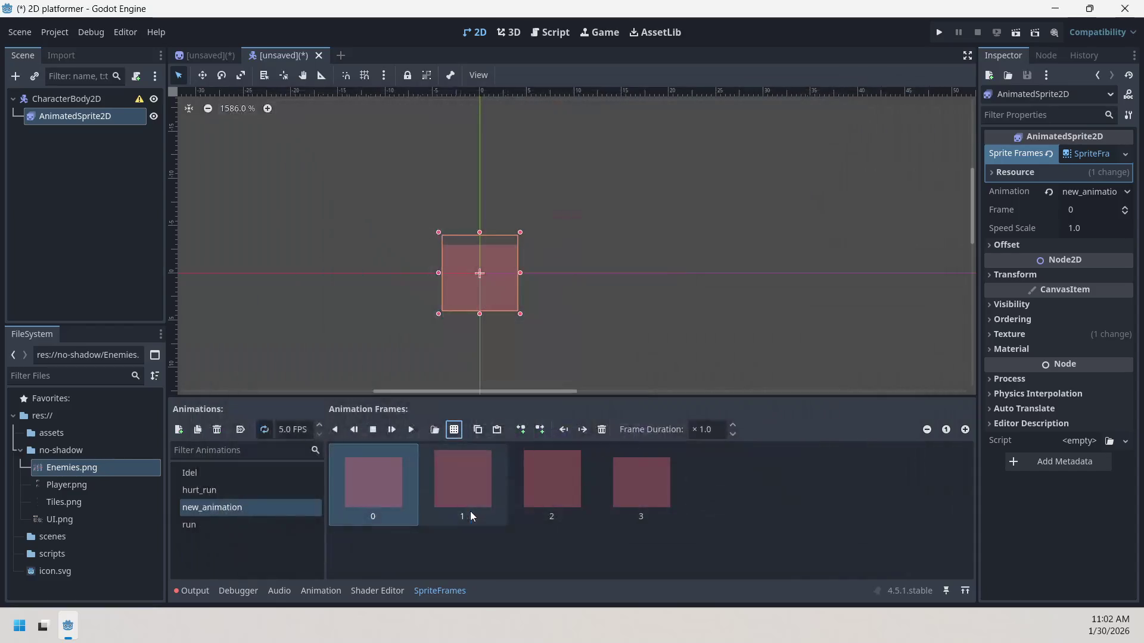
- Check the new frames and rename new_animation to 'hurt_run_blink'
click(452, 479)
click(631, 481)
click(403, 487)
click(267, 495)
click(260, 510)
click(260, 510)
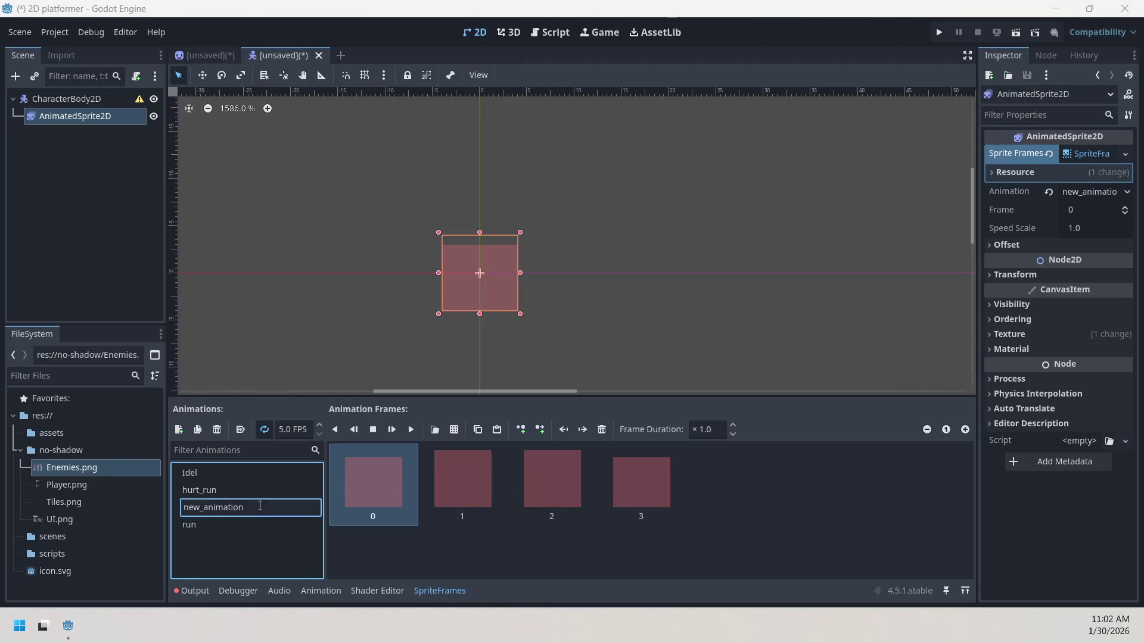
key(BackSpace)
key(BackSpace)
key(BackSpace)
text(hurt_)
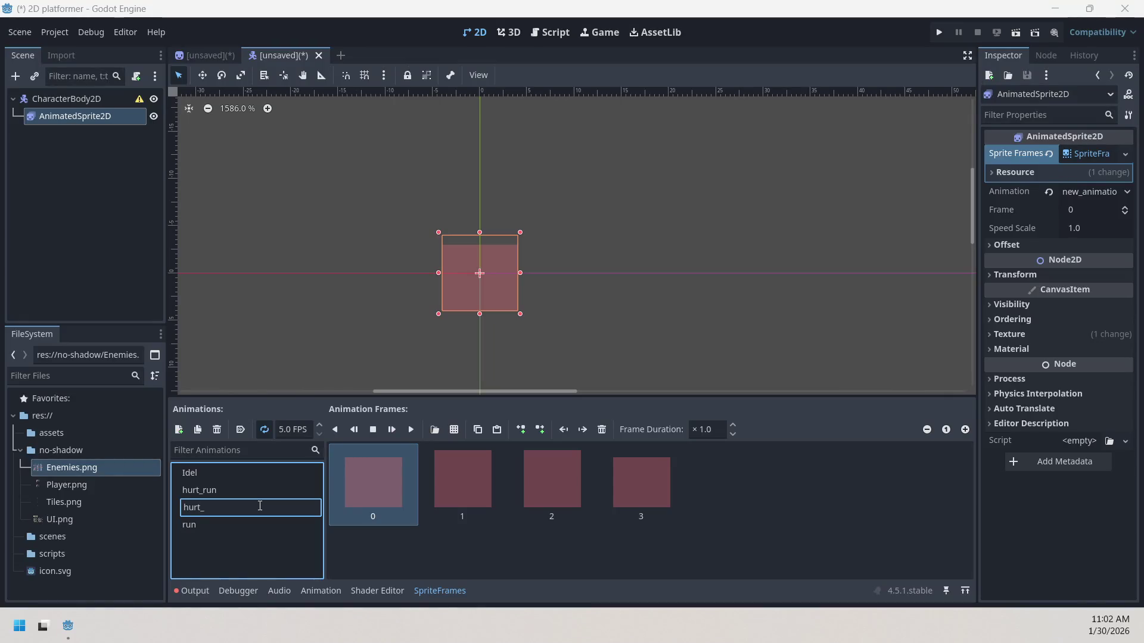
text(ru)
text(blink)
key(Return)
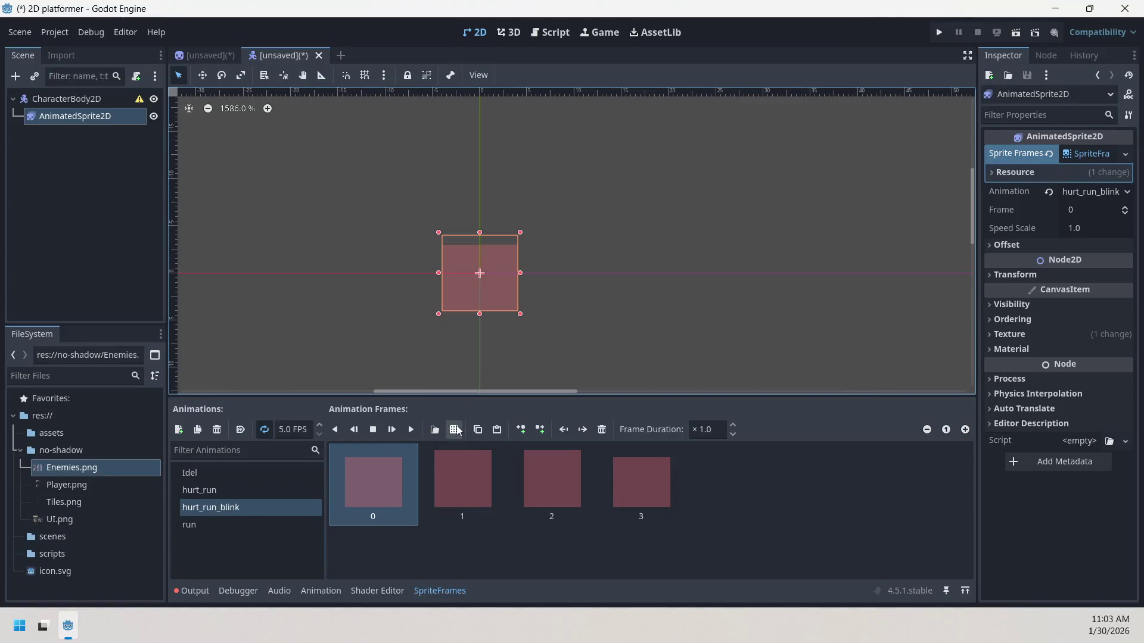
- Add a new animation named 'hurt_idel'
click(179, 430)
text(hurt)
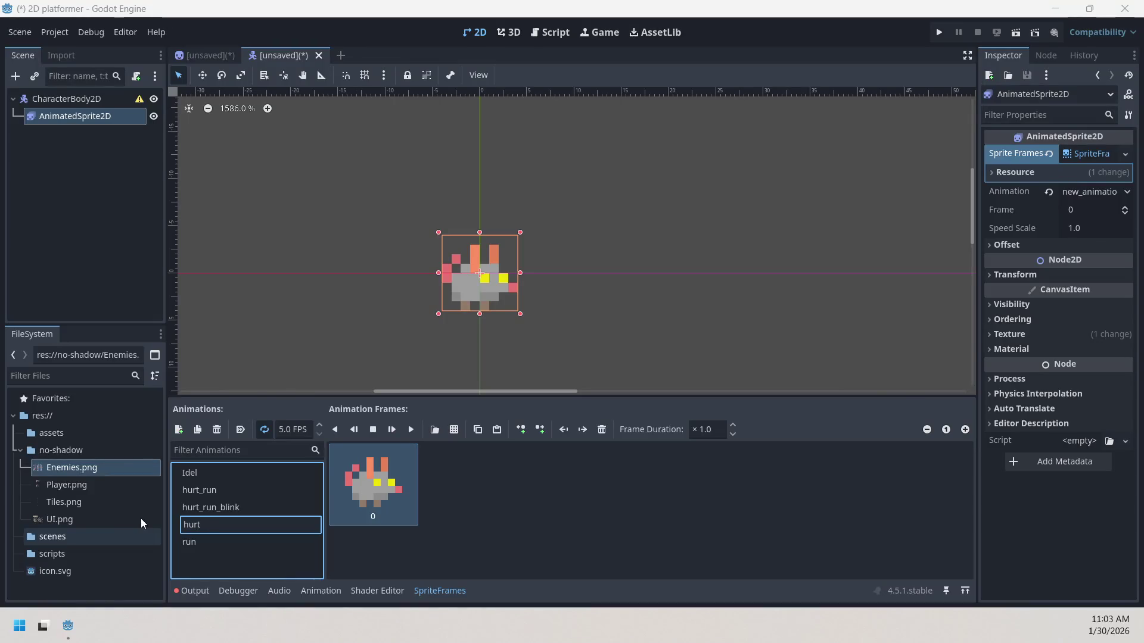
text(_)
text(ide)
text(l)
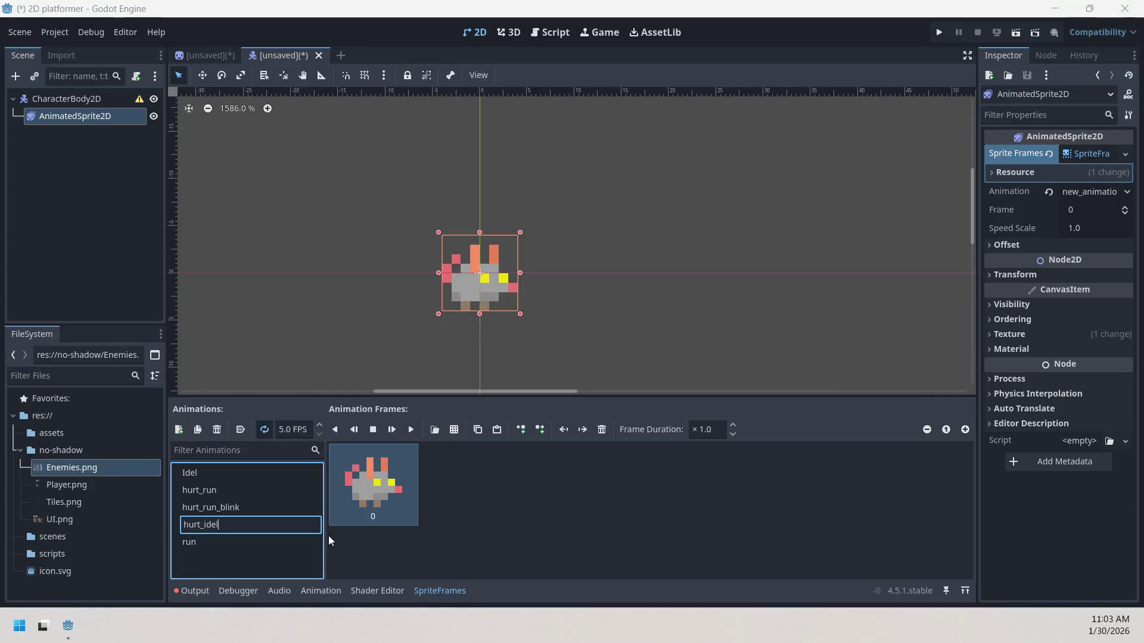
key(Return)
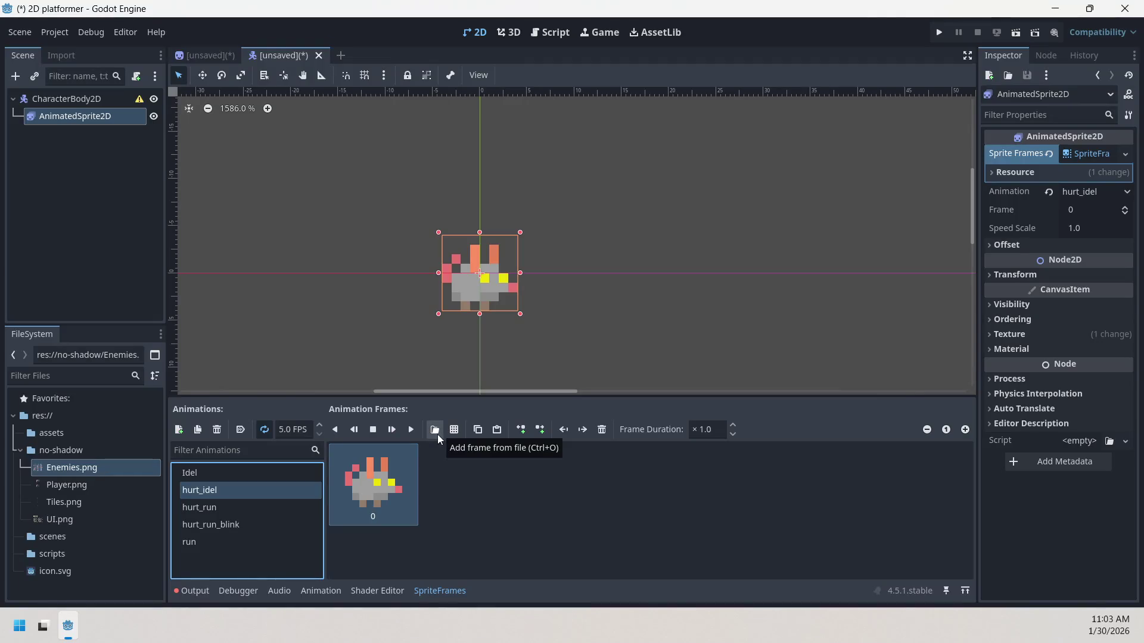
- Add another animation and rename it 'hurt_idel_blink'
click(180, 431)
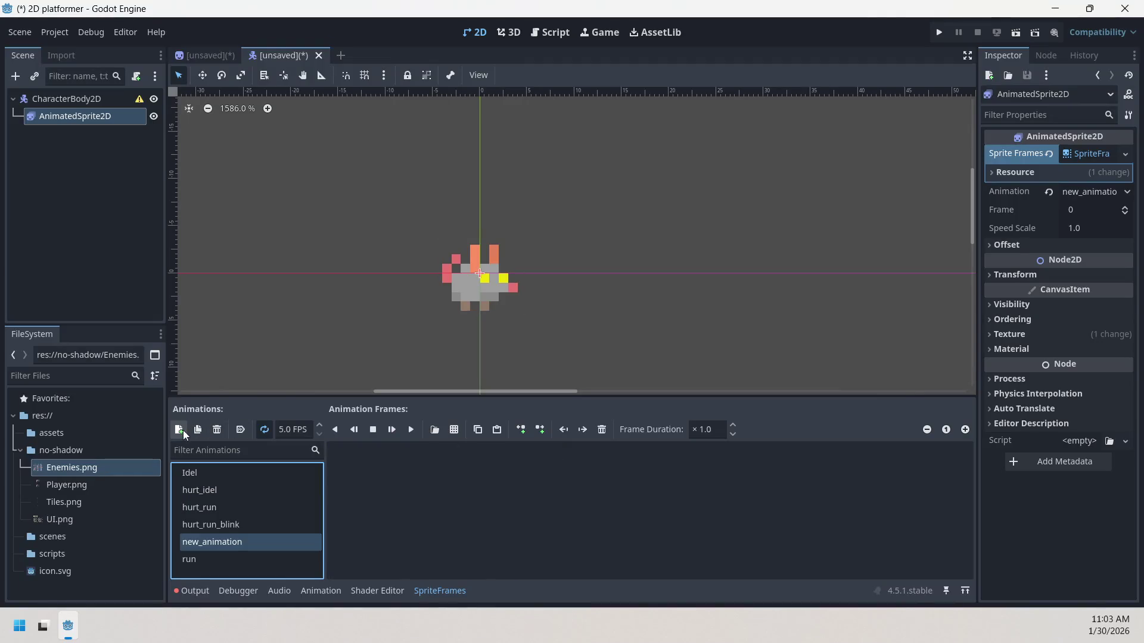
double_click(229, 542)
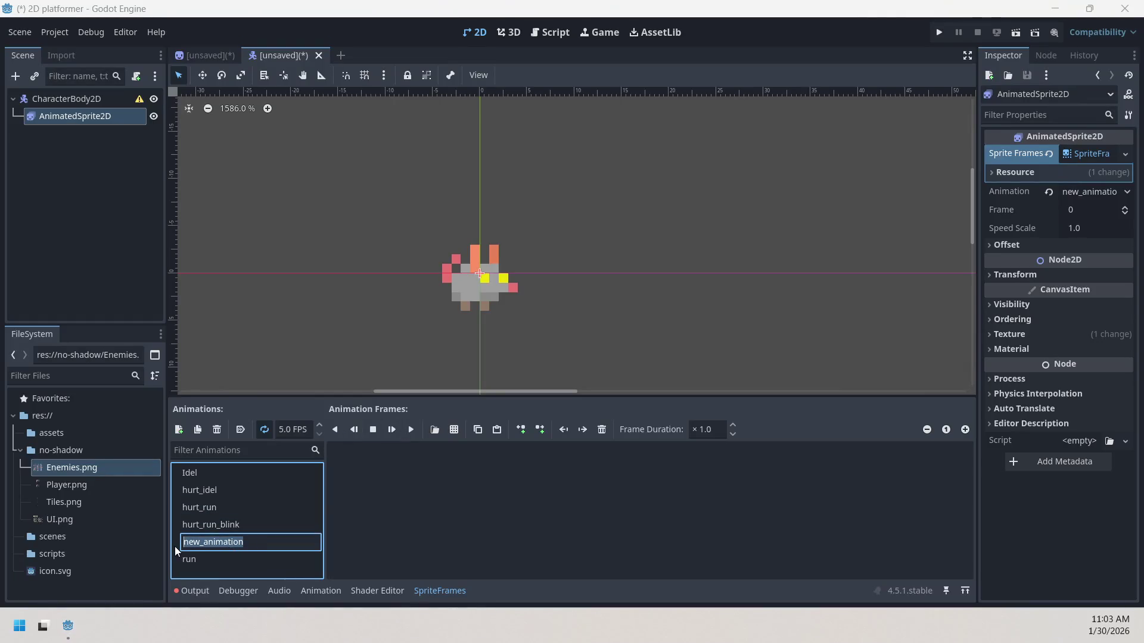
text(hurt)
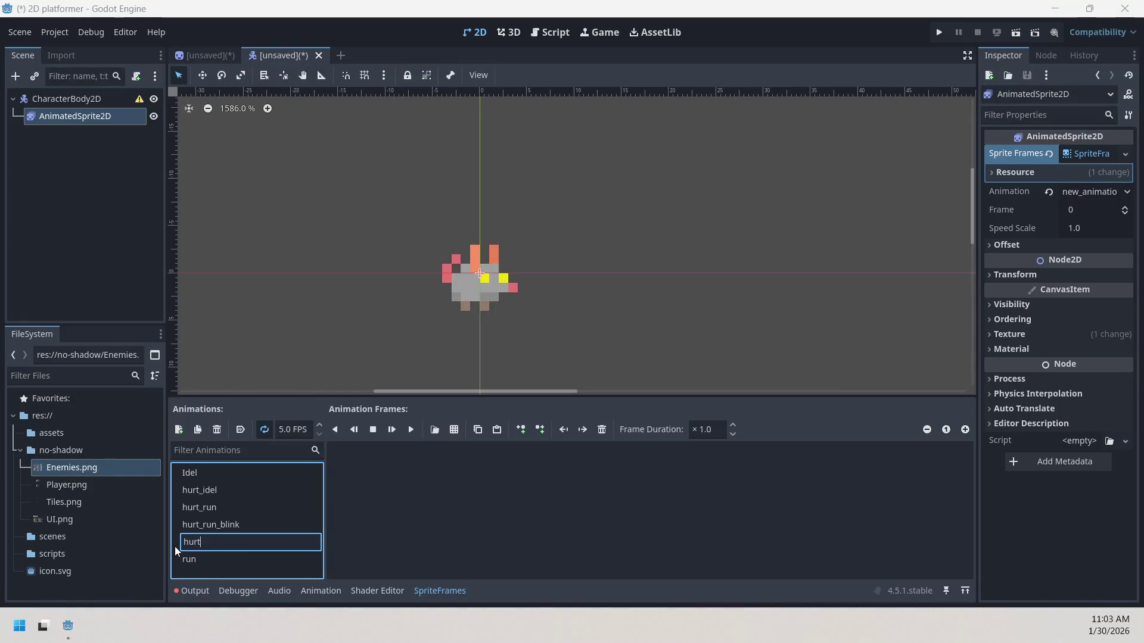
text(_idel_)
text(blink)
key(Return)
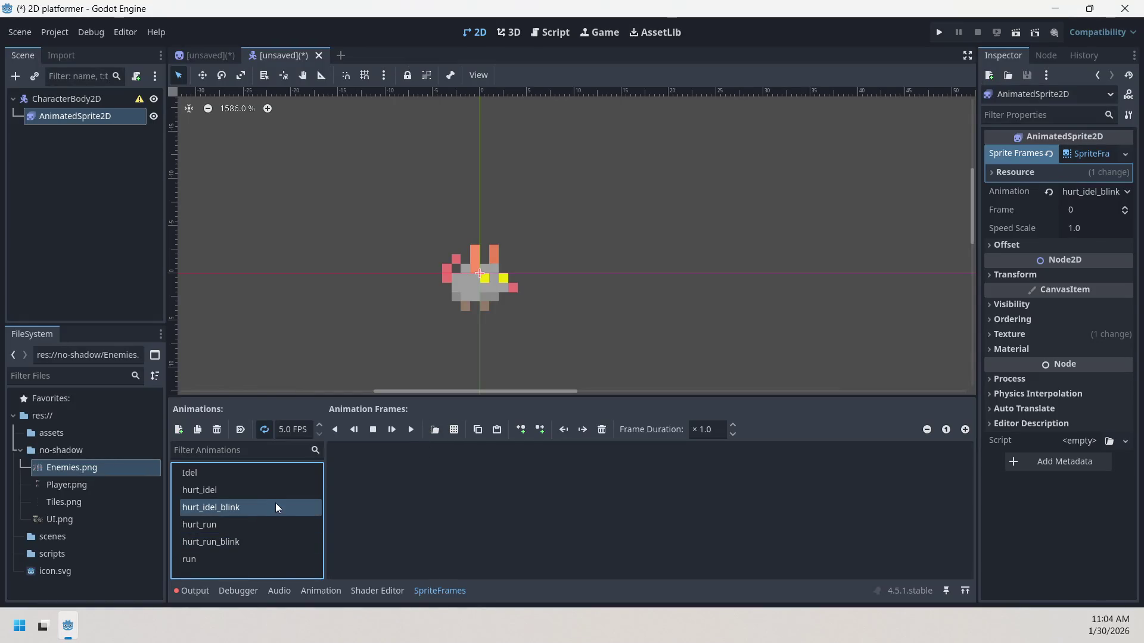
- Give hurt_idel_blink one red HIT frame from the Enemies.png sprite sheet
click(455, 429)
double_click(402, 195)
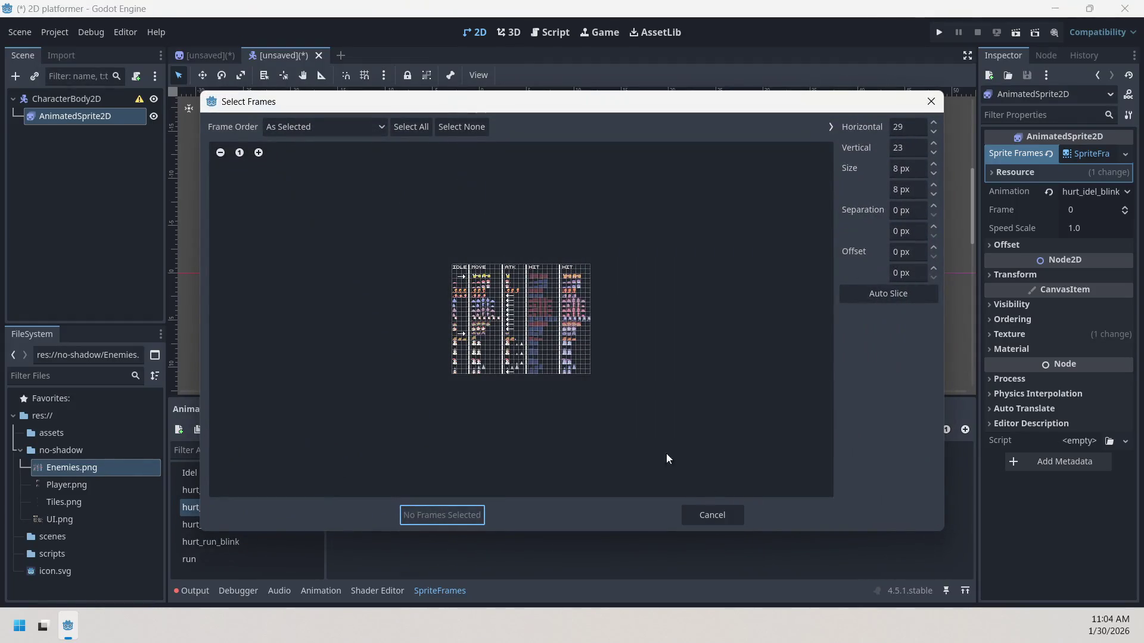
click(258, 152)
click(258, 152)
click(259, 152)
click(259, 152)
click(259, 152)
click(259, 152)
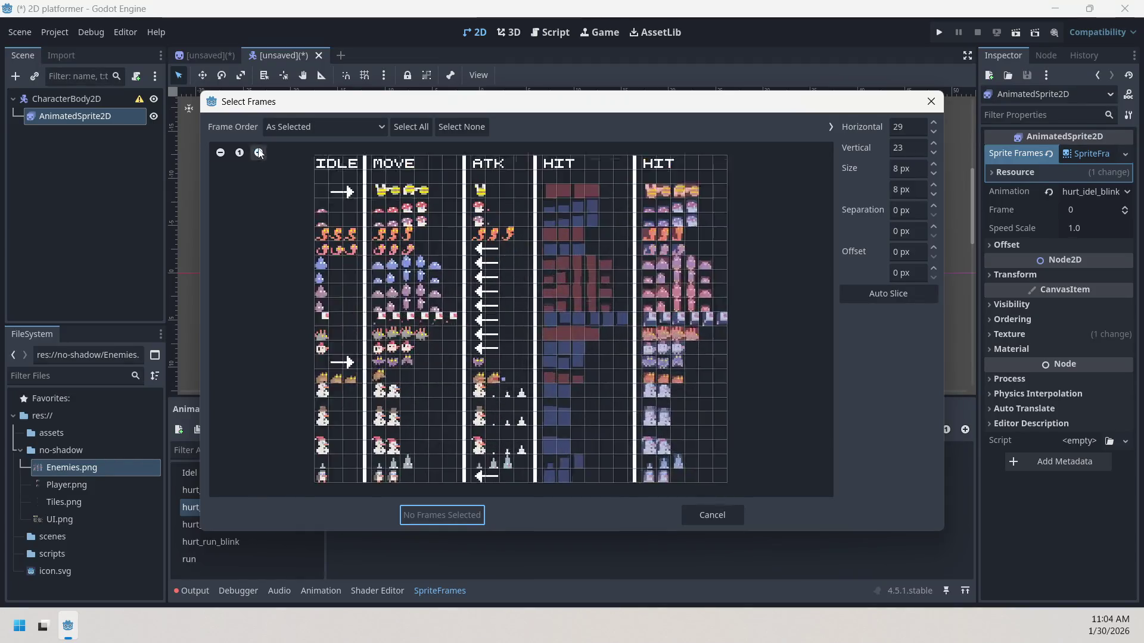
click(259, 153)
click(553, 360)
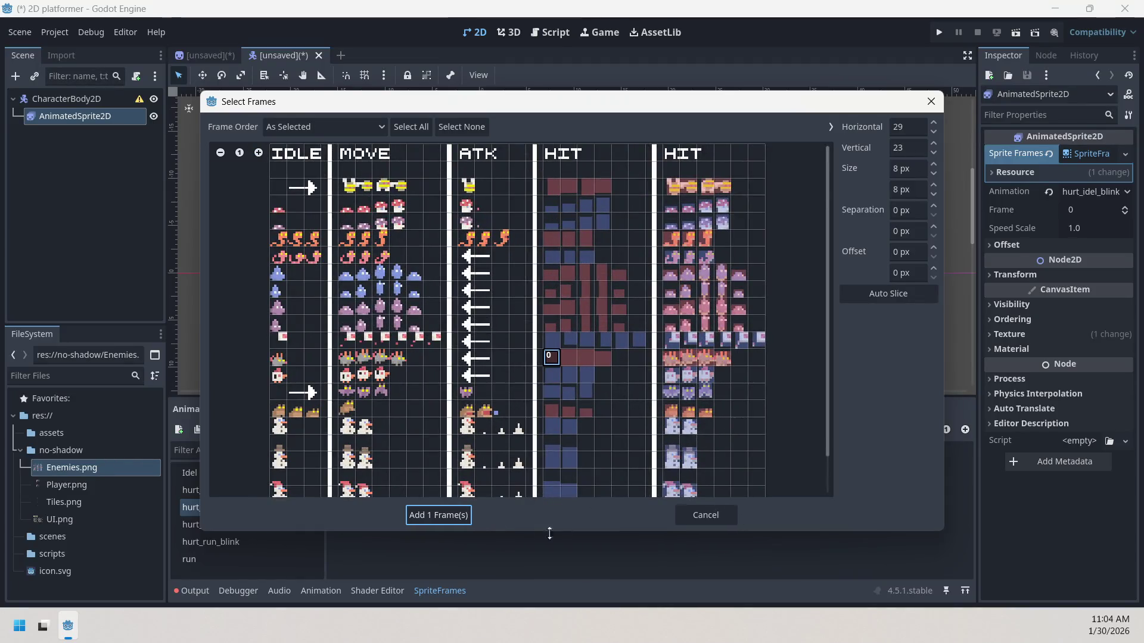
click(455, 516)
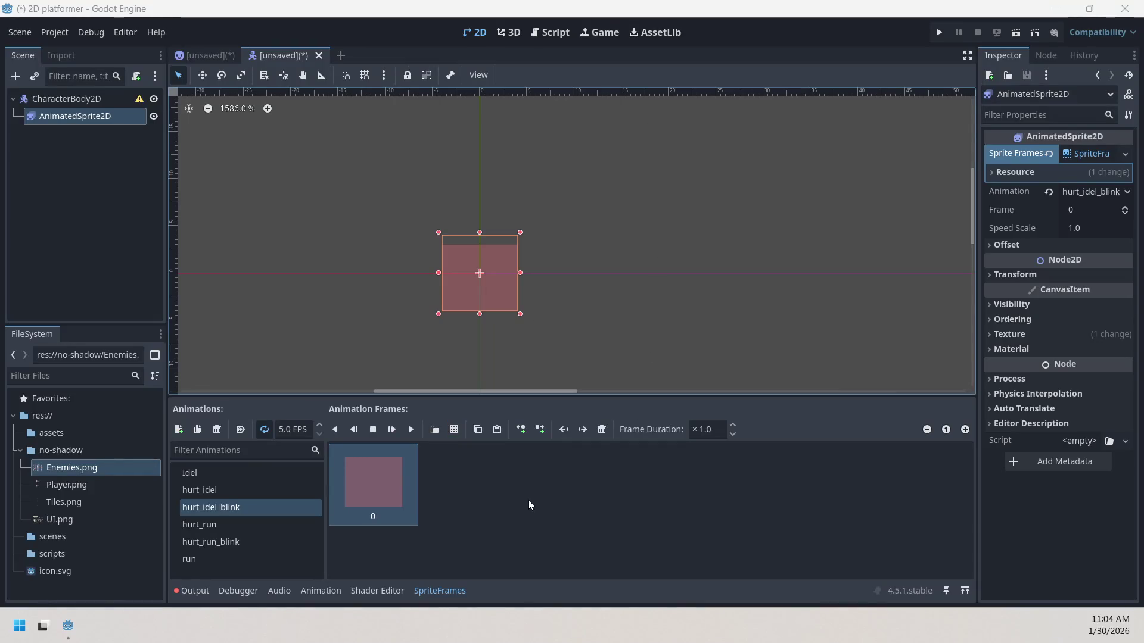
click(520, 533)
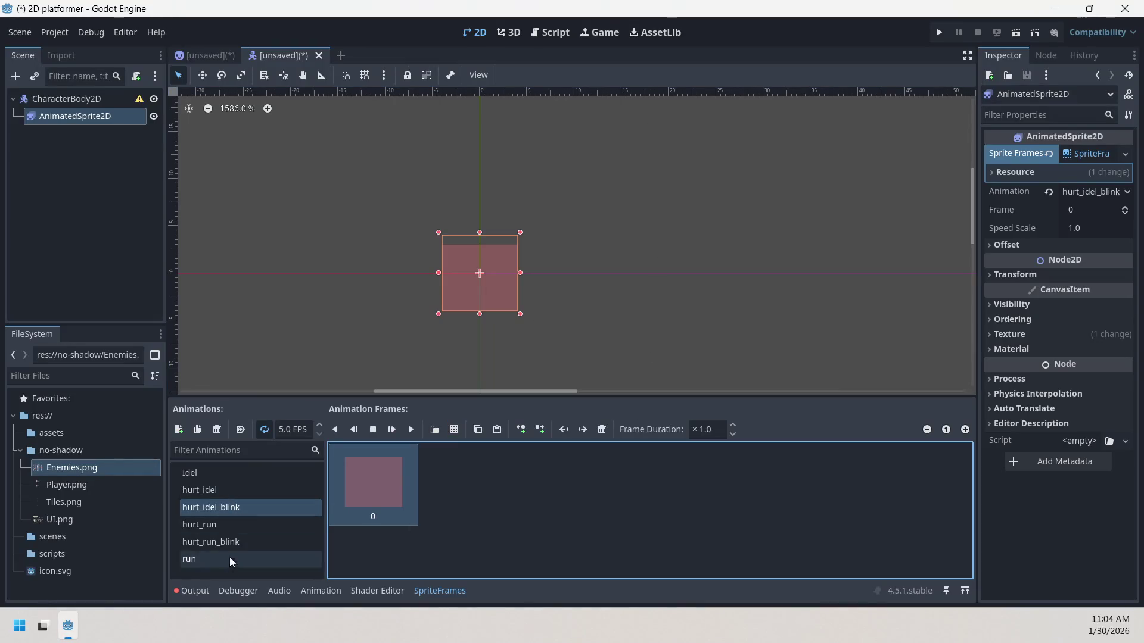
- Set Idel as the sprite's current animation, then select the CharacterBody2D root in the Scene dock
click(241, 468)
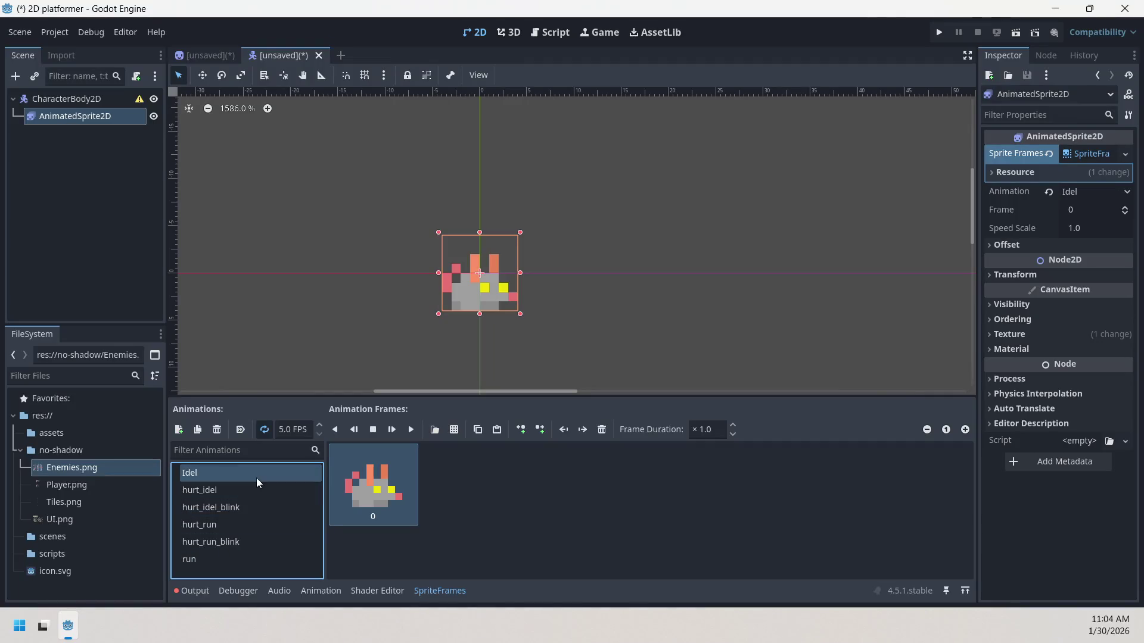
click(201, 56)
click(279, 55)
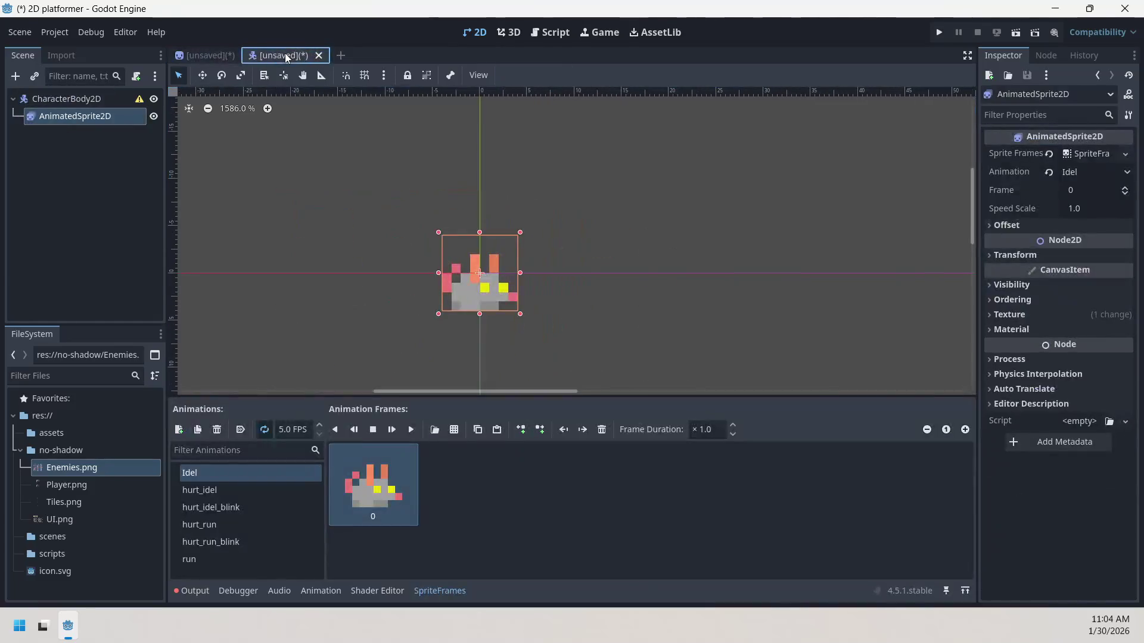
click(89, 99)
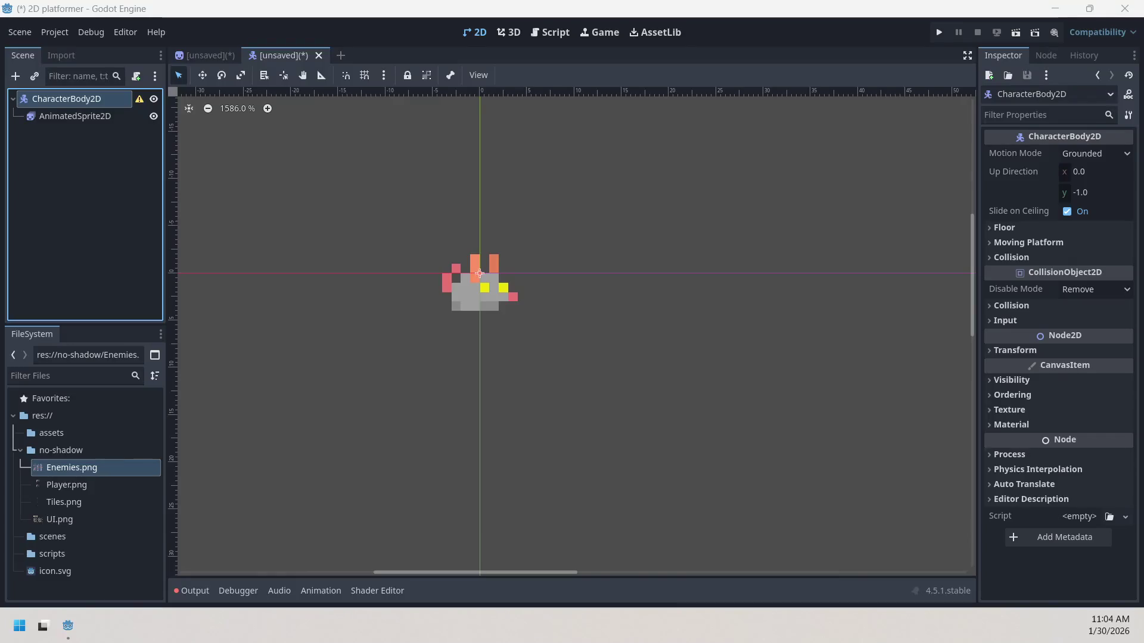
- Set Rendering > Textures > Default Texture Filter to Nearest in Project Settings, then close it
click(54, 35)
click(75, 51)
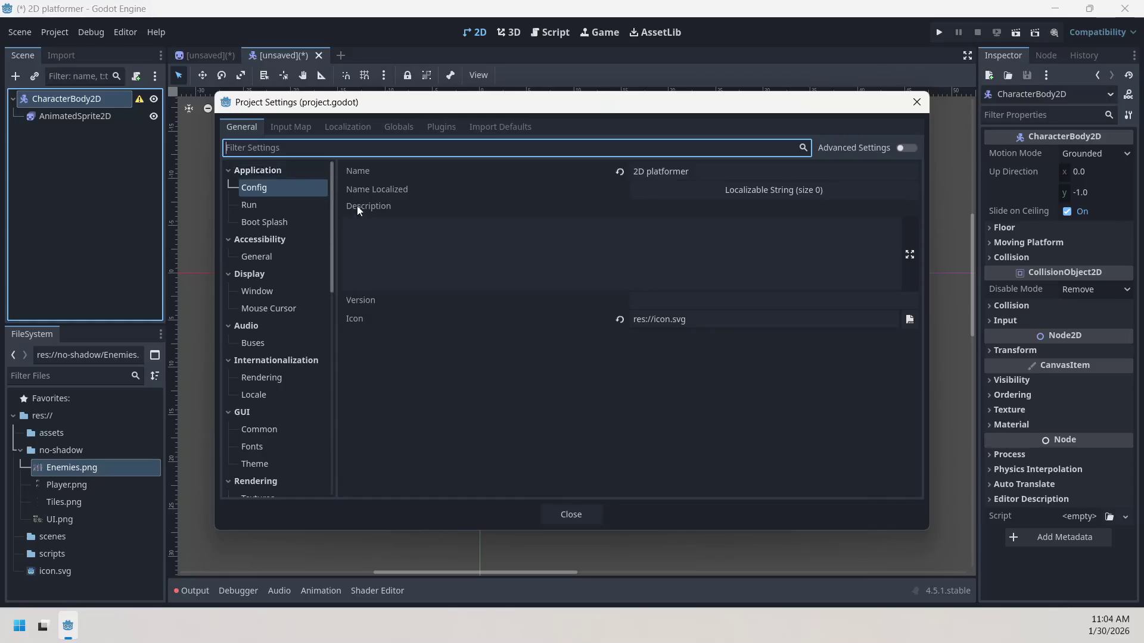
click(298, 383)
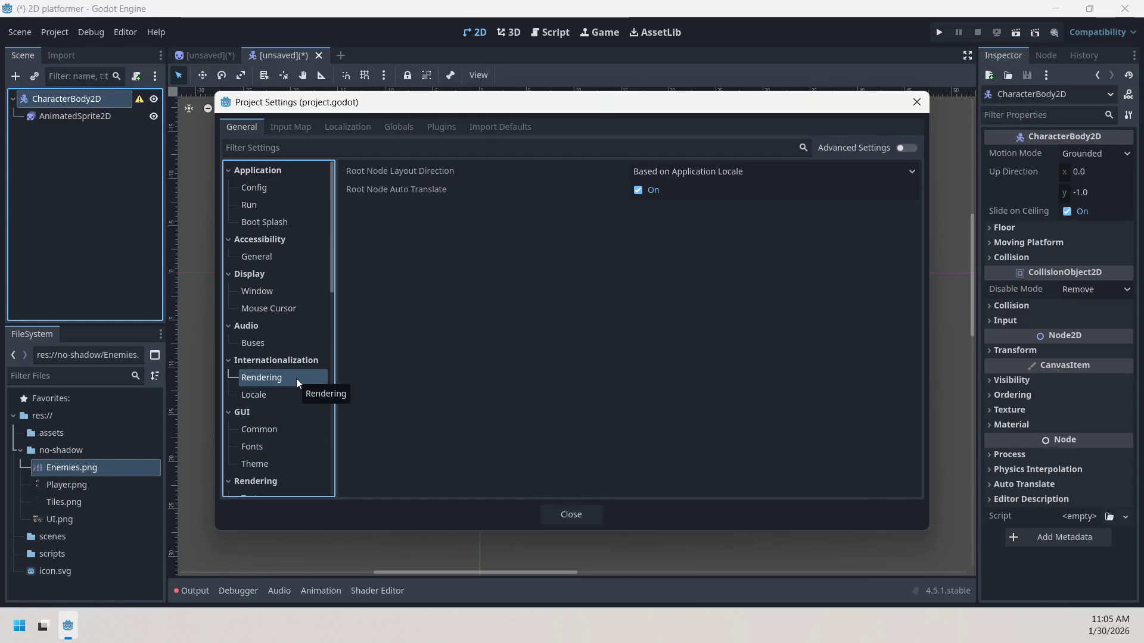
scroll(295, 378, down, 2)
click(295, 420)
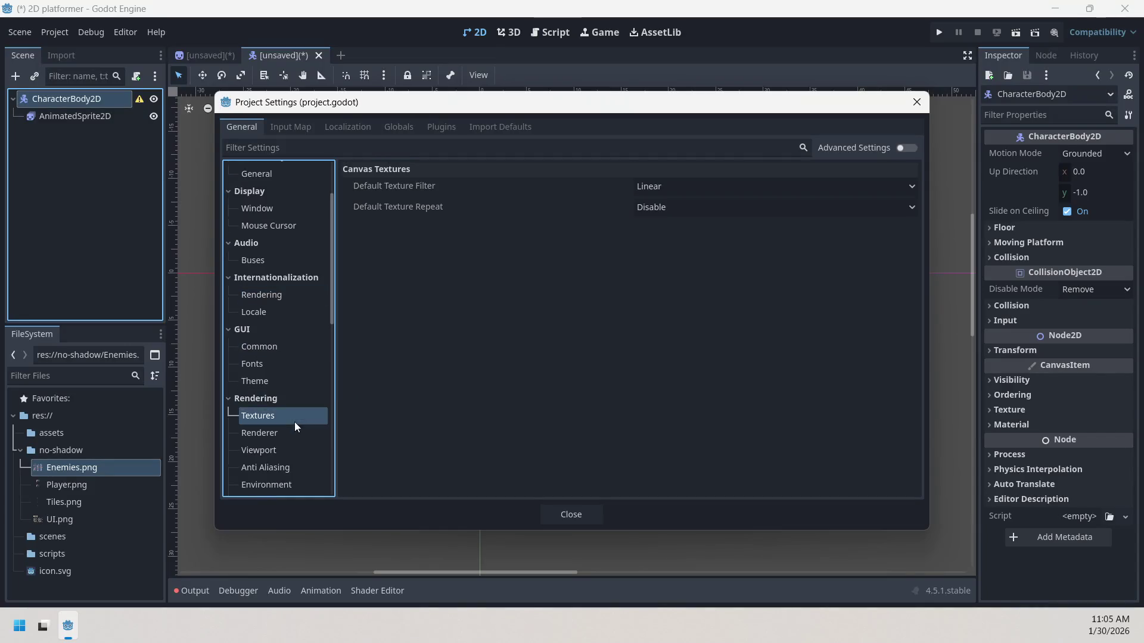
click(667, 185)
click(674, 203)
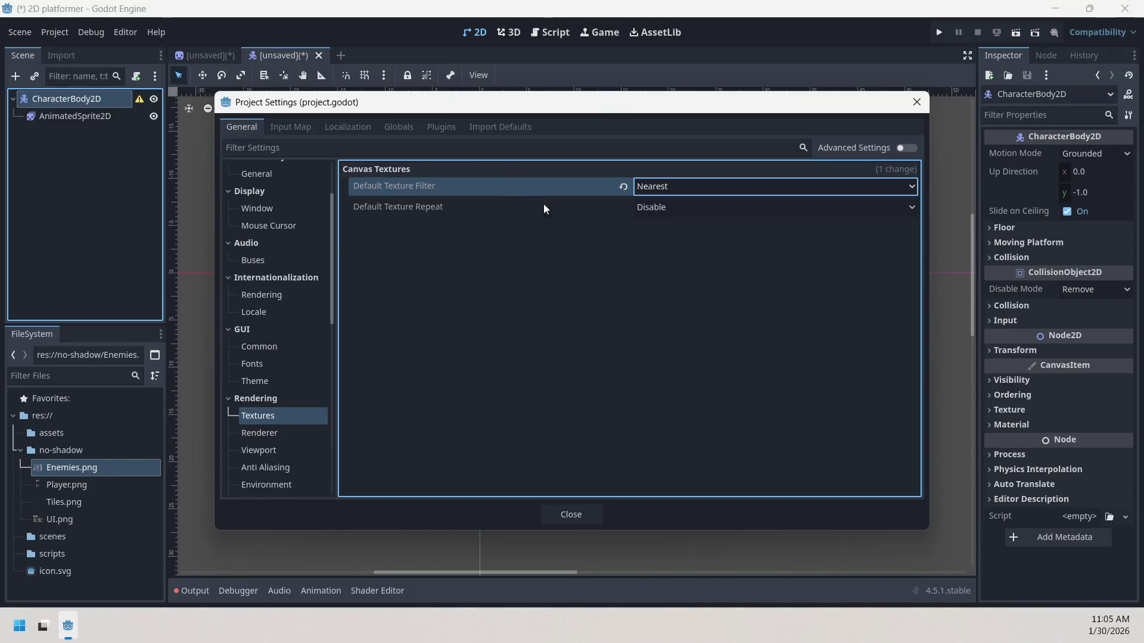
click(588, 514)
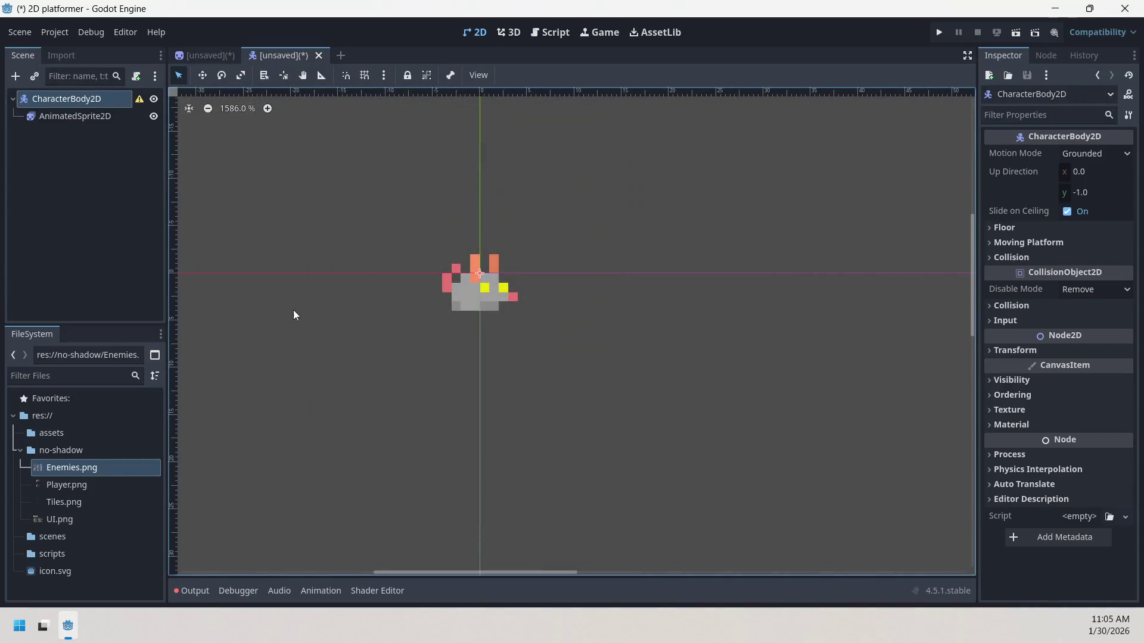
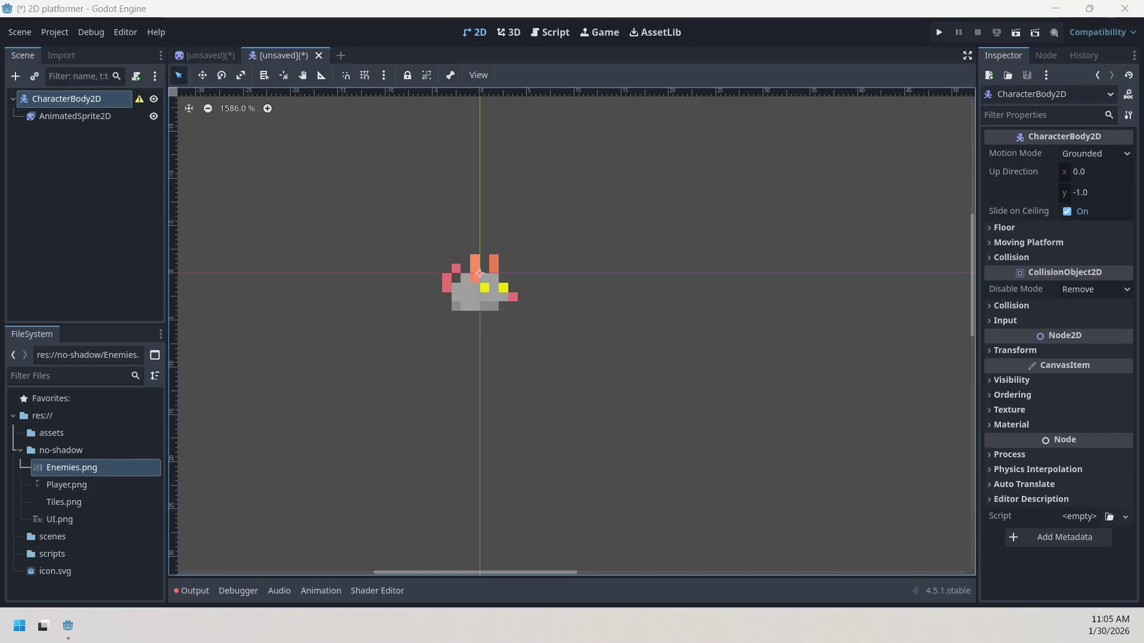
- Add a CollisionShape2D child to the CharacterBody2D
click(470, 301)
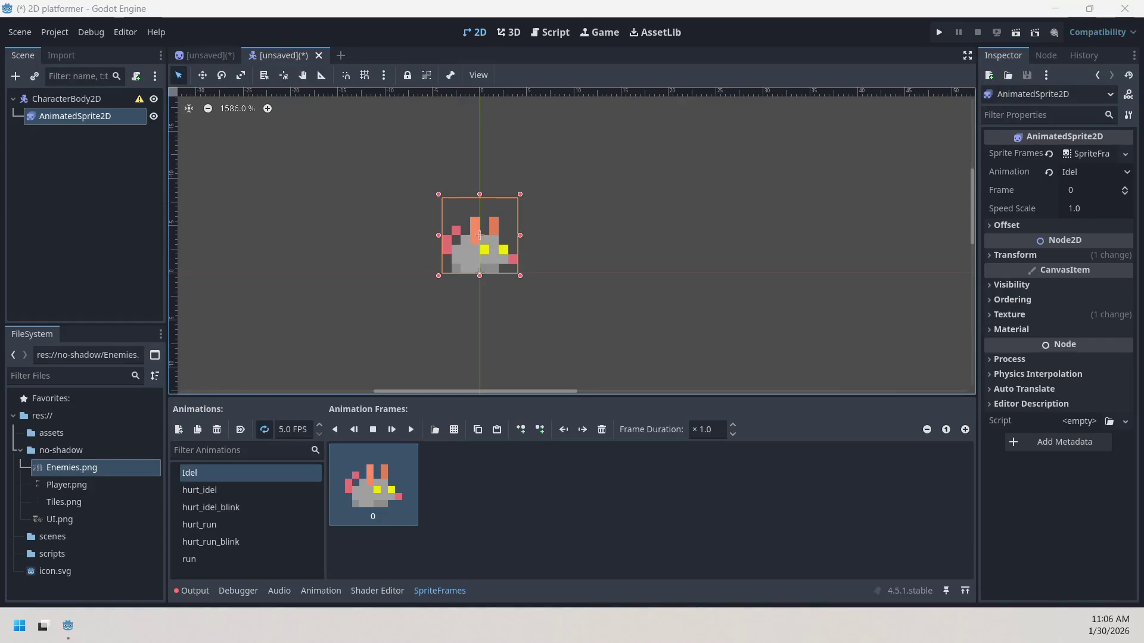
click(70, 158)
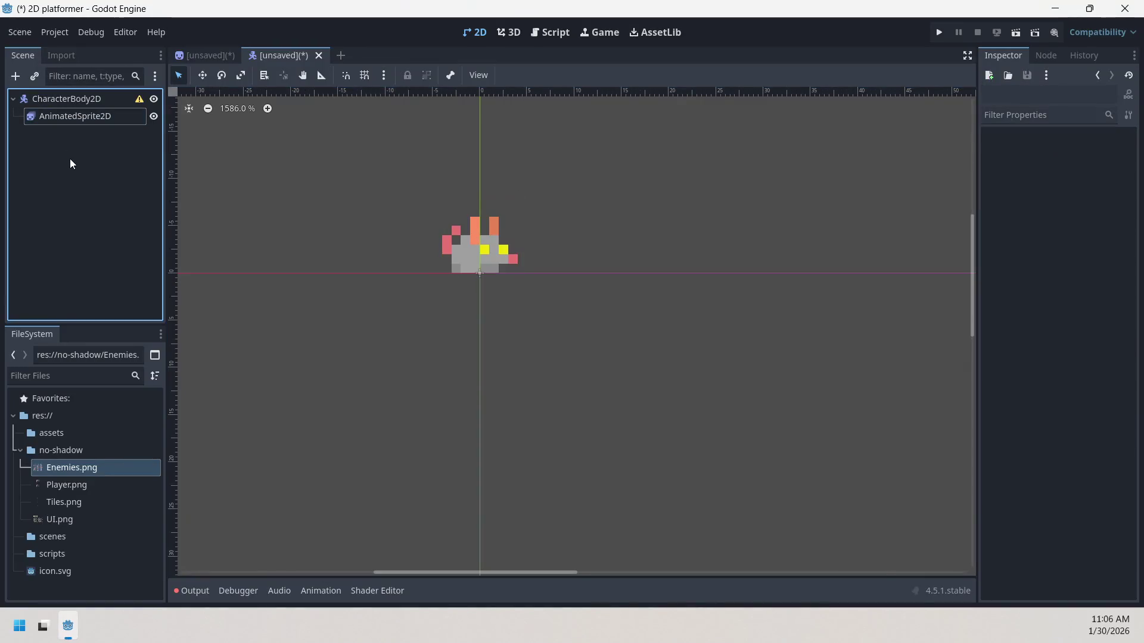
click(16, 76)
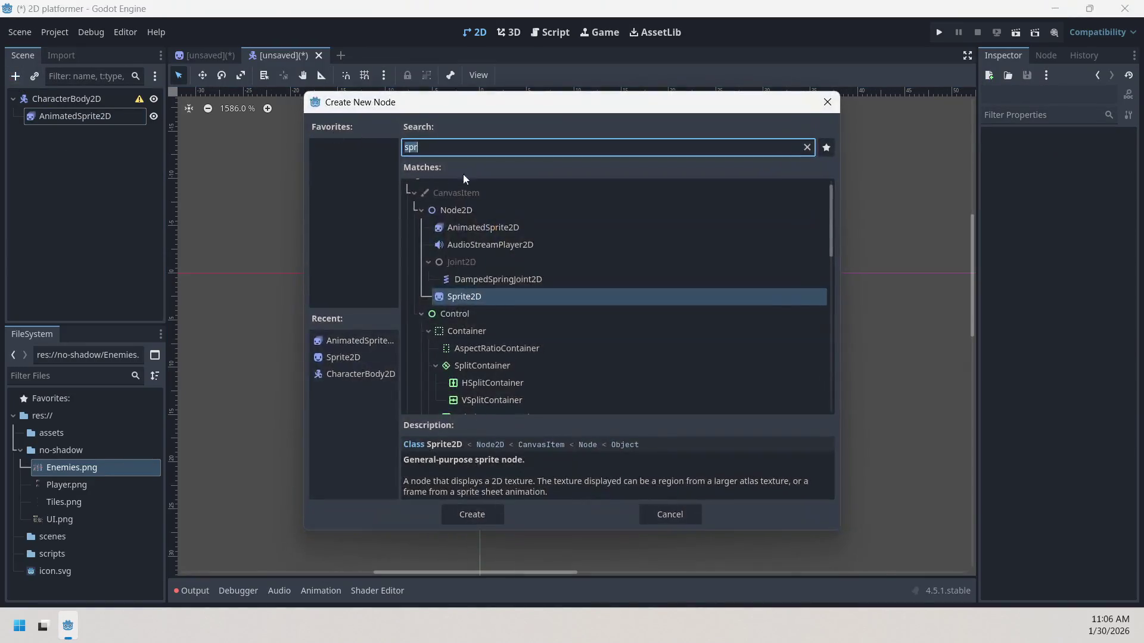
key(BackSpace)
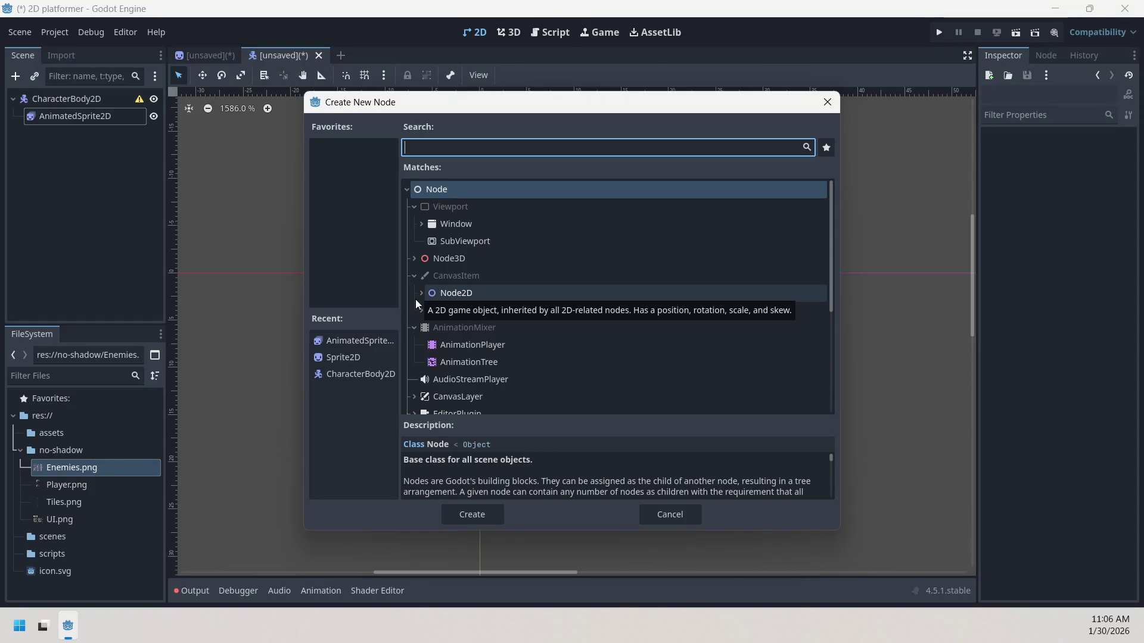
text(colli)
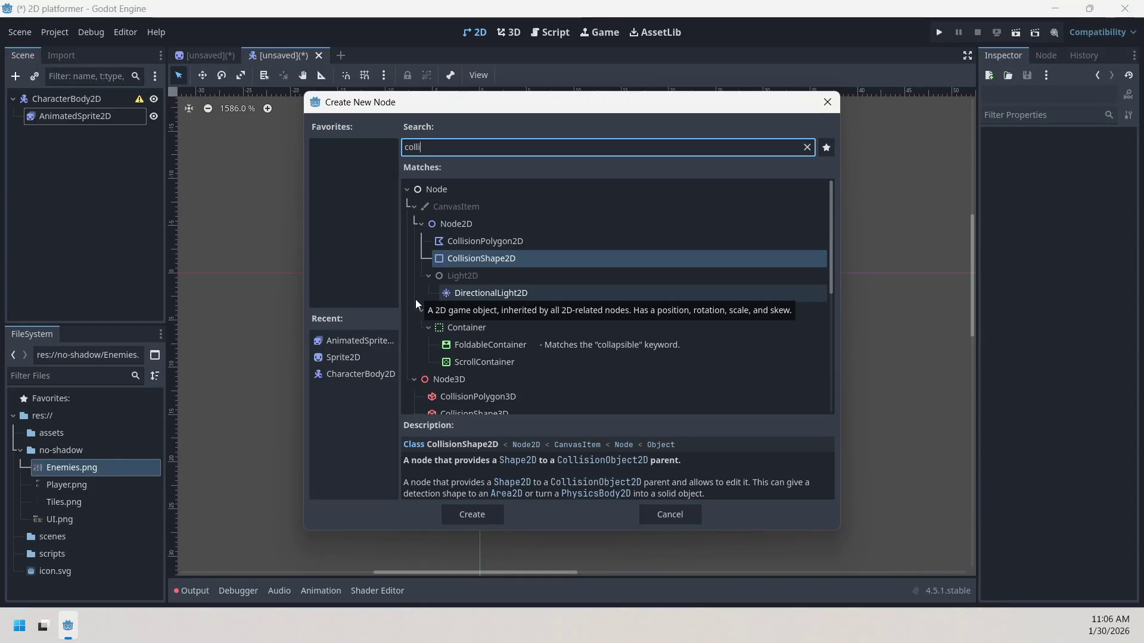
click(559, 259)
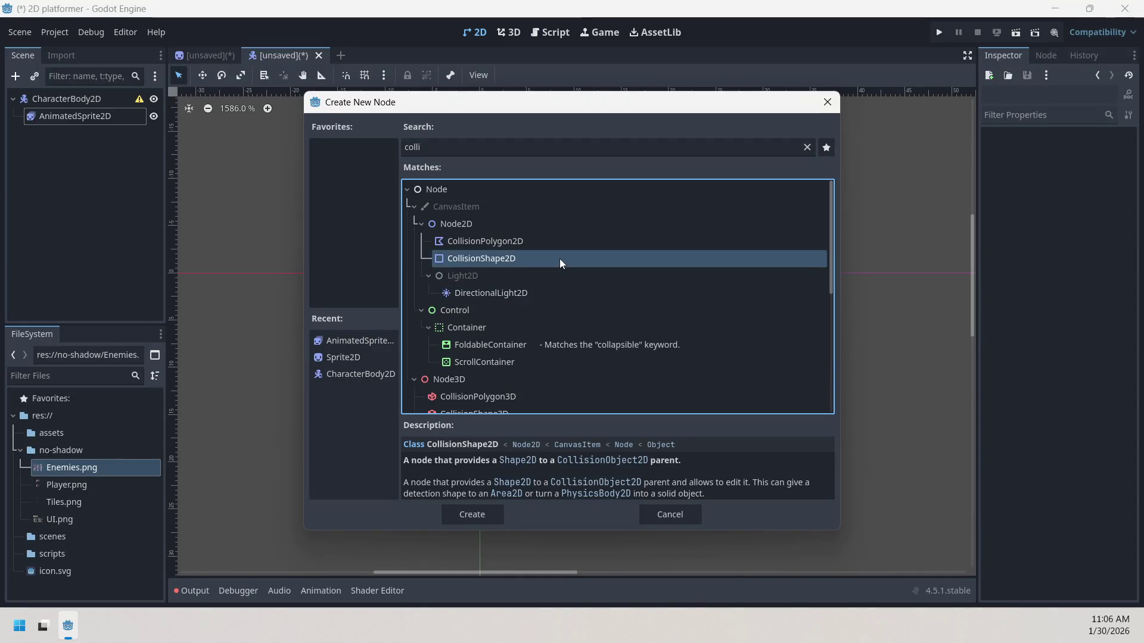
double_click(559, 258)
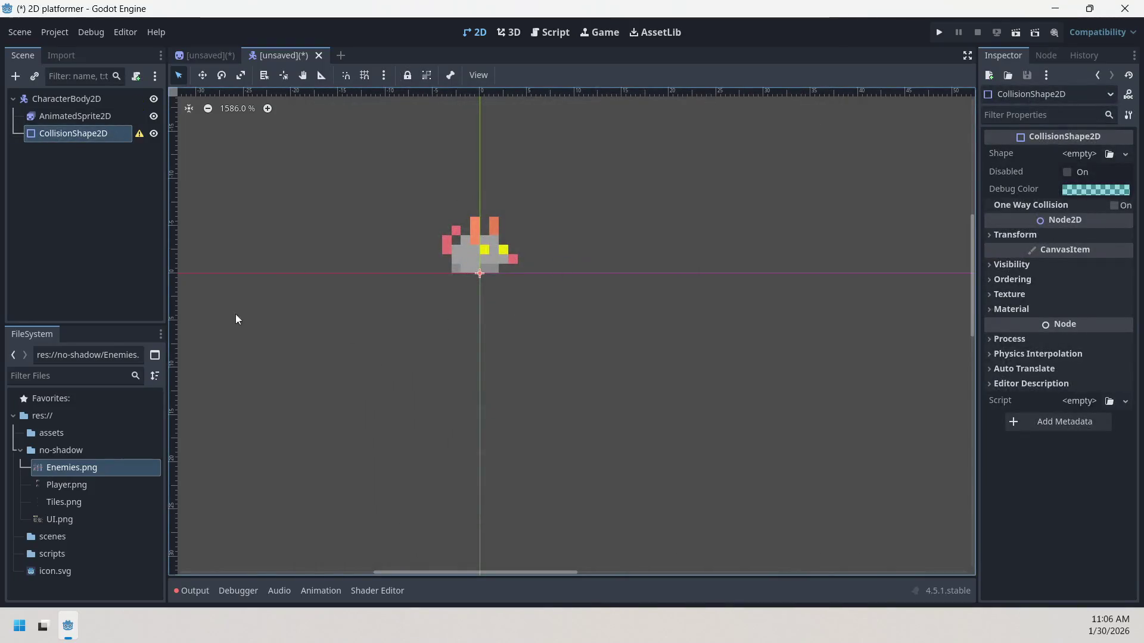
click(137, 137)
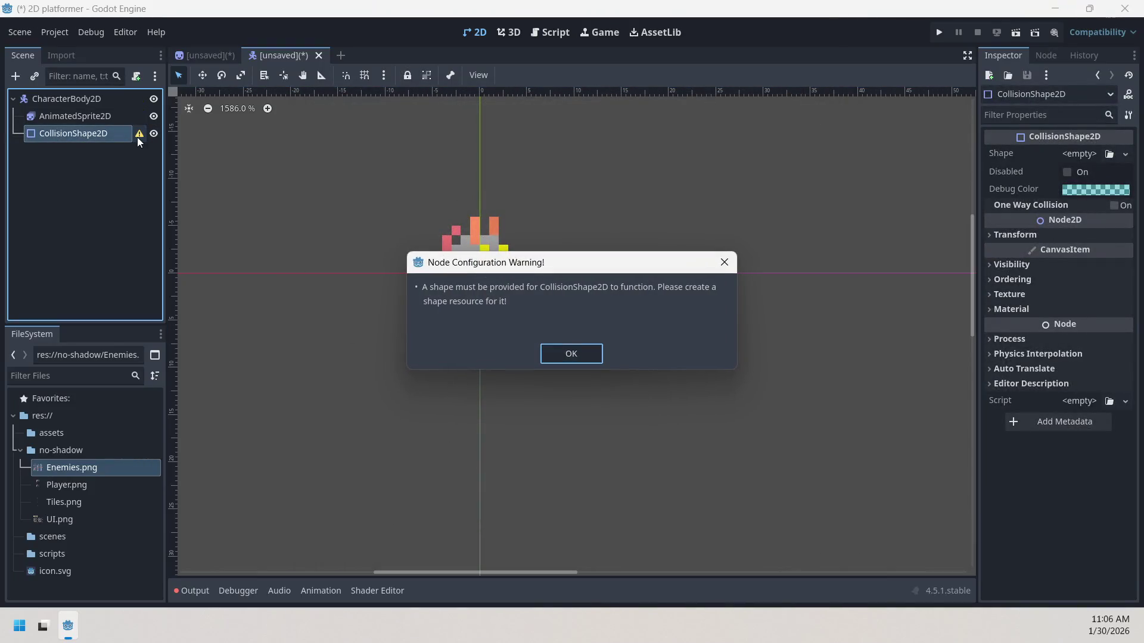
click(571, 354)
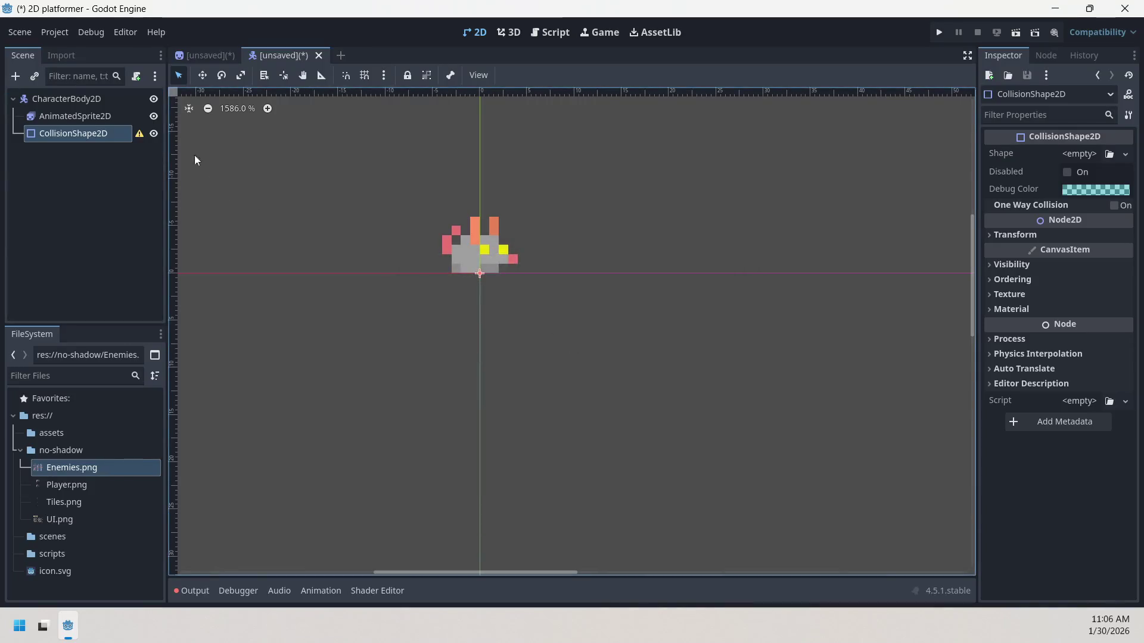
- Give the collision a new CircleShape2D and shrink its radius over the enemy's body
double_click(67, 134)
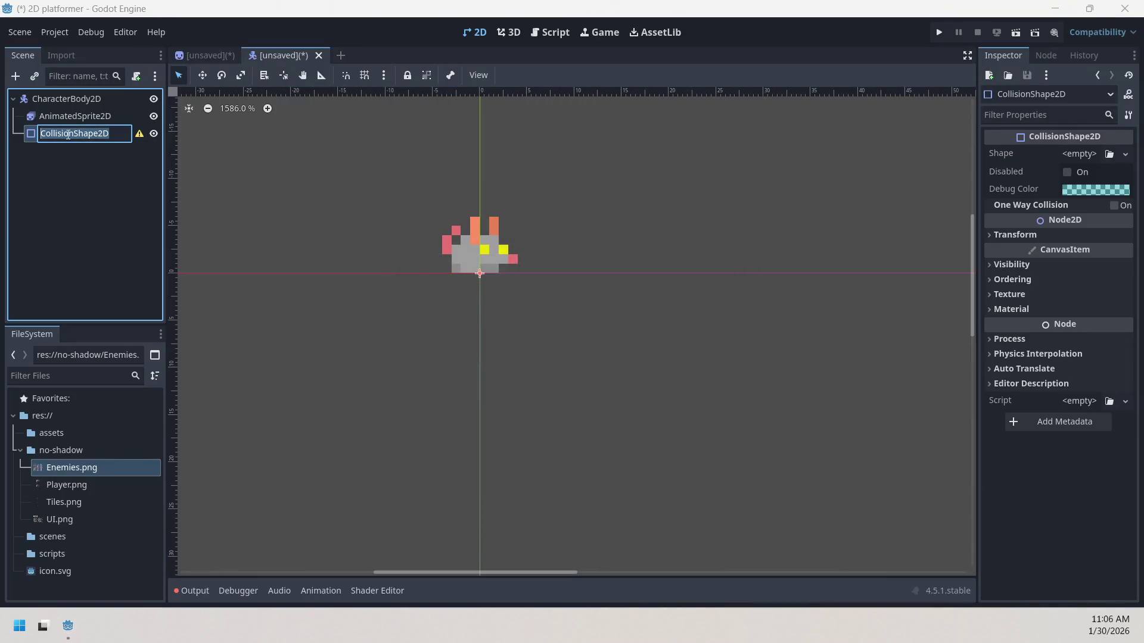
key(Return)
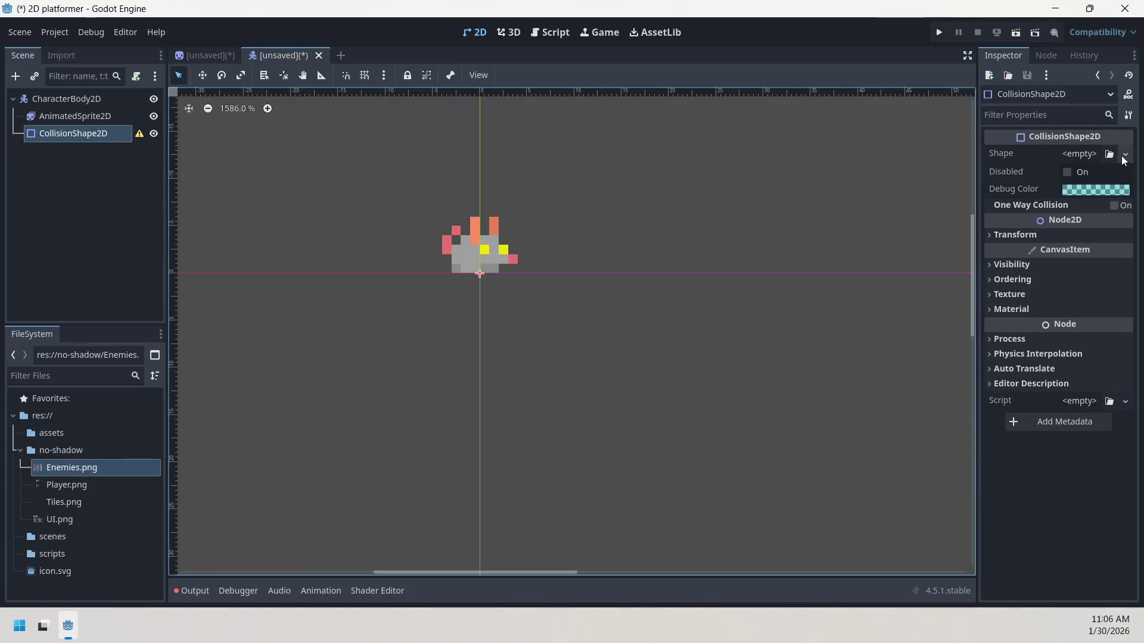
click(1125, 155)
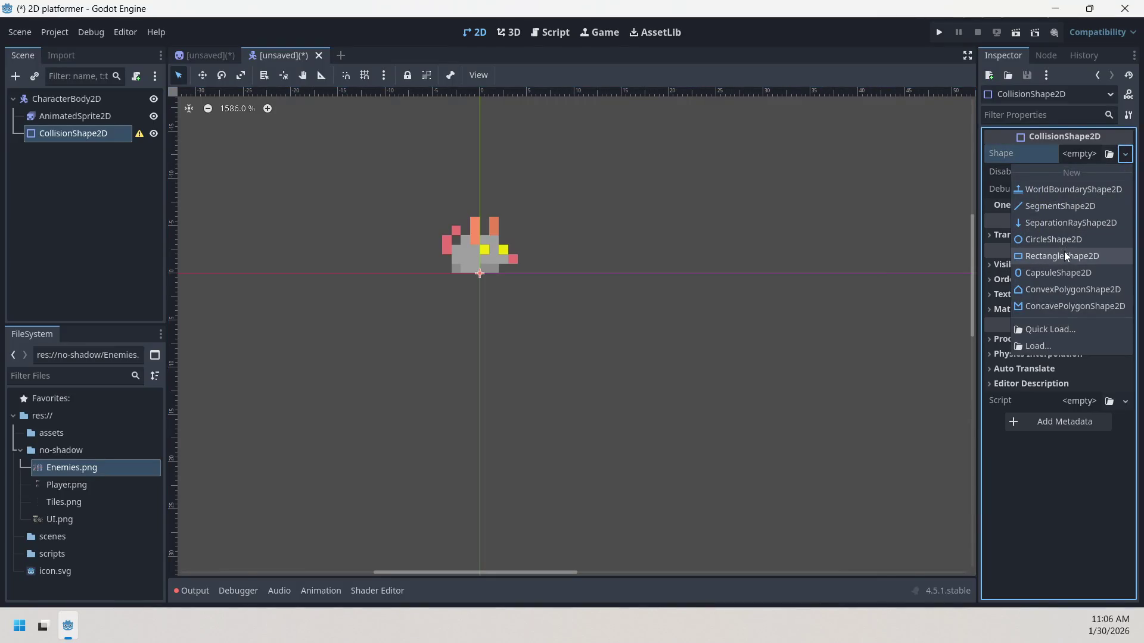
click(1054, 239)
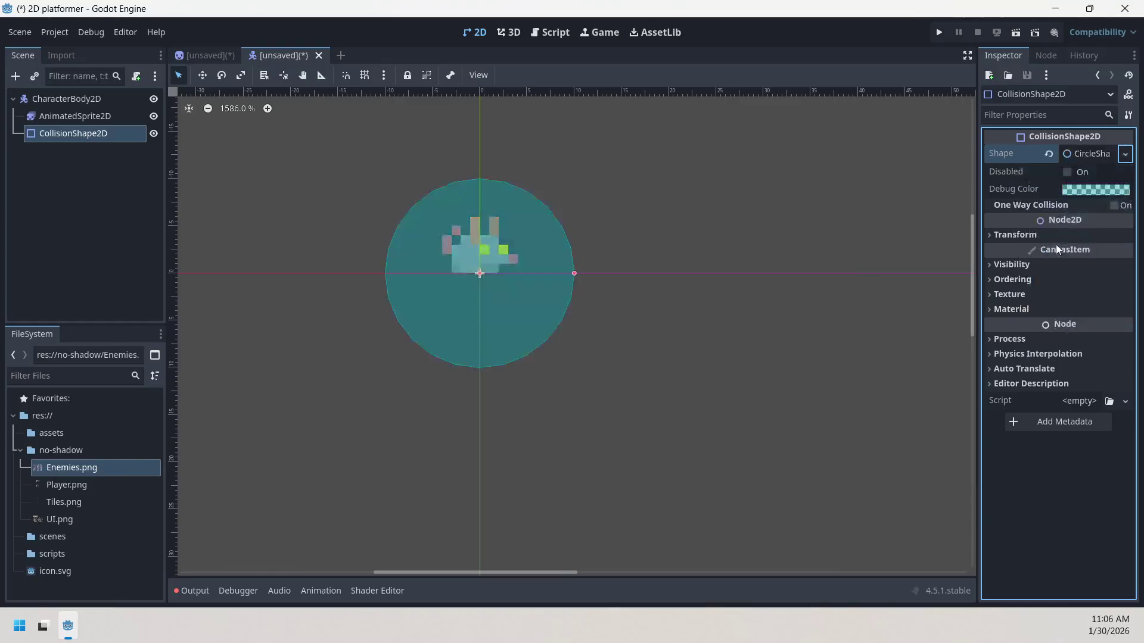
mouse_move(573, 273)
mouse_down()
mouse_move(510, 286)
mouse_move(489, 269)
mouse_move(488, 250)
mouse_move(502, 245)
mouse_move(500, 259)
mouse_up()
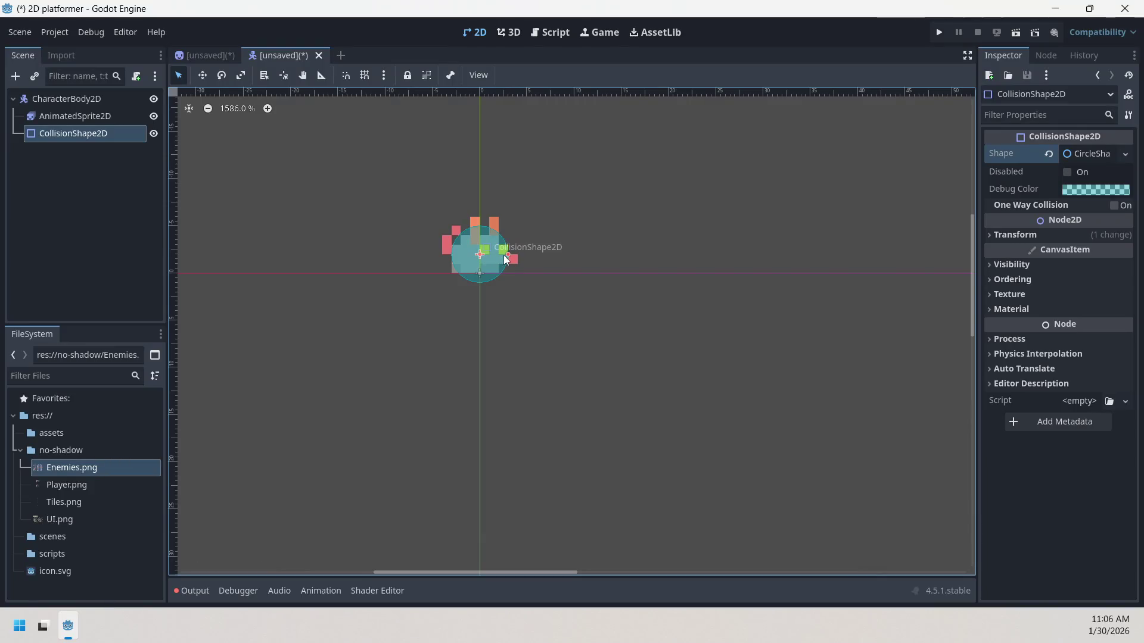
key(ctrl+z)
key(ctrl+z)
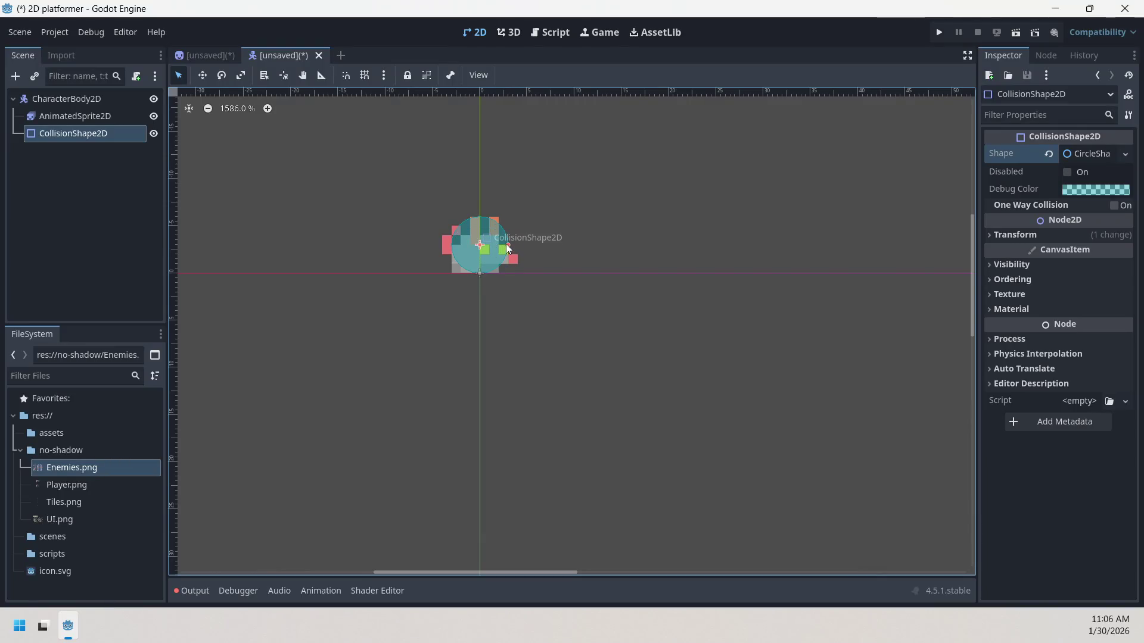
drag(508, 245, 487, 258)
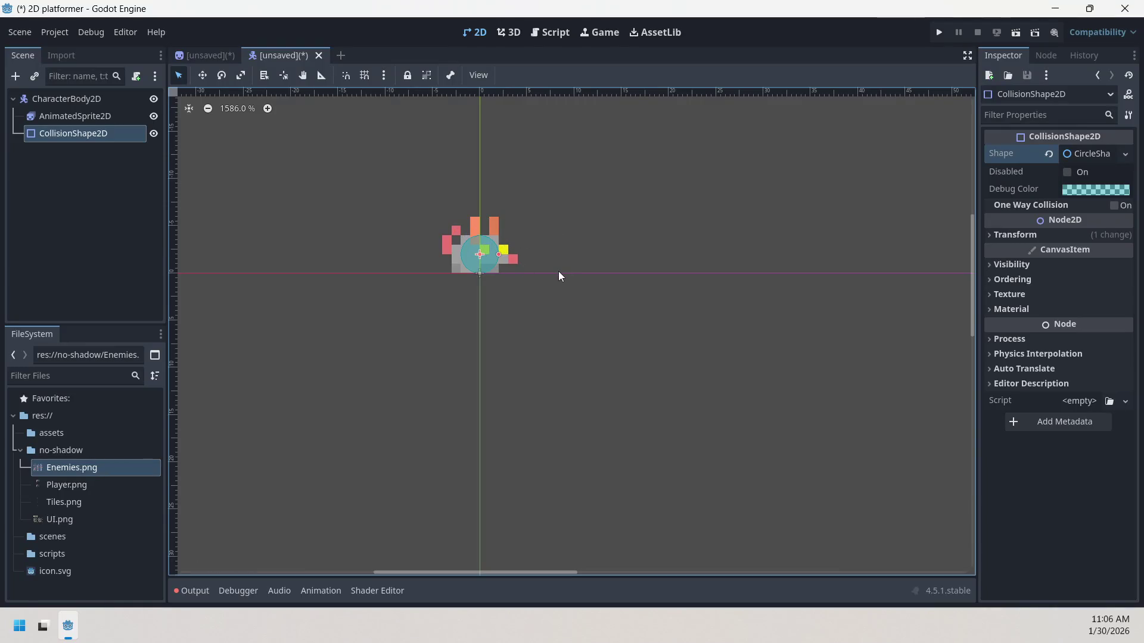
click(572, 295)
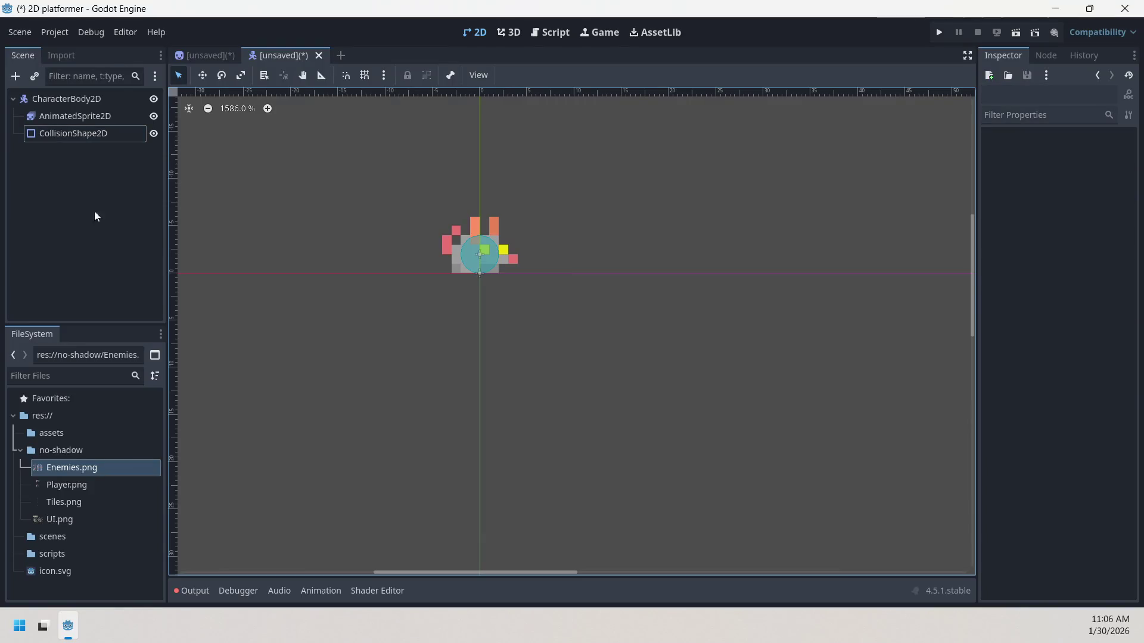
- Rename CharacterBody2D to 'Player', then switch to the unsaved Enemies scene tab
click(77, 138)
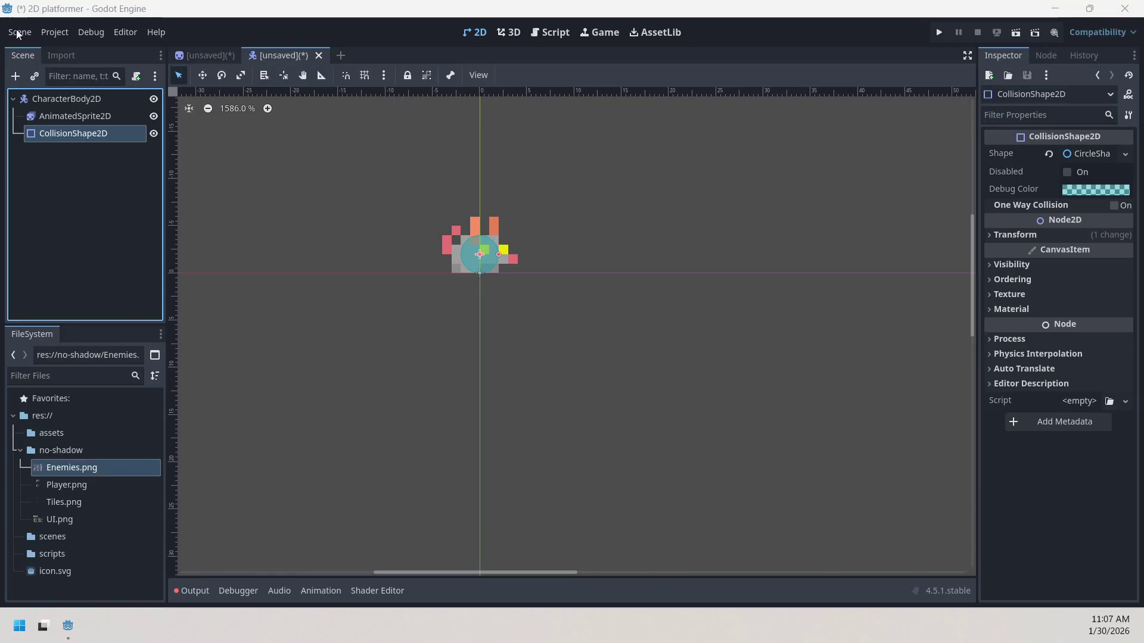
right_click(69, 96)
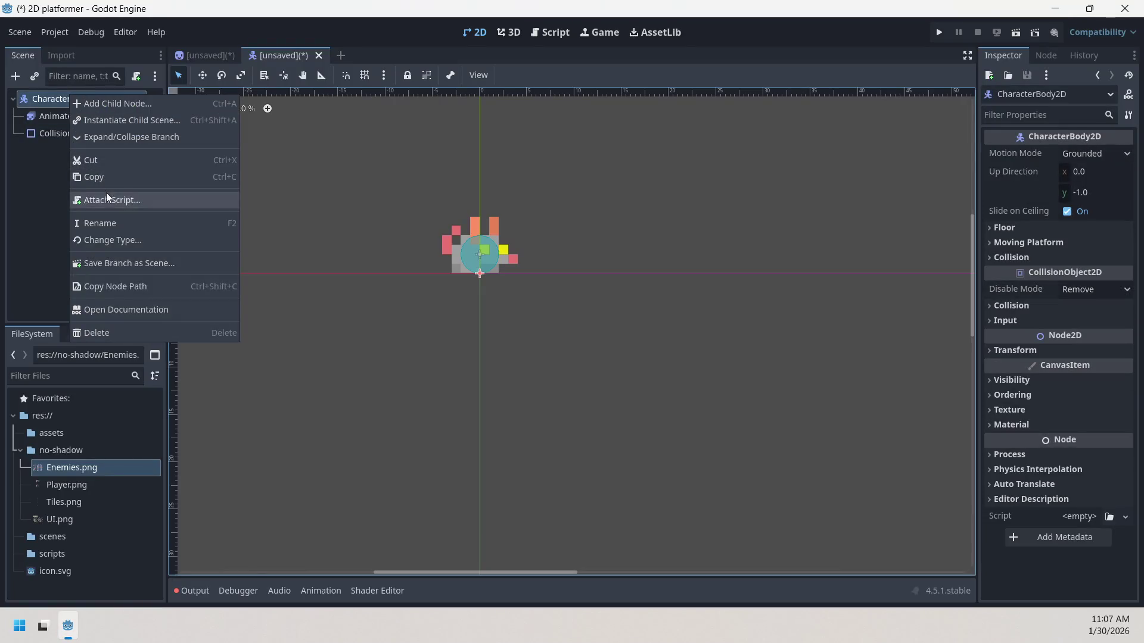
click(117, 224)
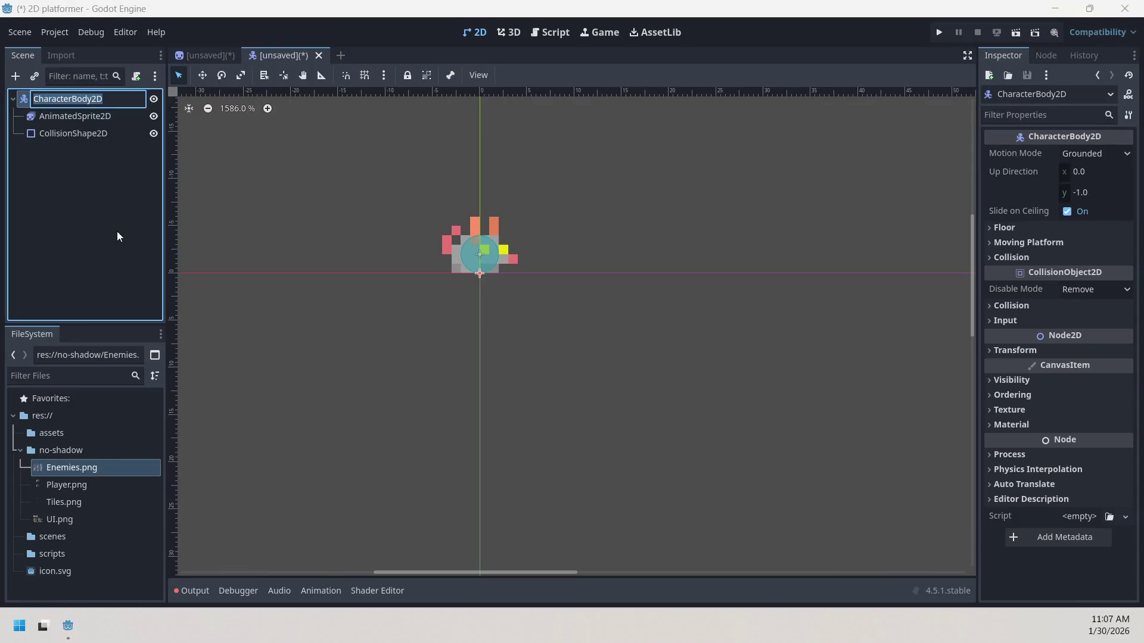
text(player)
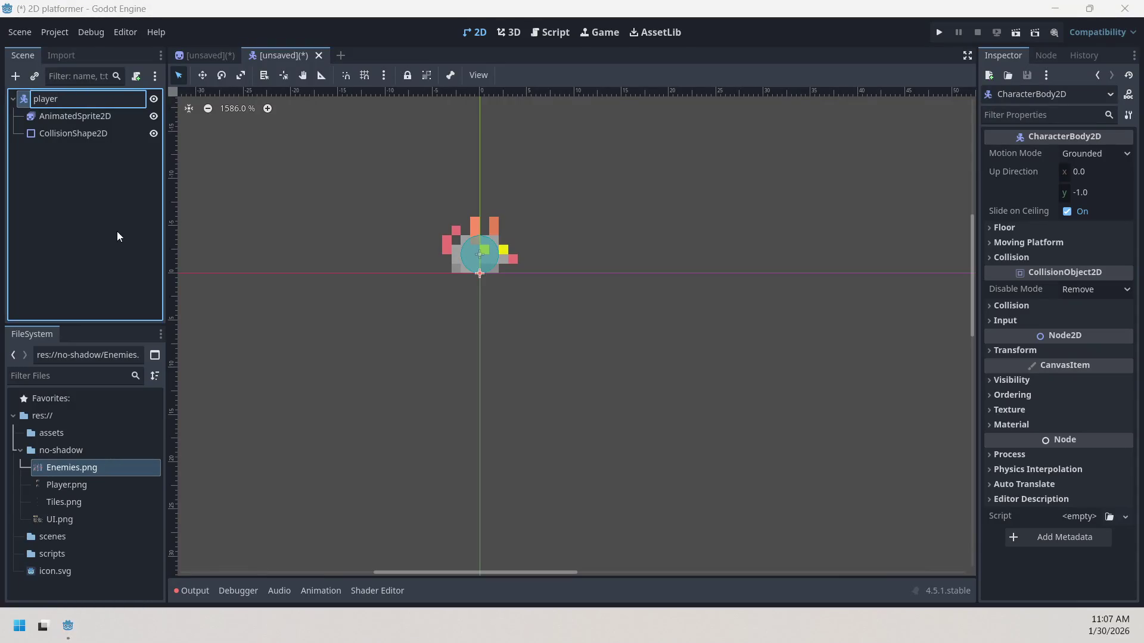
key(Left)
key(Left)
key(Left)
key(BackSpace)
text(P)
key(Return)
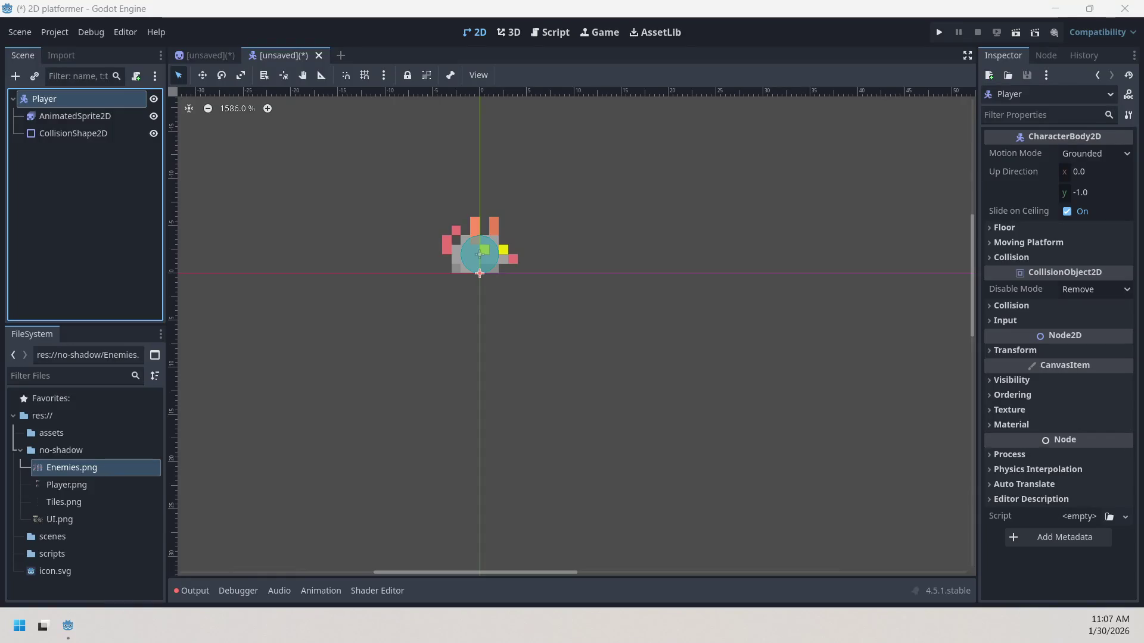
click(199, 51)
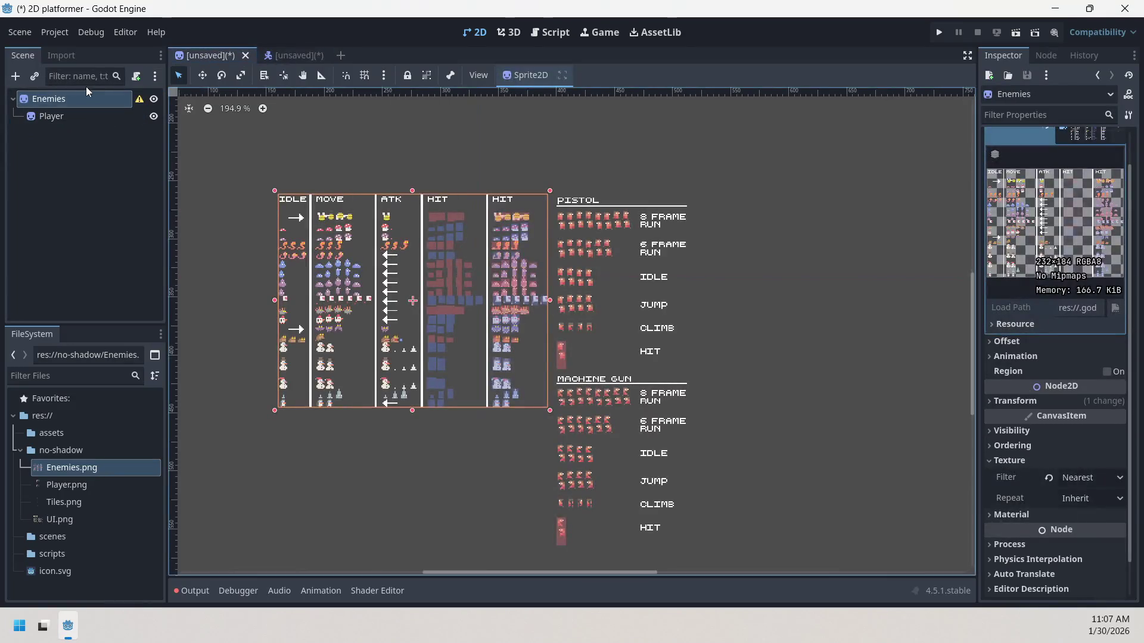
- Delete the Enemies root node from the scene
click(102, 120)
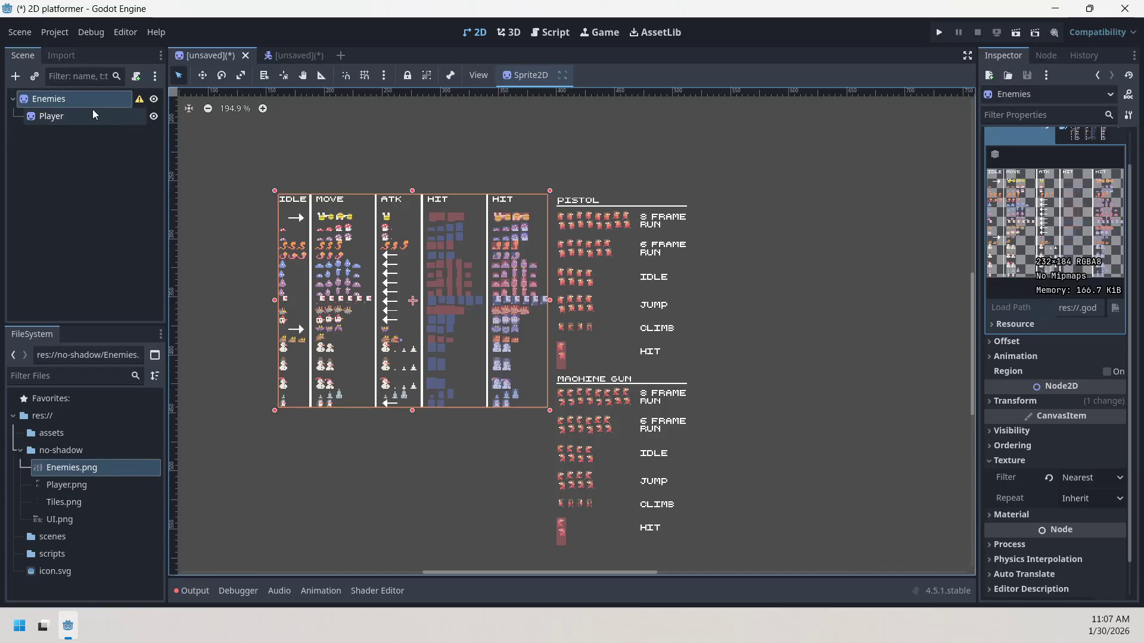
click(86, 98)
click(85, 111)
click(89, 97)
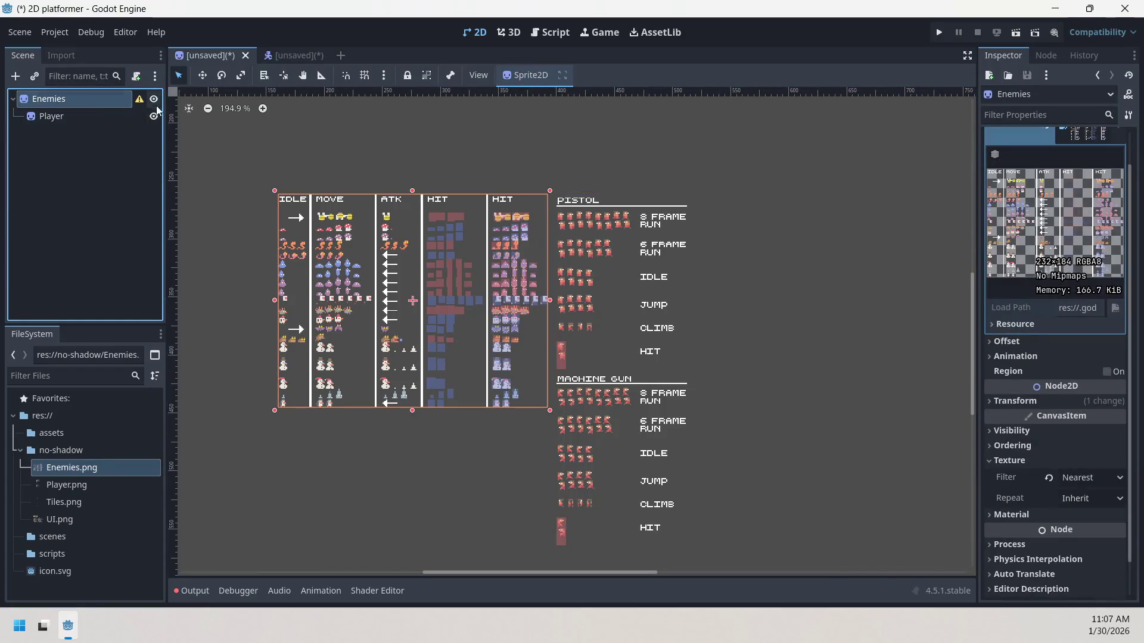
right_click(96, 98)
click(161, 355)
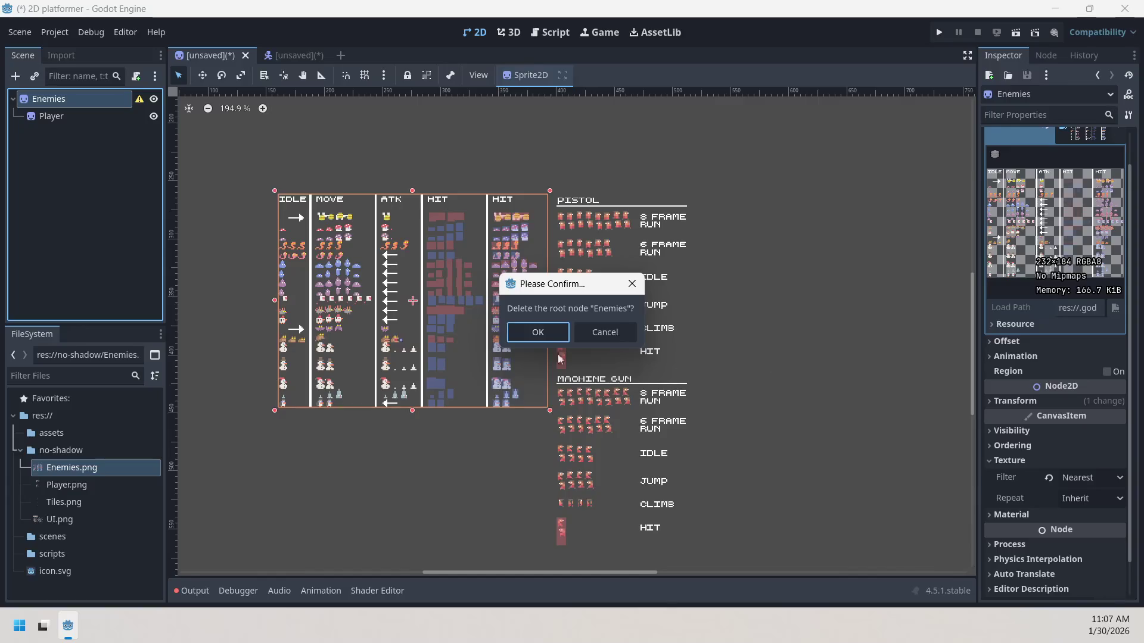
click(544, 328)
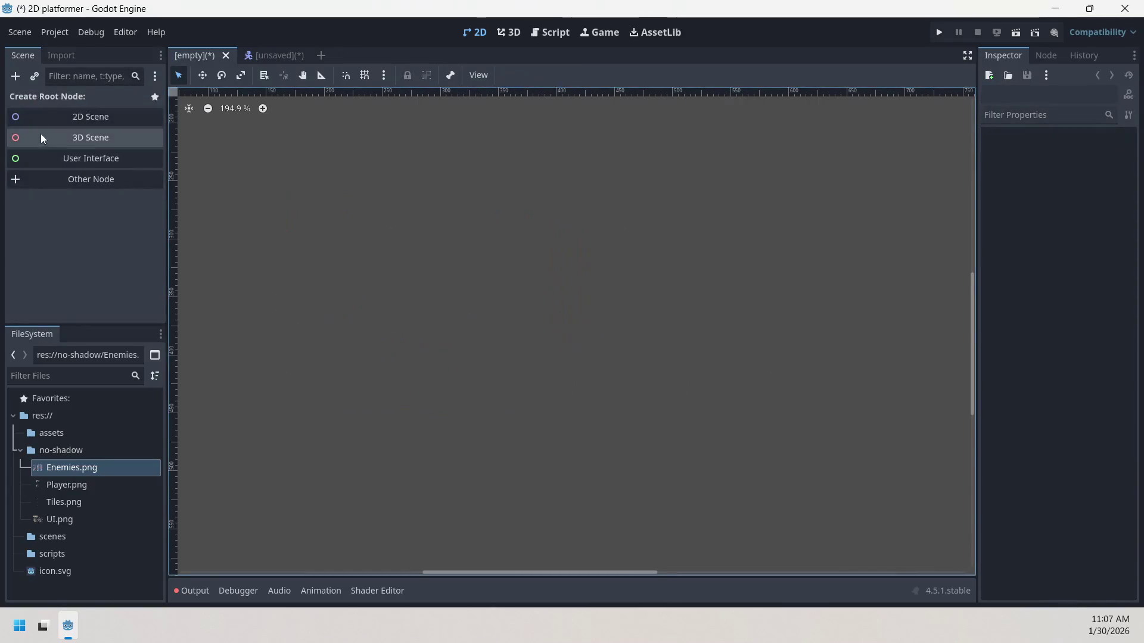
- Create a new Node2D root and name it 'Game'
click(67, 118)
right_click(89, 99)
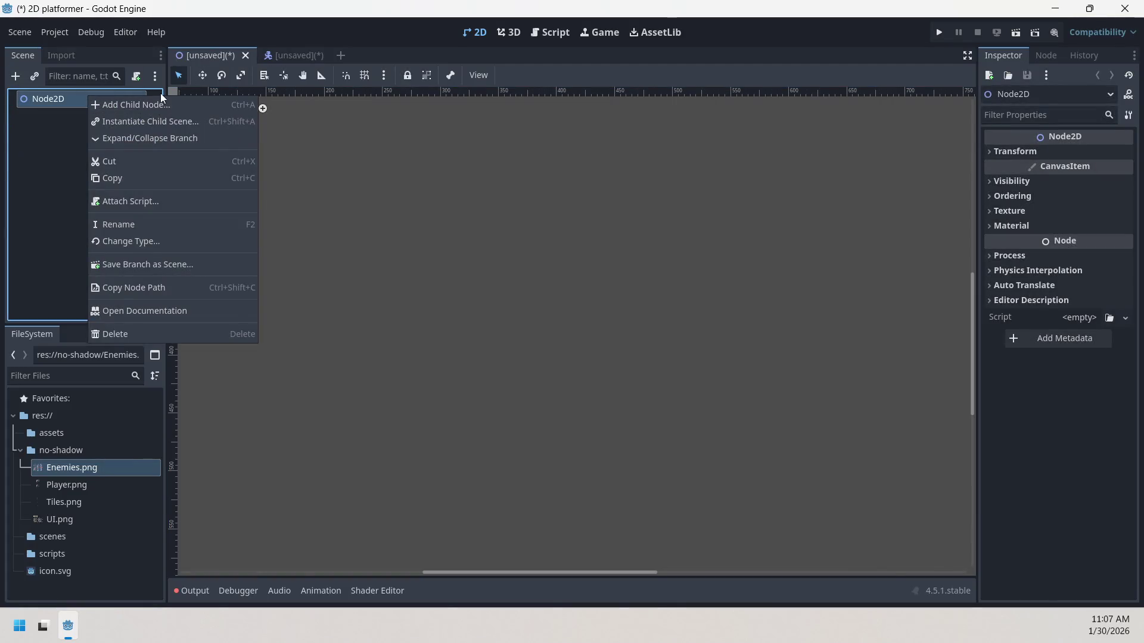
click(126, 224)
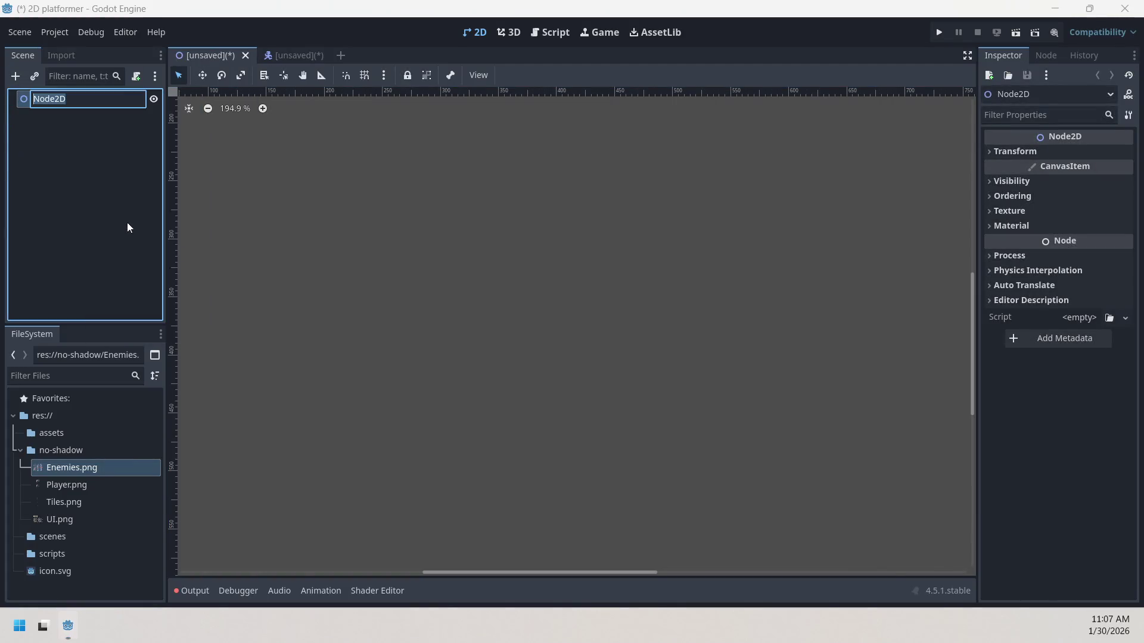
text(Game)
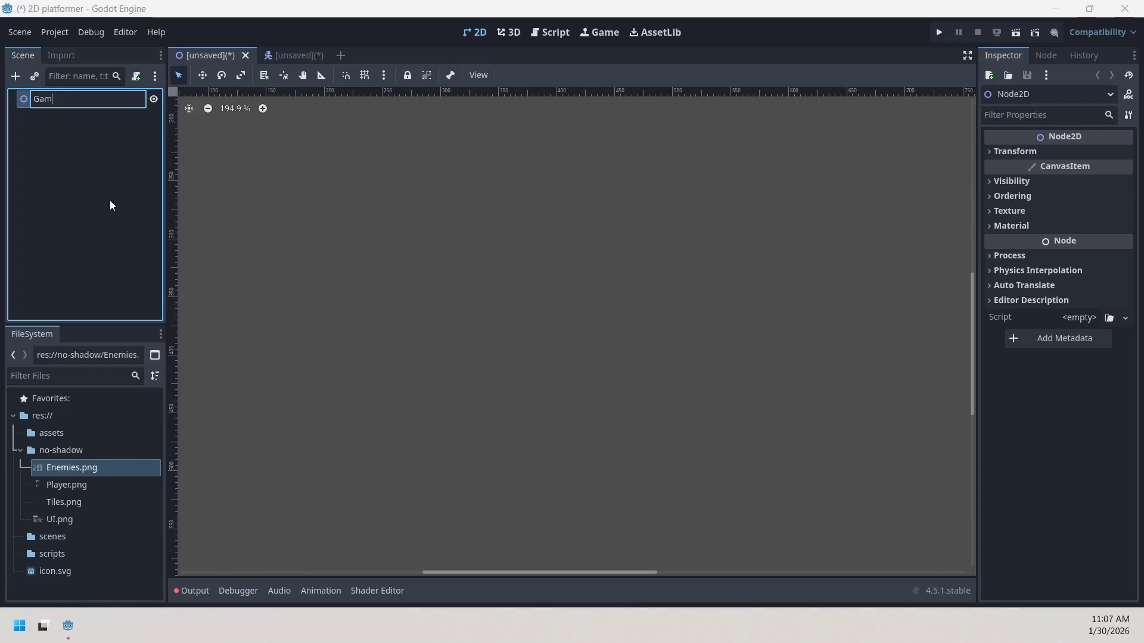
key(Return)
click(174, 101)
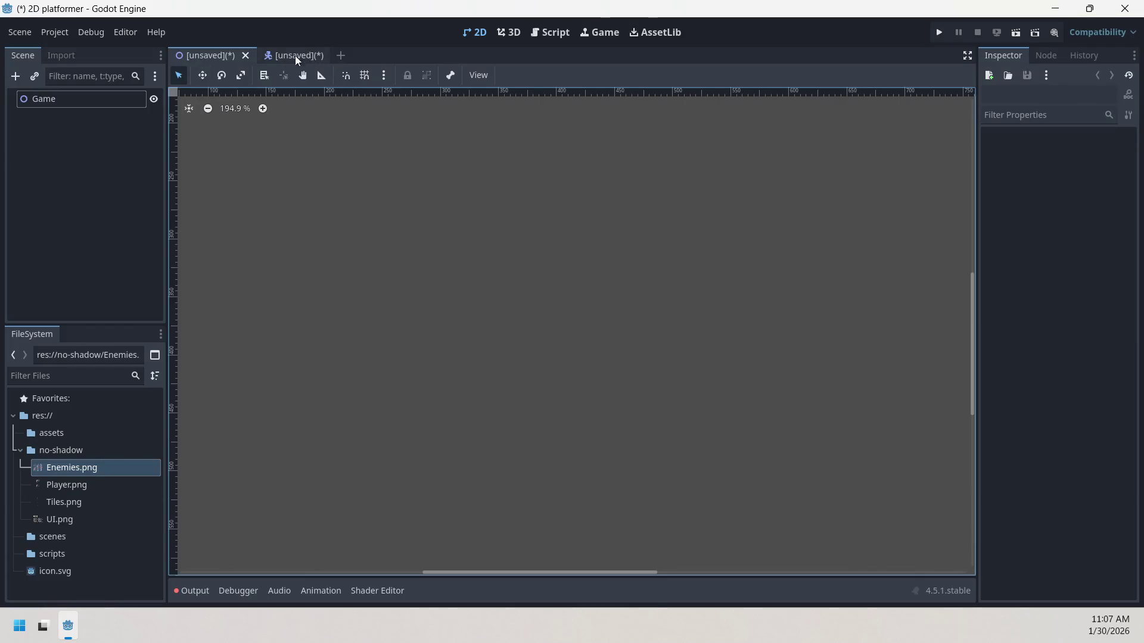
- Save the current scene as game.tscn in the scenes folder
click(20, 32)
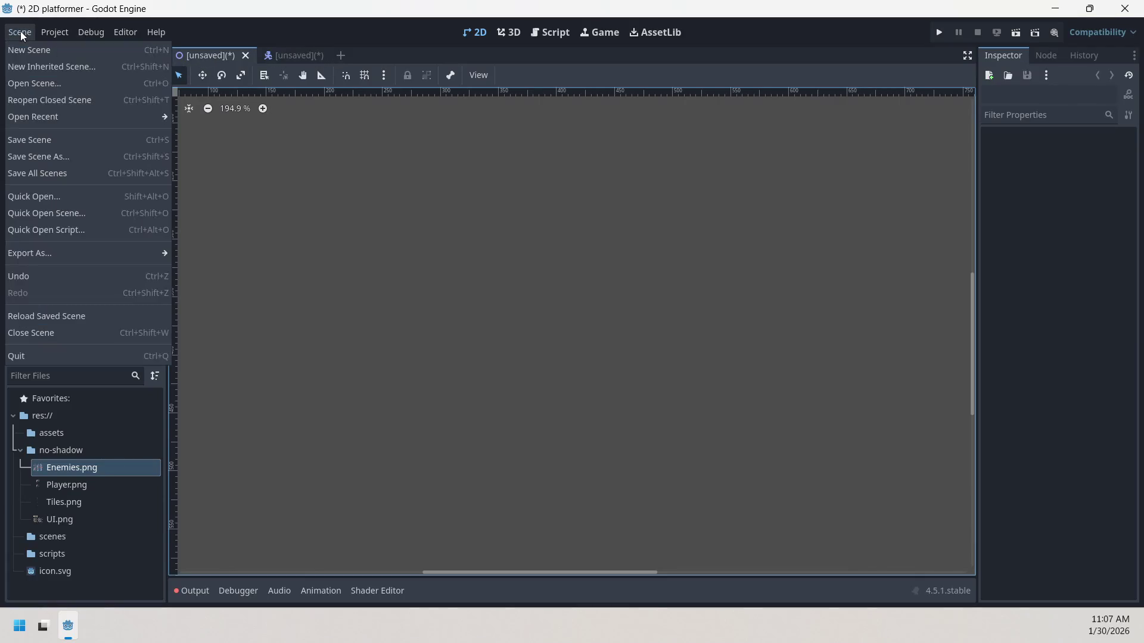
click(33, 143)
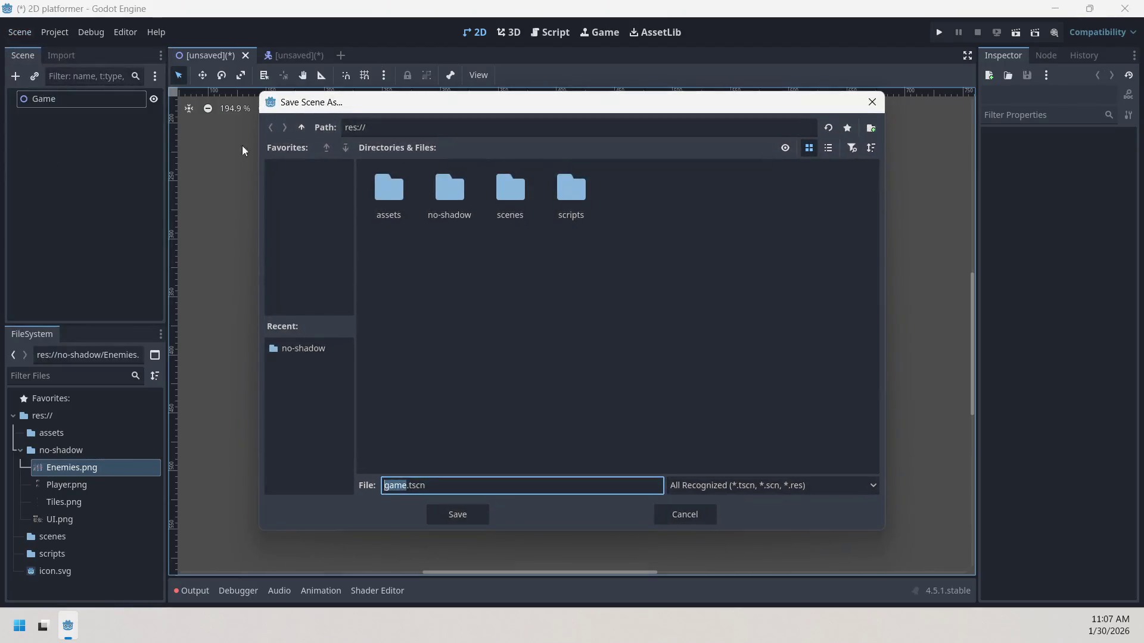
double_click(523, 202)
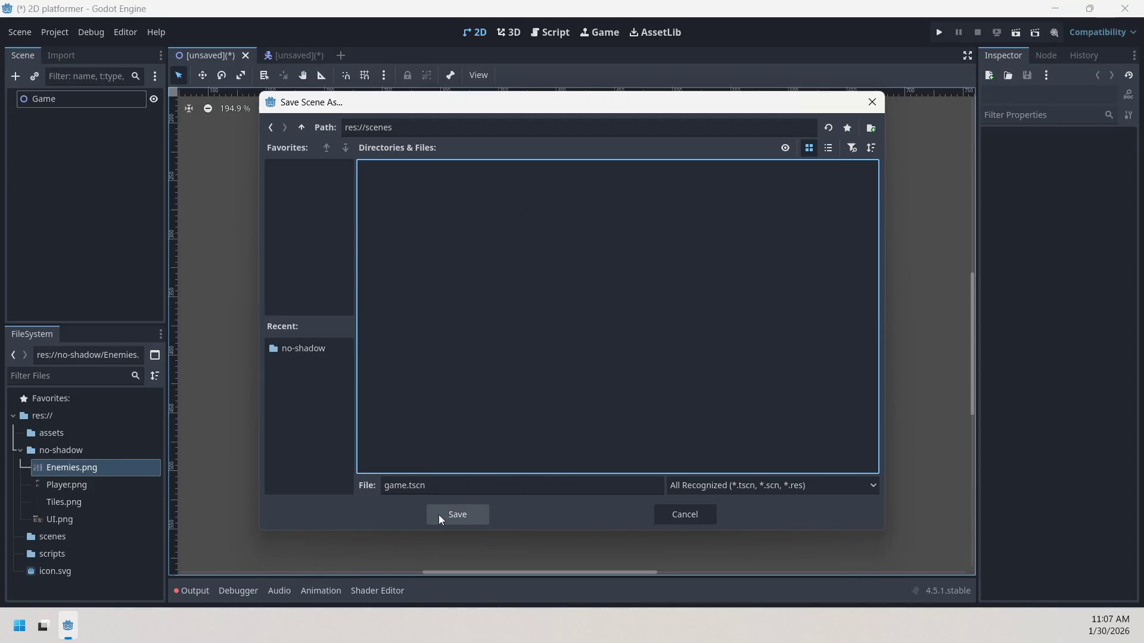
click(438, 515)
- Save the Player scene as player.tscn, then return to the Game scene
right_click(254, 56)
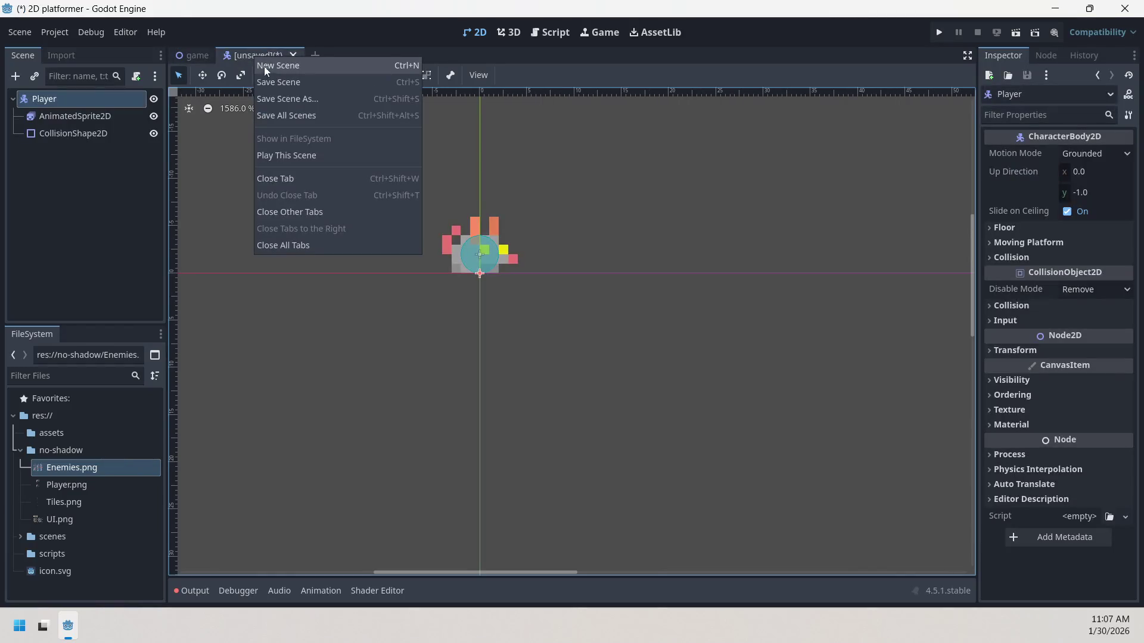
click(281, 83)
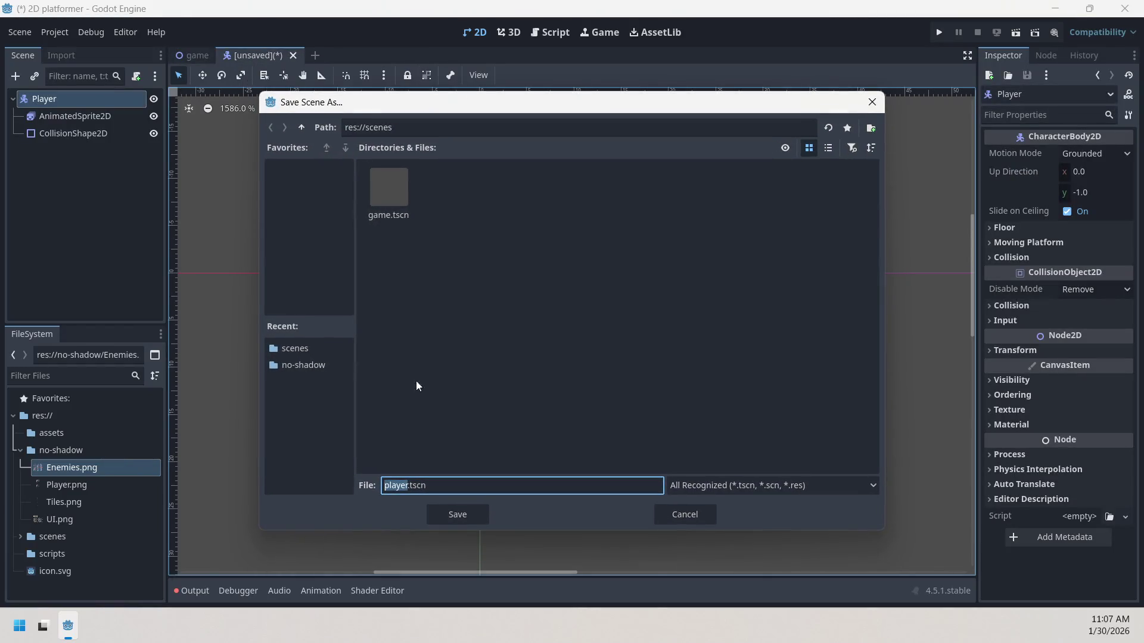
click(475, 516)
click(199, 55)
click(250, 56)
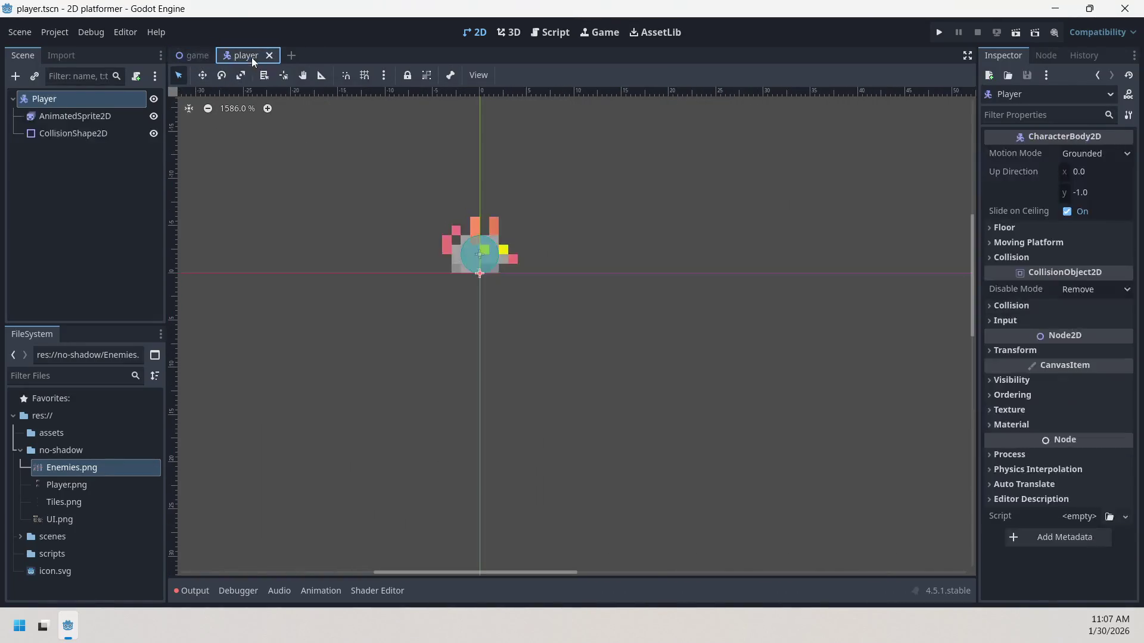
click(191, 58)
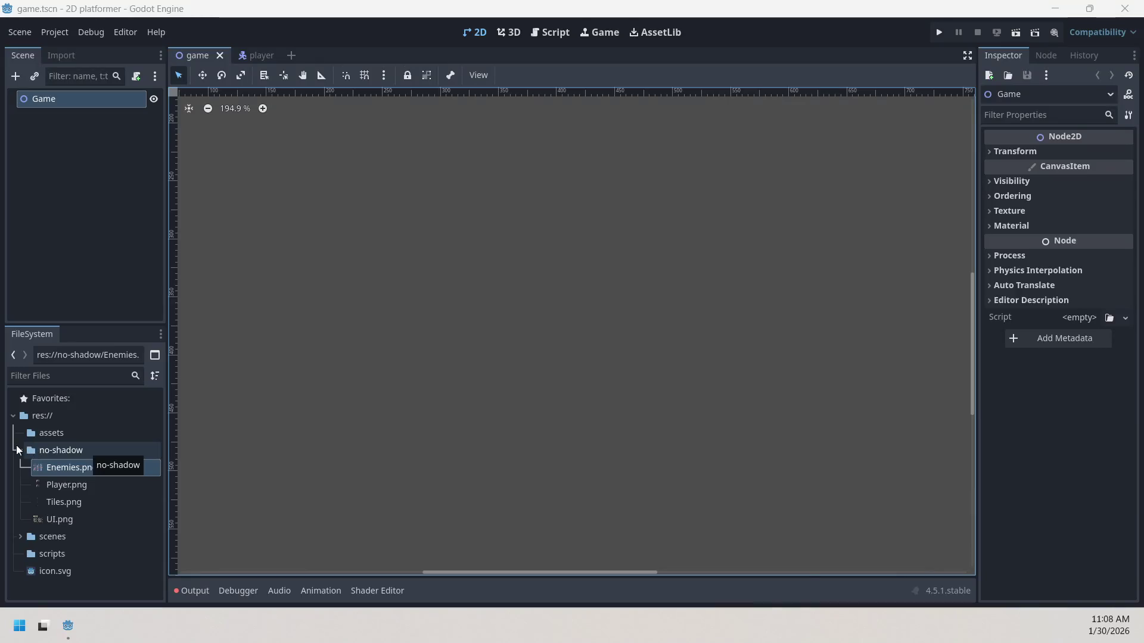
- Drop a player.tscn instance into the Game scene and snap it to the origin
click(21, 452)
click(21, 468)
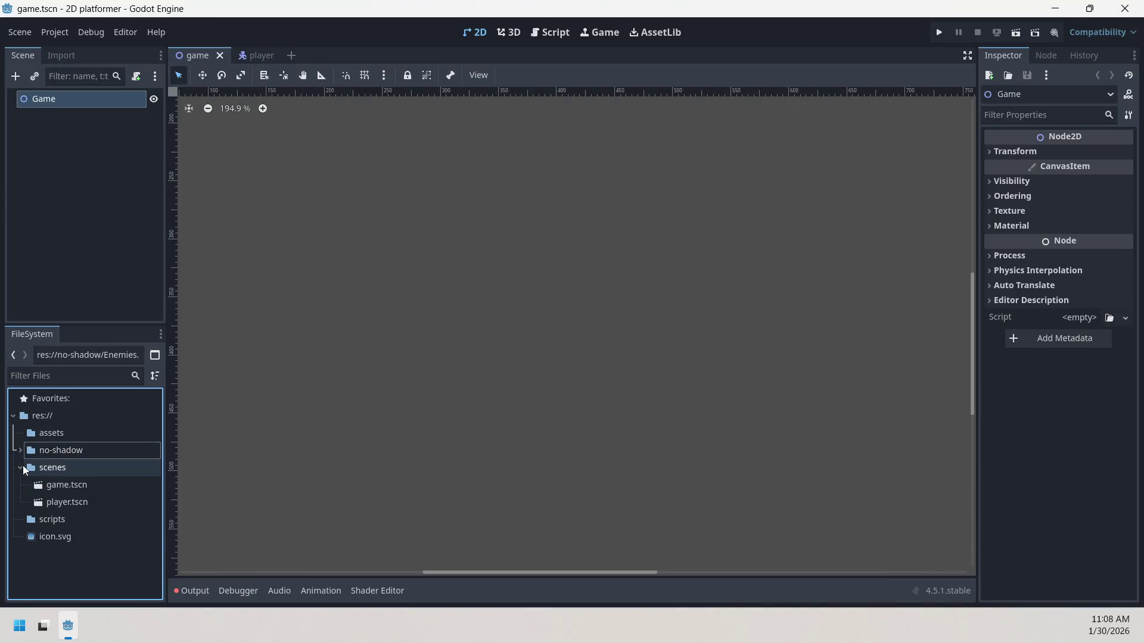
mouse_move(66, 502)
mouse_down()
mouse_move(185, 484)
mouse_move(285, 220)
mouse_up()
scroll(285, 218, up, 5)
scroll(286, 222, down, 6)
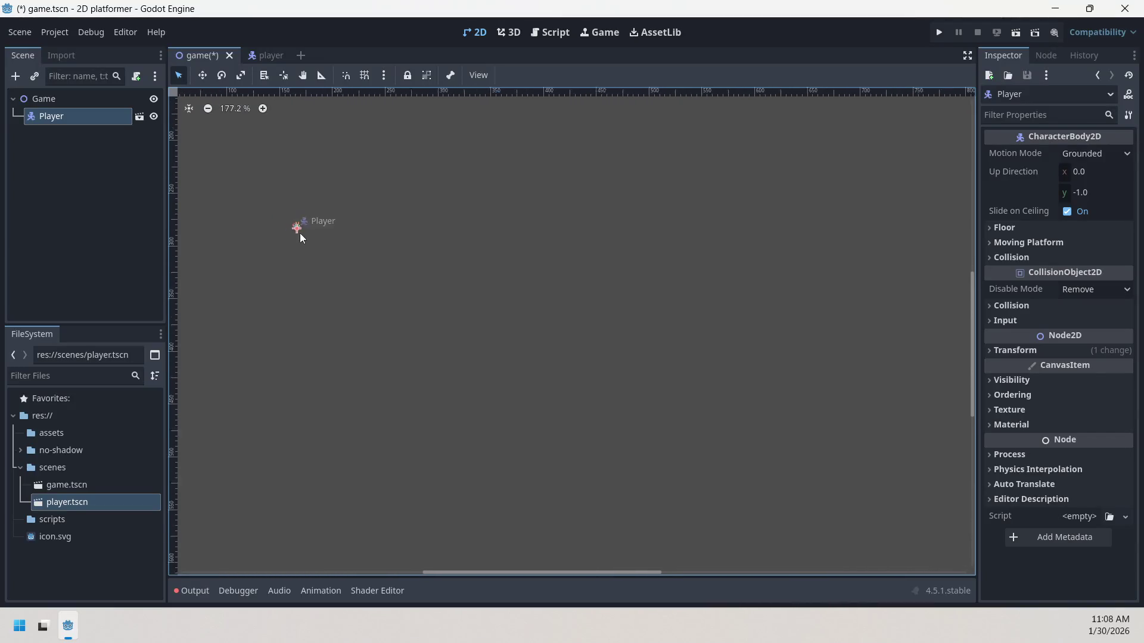
scroll(265, 235, down, 4)
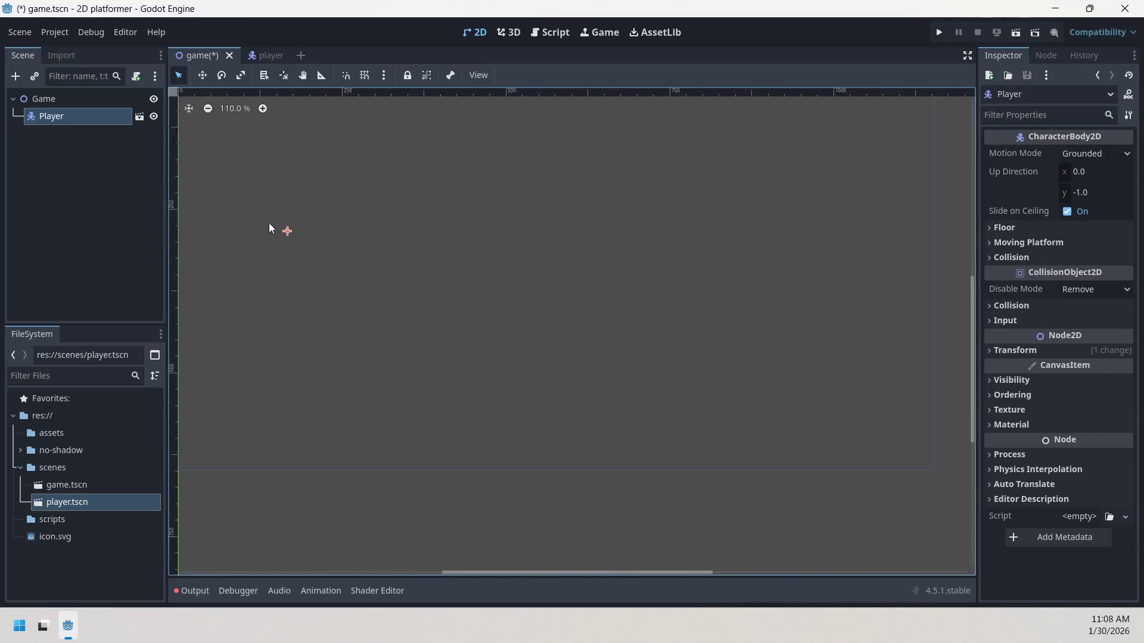
drag(270, 233, 347, 324)
scroll(347, 324, up, 2)
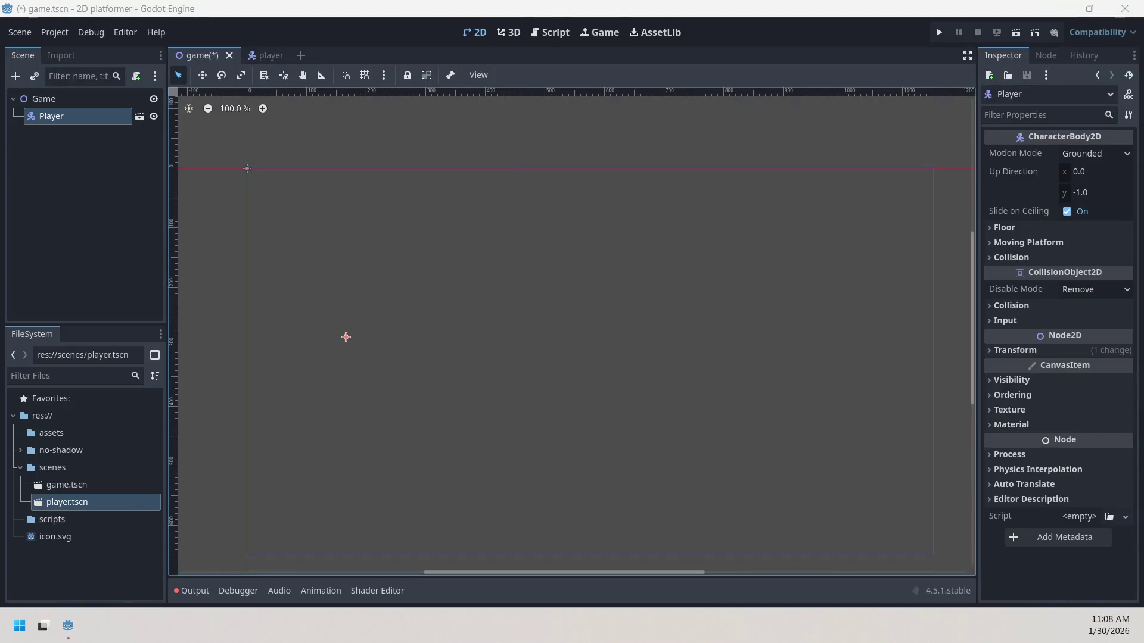
scroll(280, 321, up, 3)
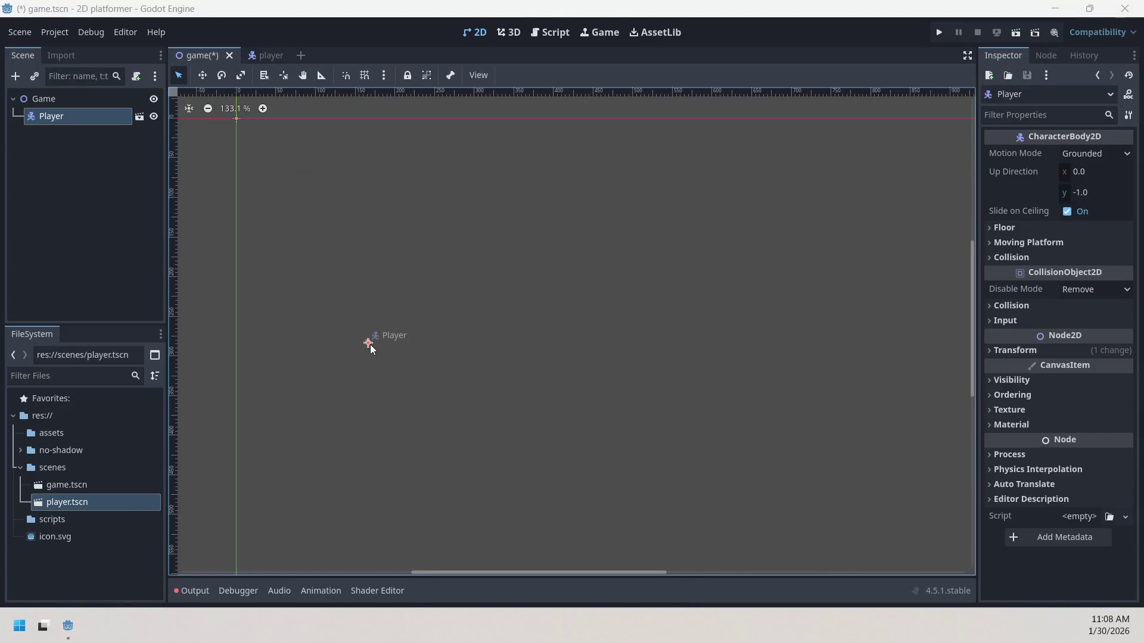
mouse_move(368, 344)
mouse_down()
mouse_move(297, 192)
mouse_move(232, 118)
mouse_up()
scroll(225, 127, up, 4)
scroll(232, 209, up, 19)
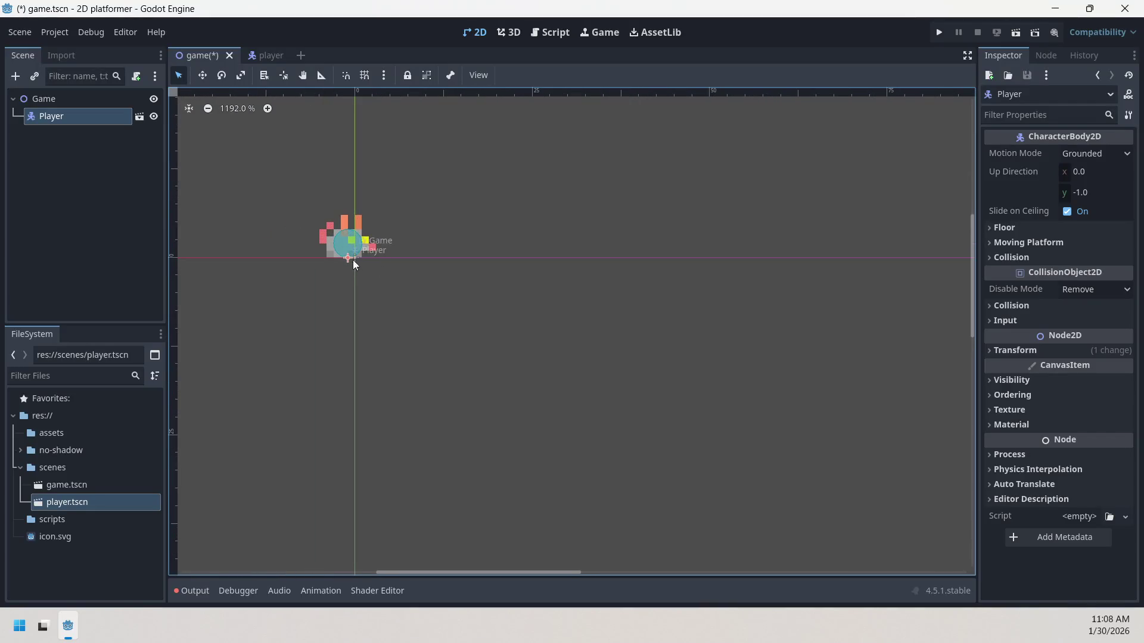
drag(349, 261, 356, 258)
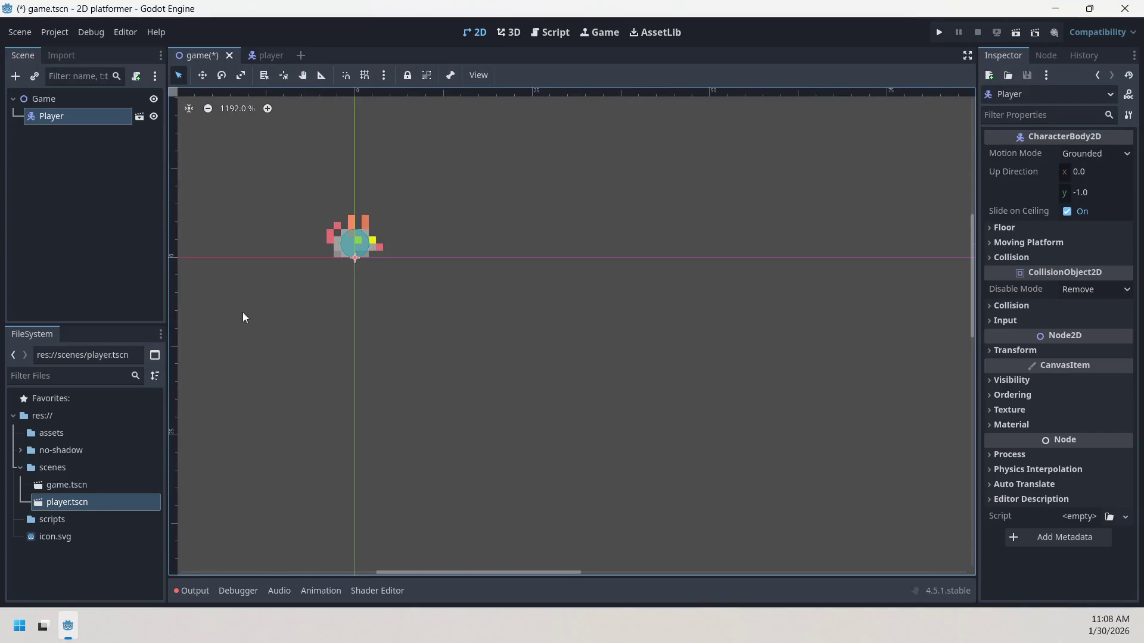
- Add a Camera2D node and make it a direct child of Game
right_click(68, 166)
click(32, 146)
click(15, 76)
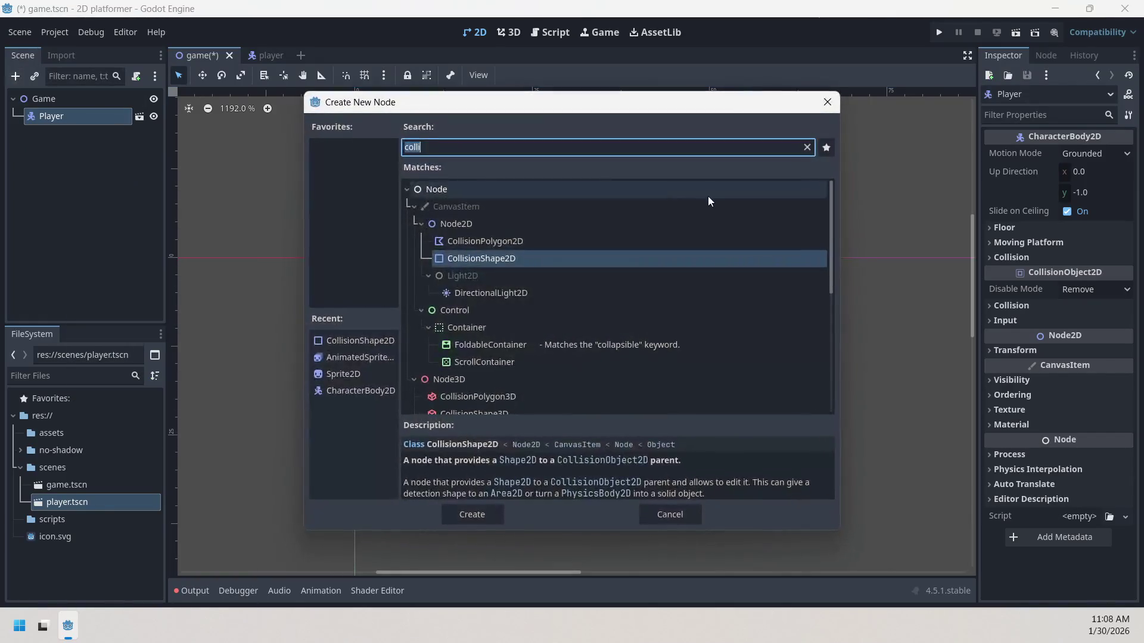
text(ca)
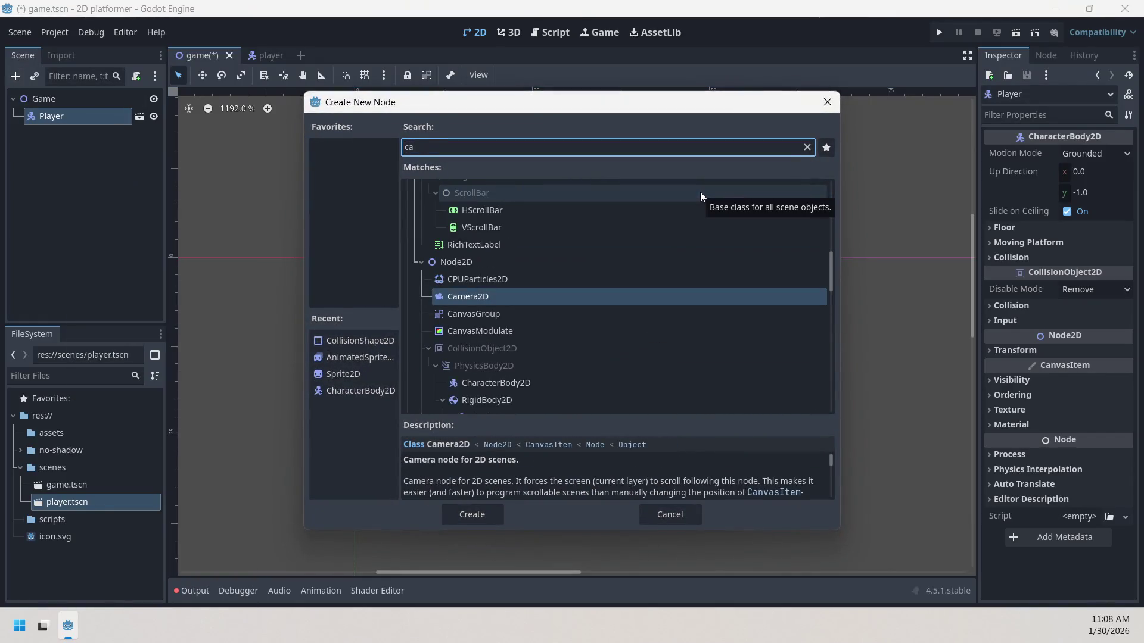
text(m)
double_click(581, 239)
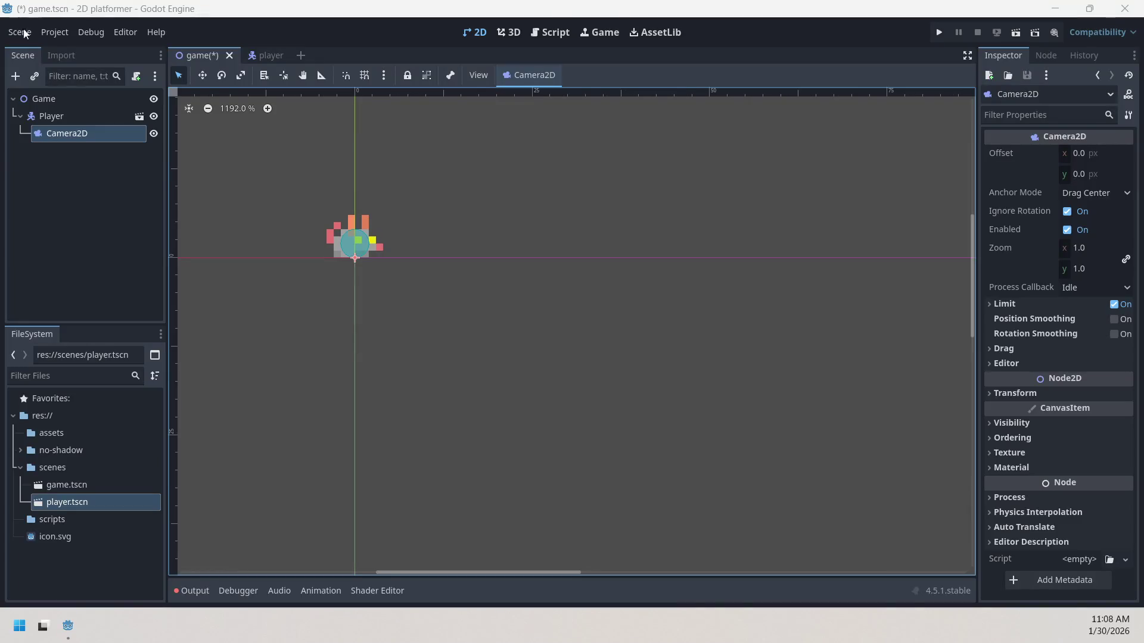
drag(36, 130, 48, 108)
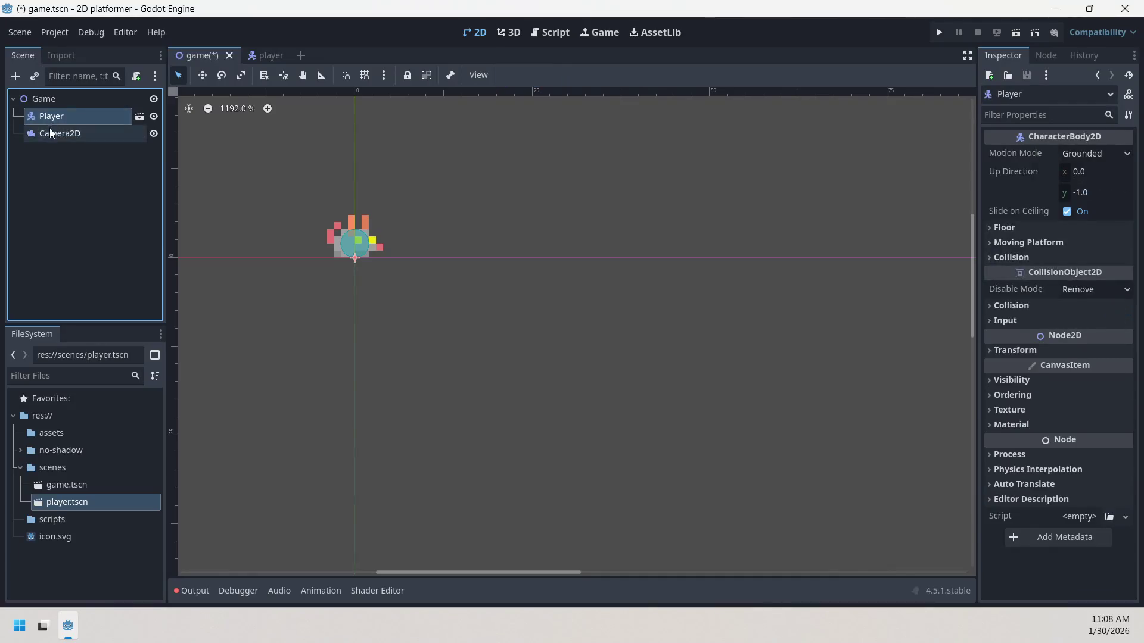
click(49, 128)
- Set the Camera2D zoom to 4 by 4
scroll(448, 311, down, 3)
scroll(443, 263, down, 4)
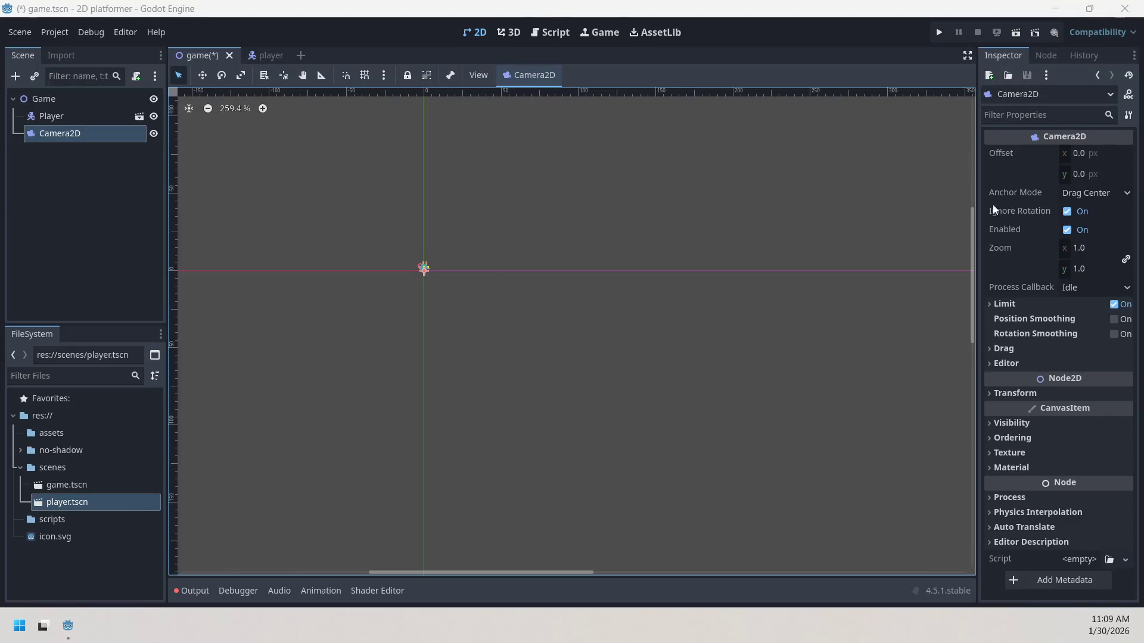
click(1098, 248)
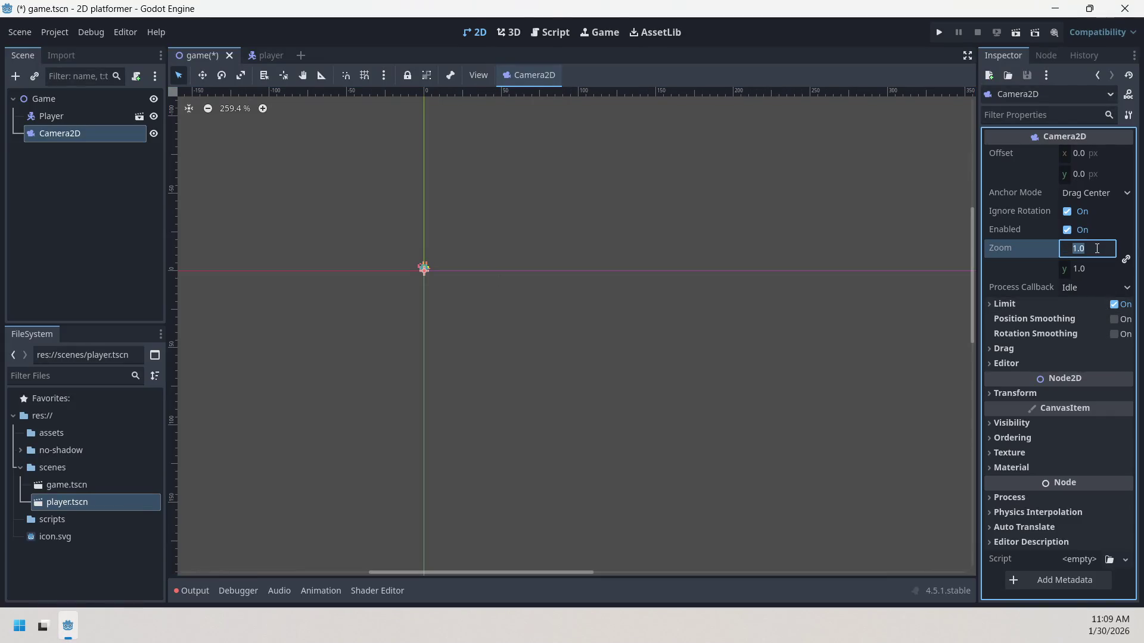
text(4)
key(Tab)
text(4)
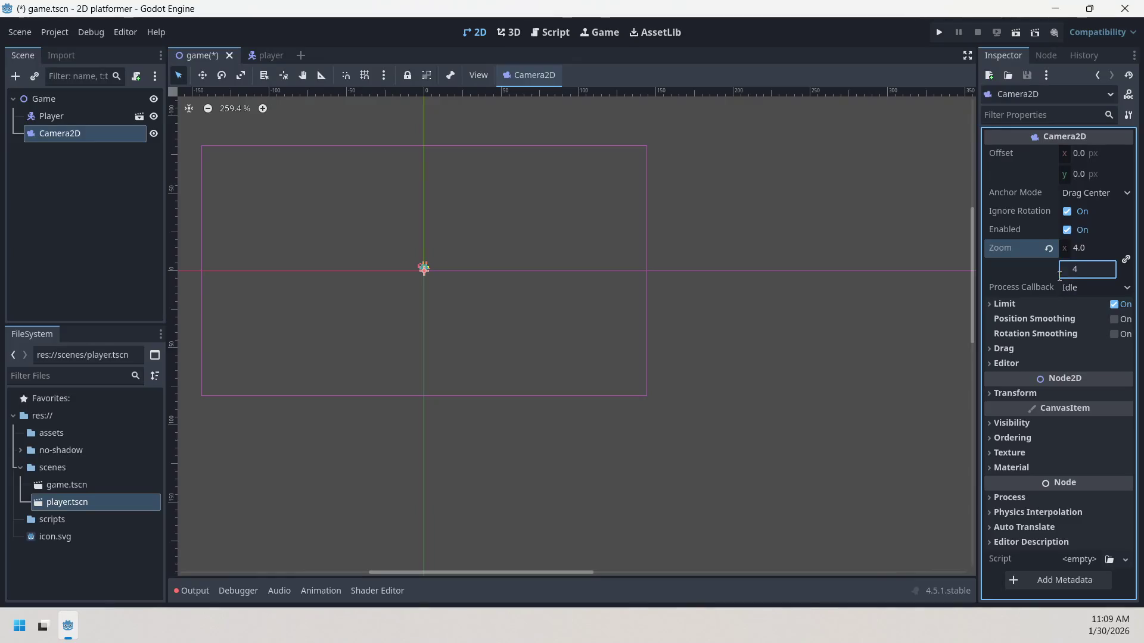
click(928, 275)
scroll(416, 292, up, 2)
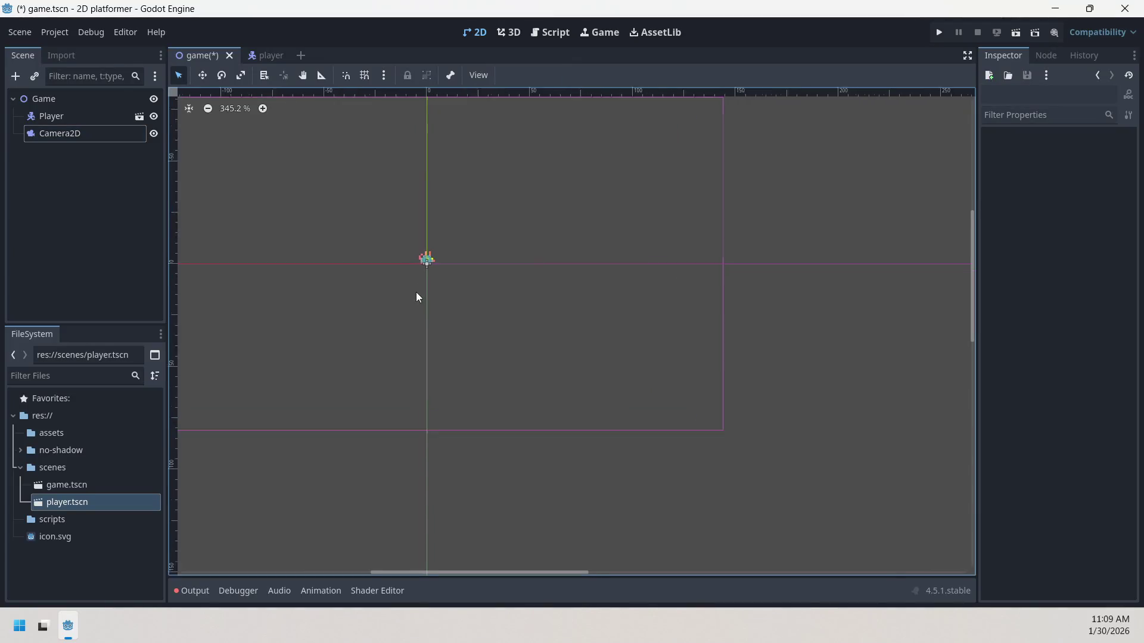
mouse_move(414, 279)
mouse_down()
mouse_move(469, 339)
mouse_move(562, 371)
mouse_up()
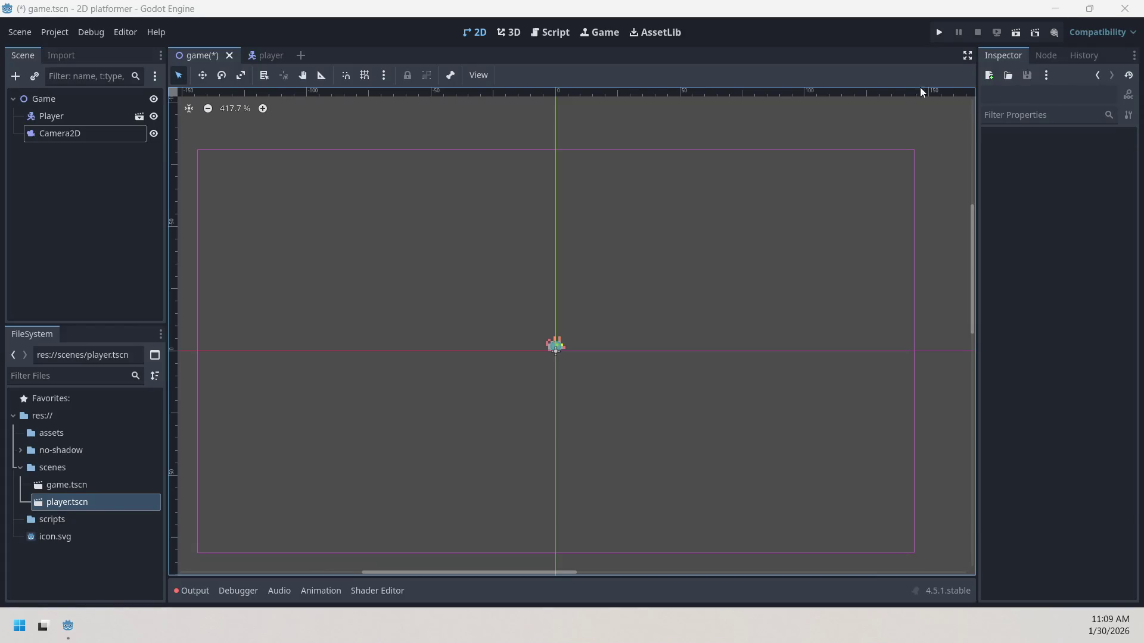
- Run the project with Game as main scene, close the game, and return to the player scene
click(947, 32)
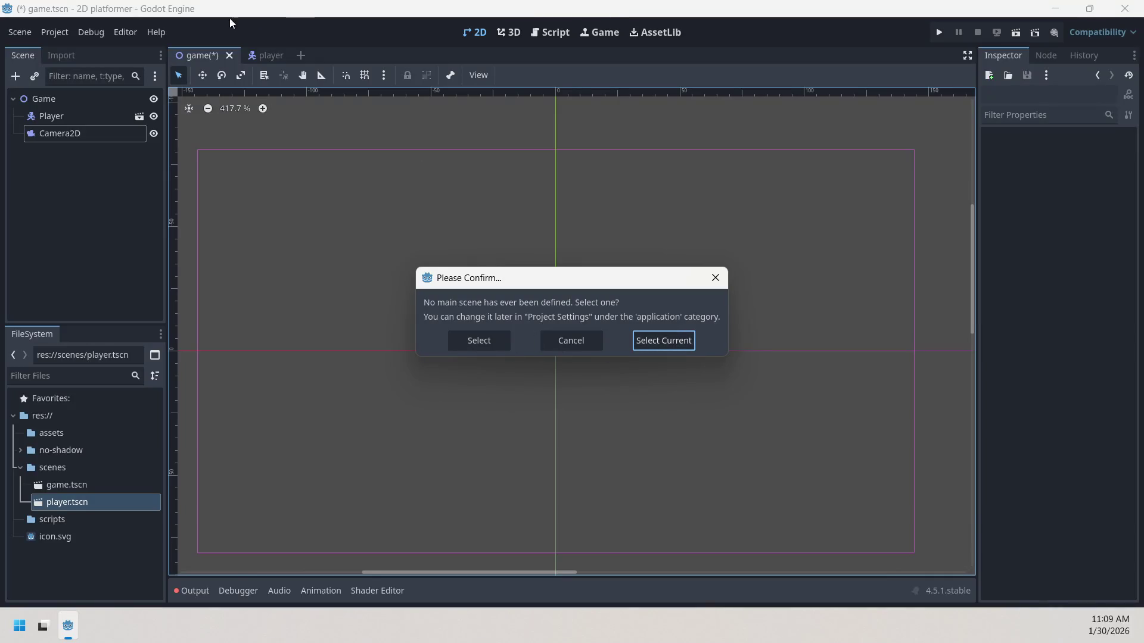
click(662, 337)
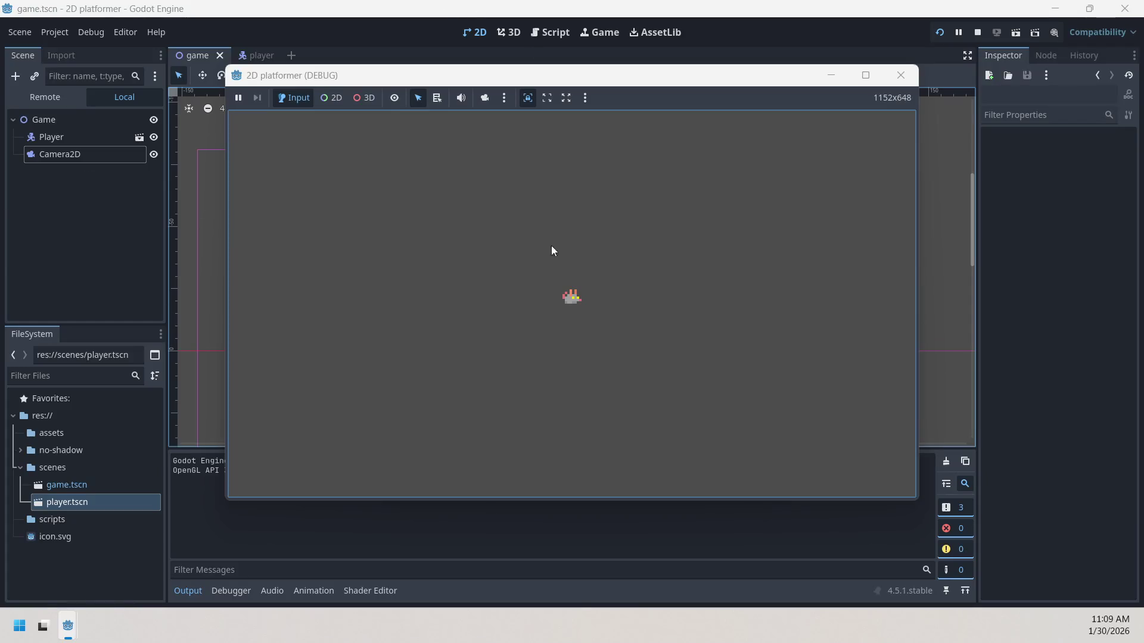
click(901, 75)
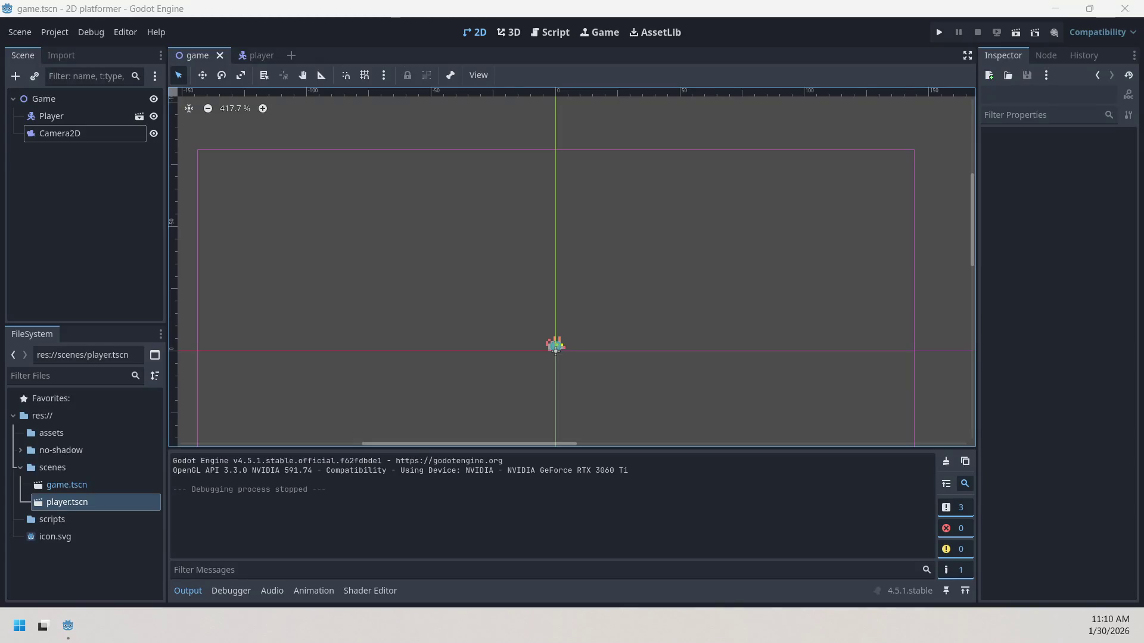
click(258, 55)
- Attach a new player.gd script to Player using the CharacterBody2D Basic Movement template
right_click(67, 98)
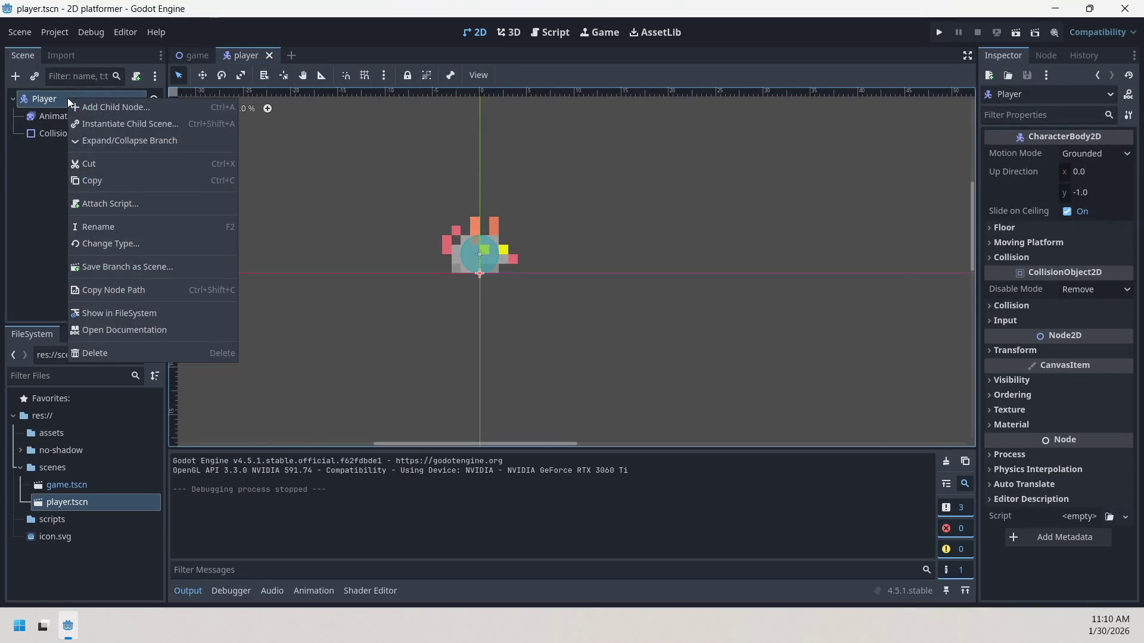
click(130, 206)
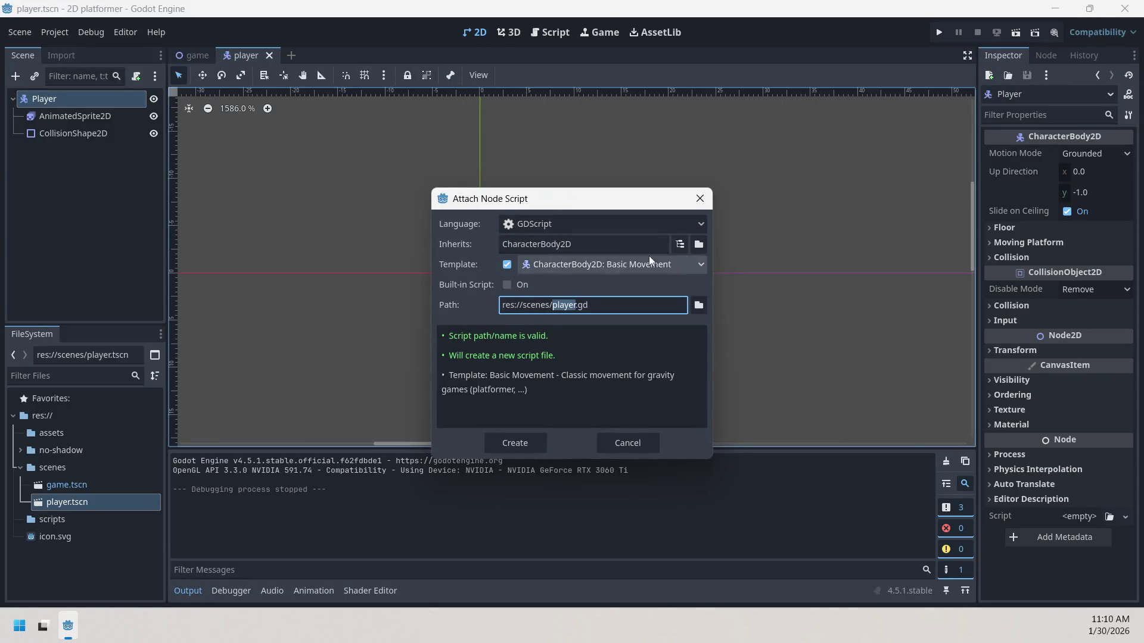
click(633, 266)
key(Escape)
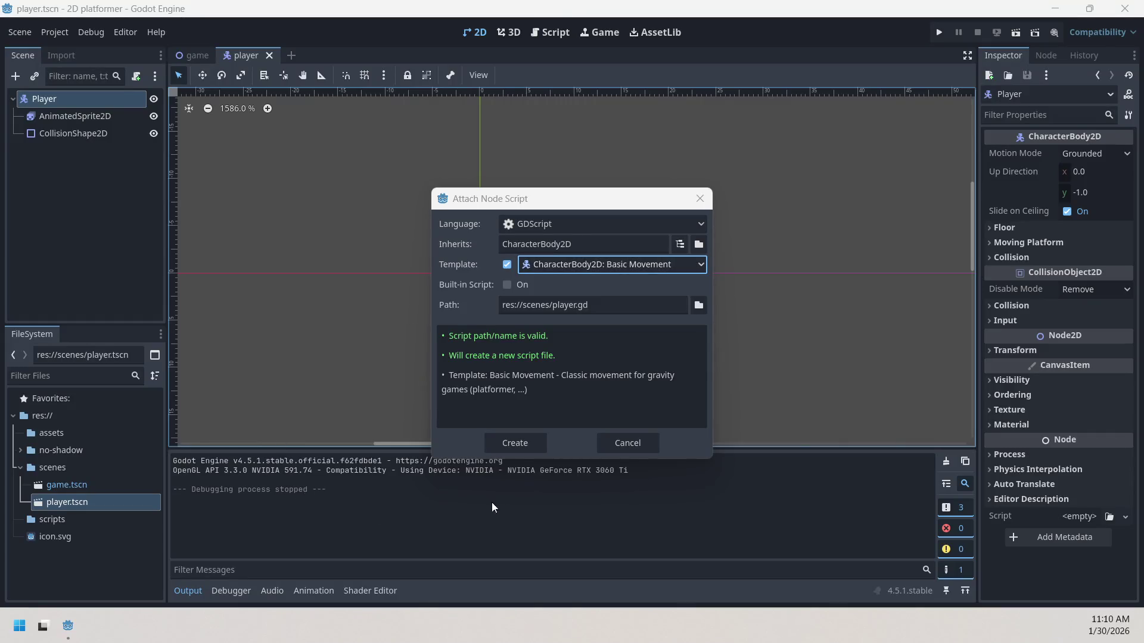
click(527, 437)
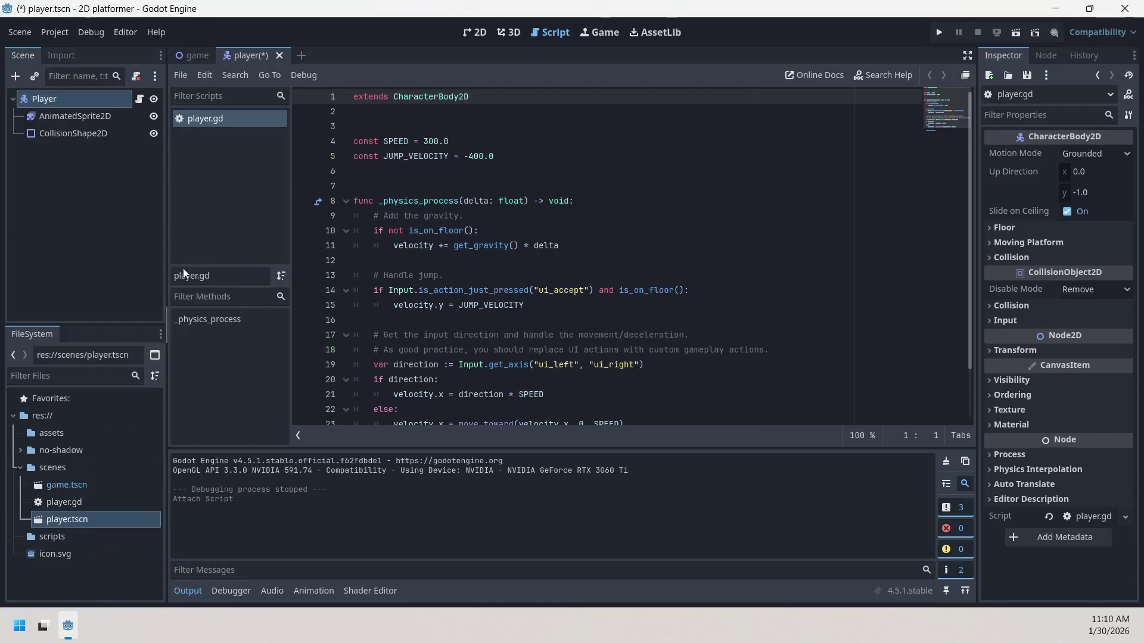
- Move player.gd from scenes into the scripts folder, then collapse both folders
click(68, 625)
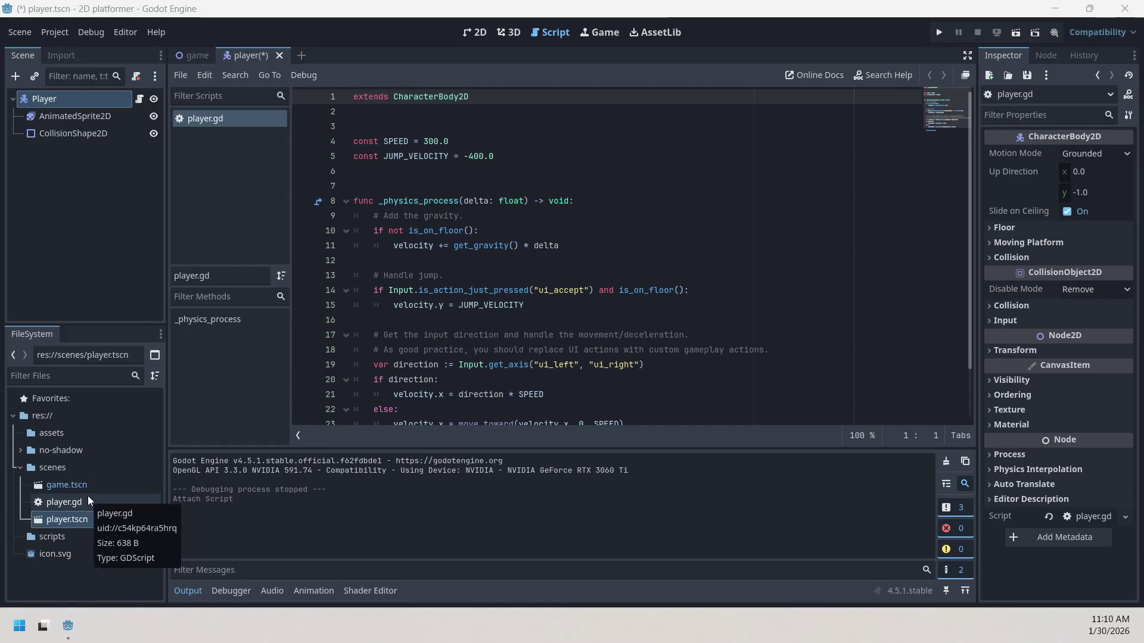
drag(87, 499, 72, 519)
click(20, 520)
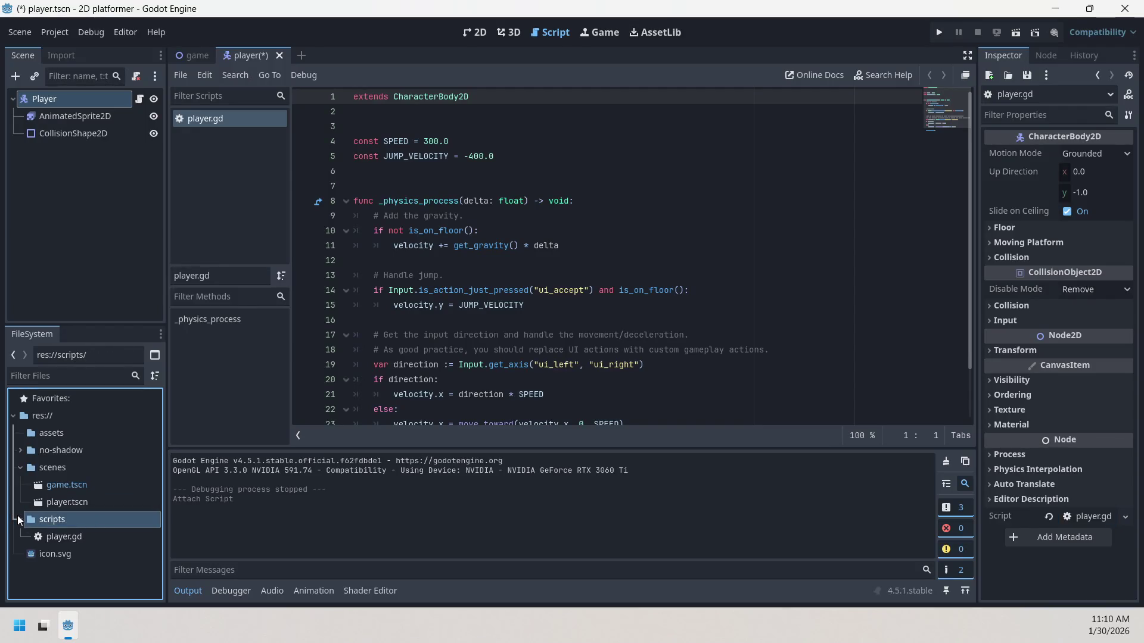
click(67, 538)
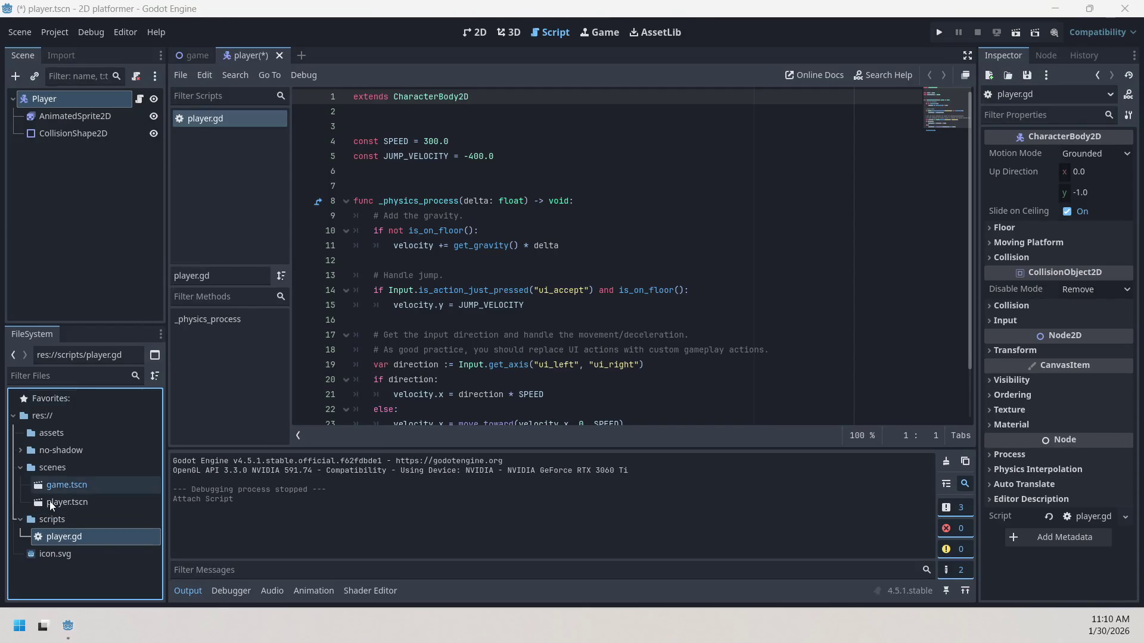
click(21, 520)
click(20, 467)
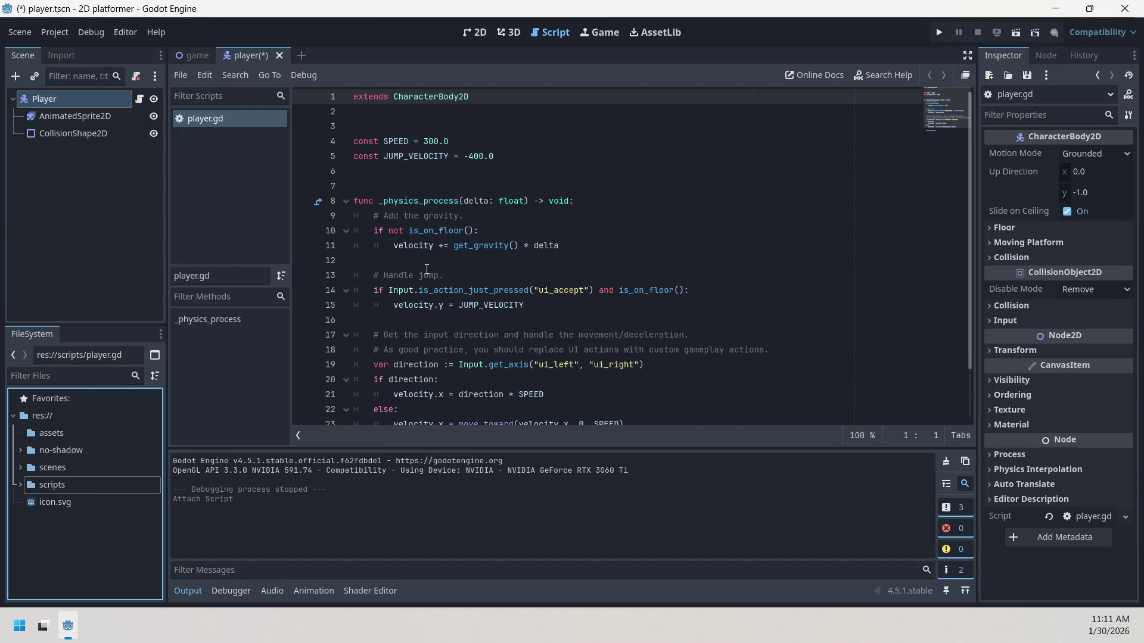
scroll(481, 236, down, 2)
scroll(481, 236, up, 2)
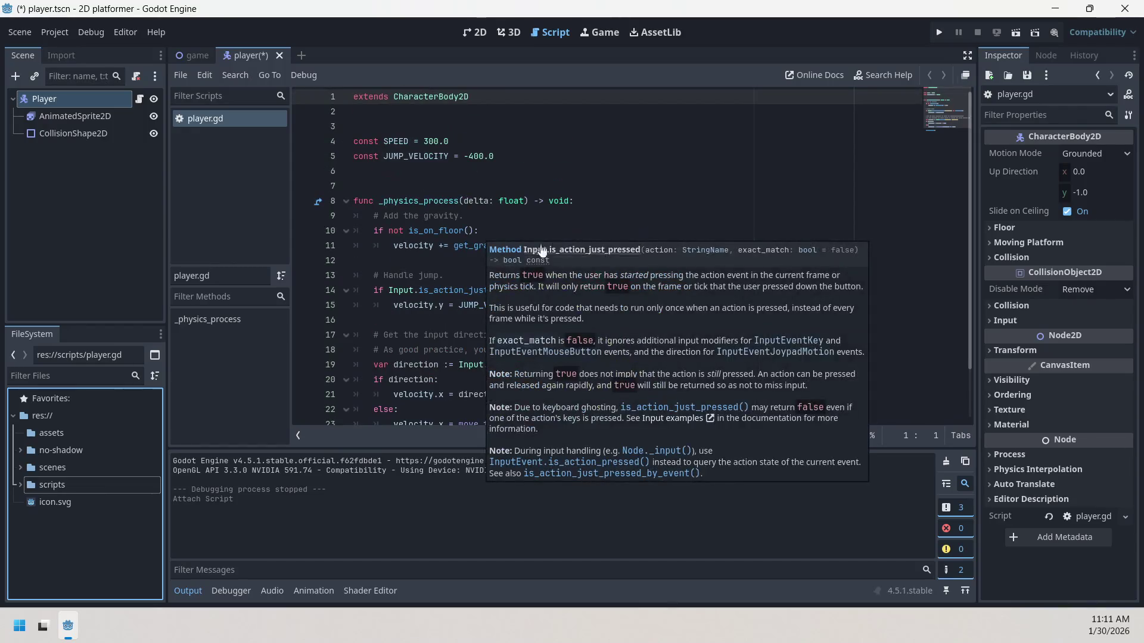
scroll(823, 301, down, 2)
scroll(822, 301, up, 2)
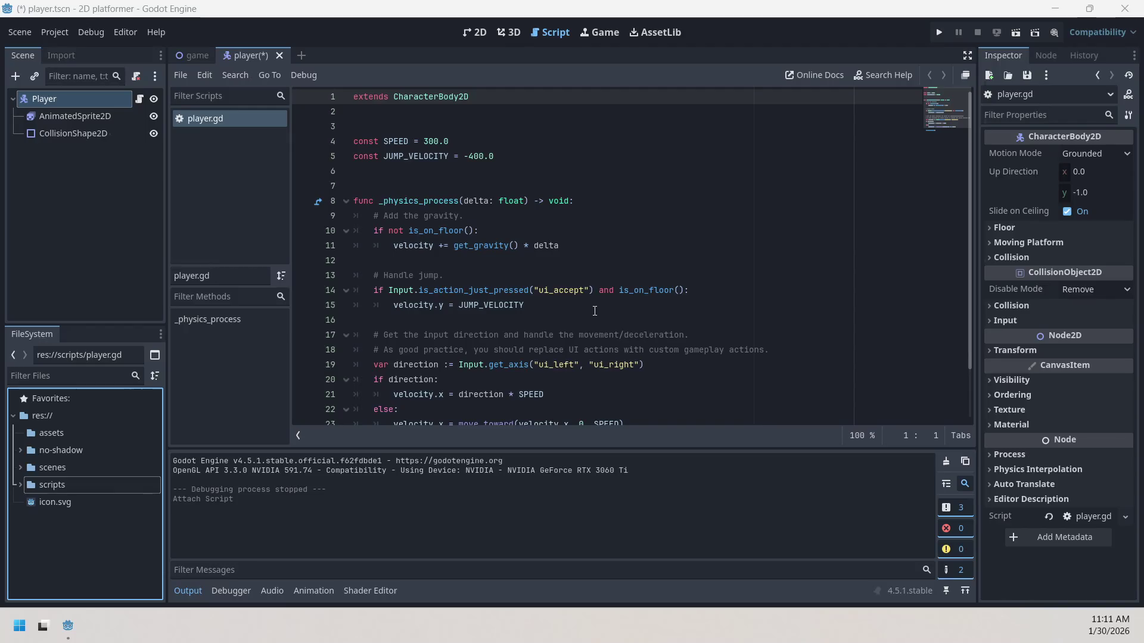
scroll(593, 321, down, 2)
scroll(599, 326, up, 1)
scroll(599, 327, up, 1)
click(502, 183)
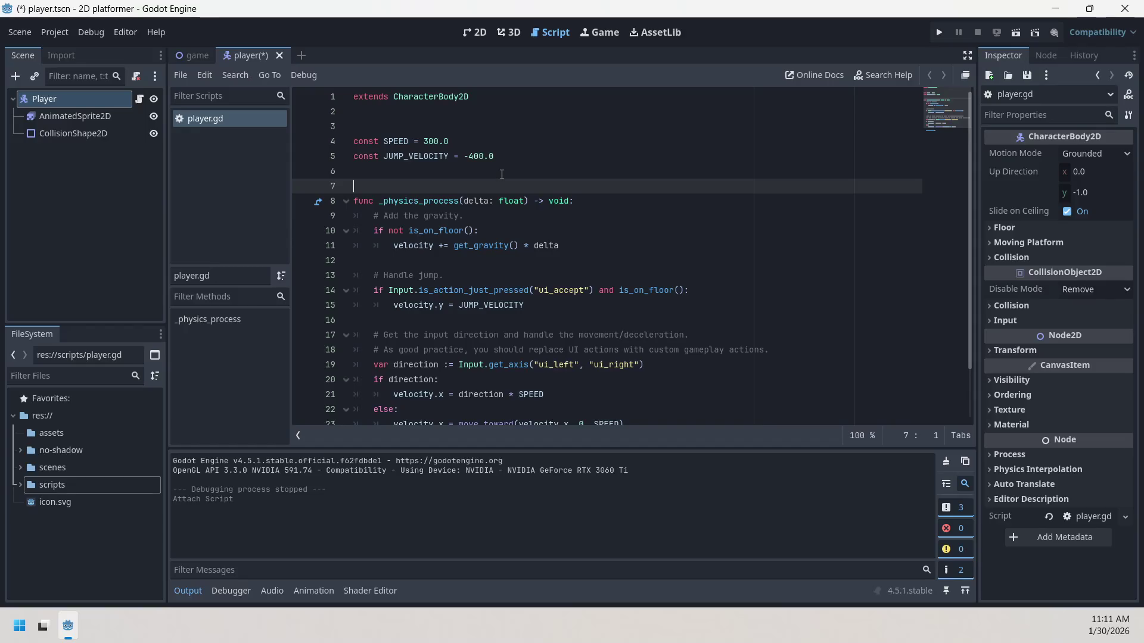
key(Return)
key(Return)
key(Up)
key(Up)
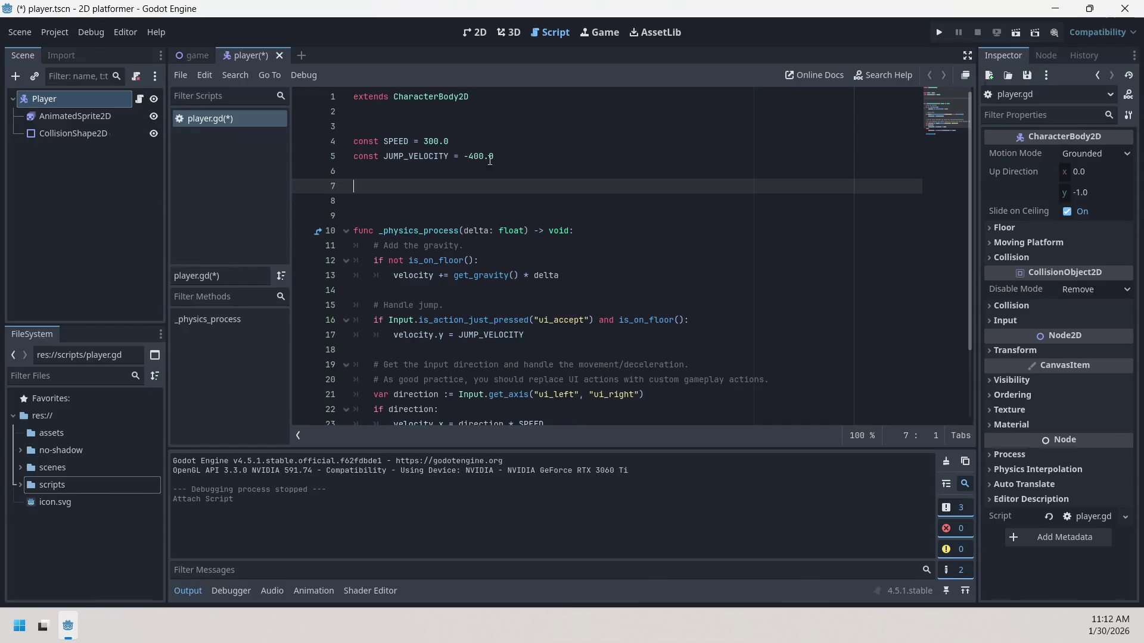
key(BackSpace)
key(BackSpace)
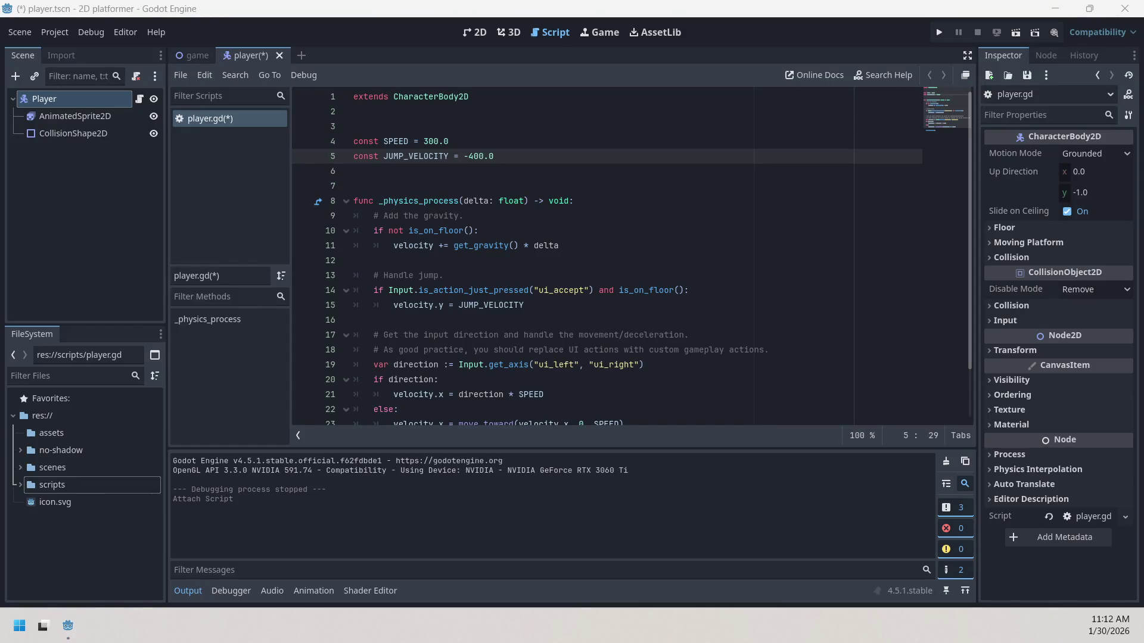
scroll(633, 316, down, 2)
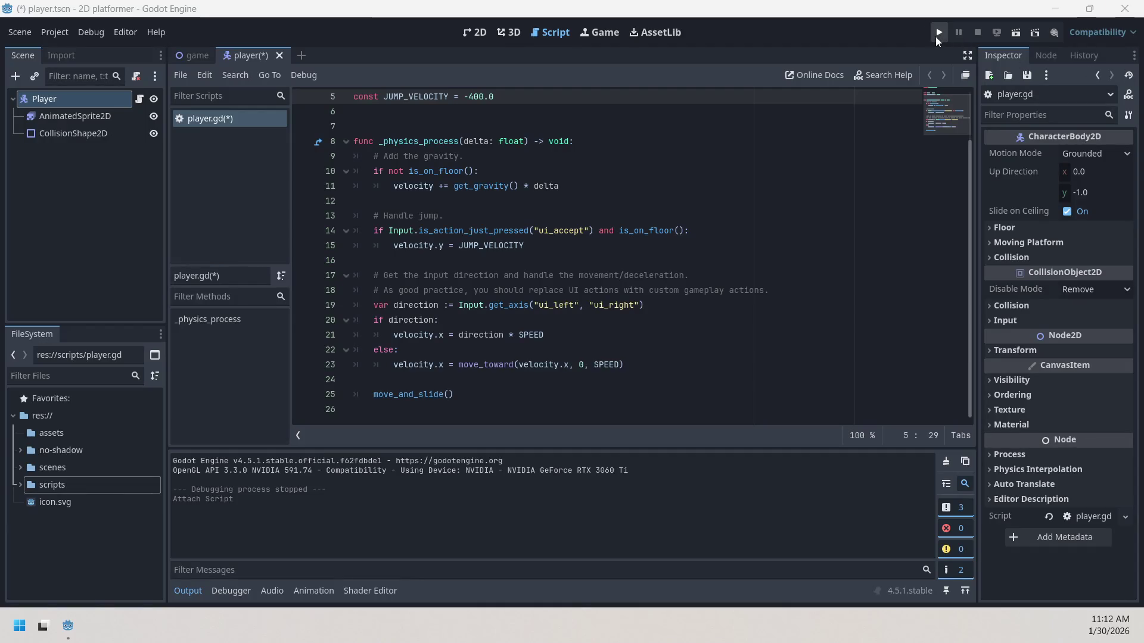
- Save and run the game, stop it, and return to the game scene
click(937, 34)
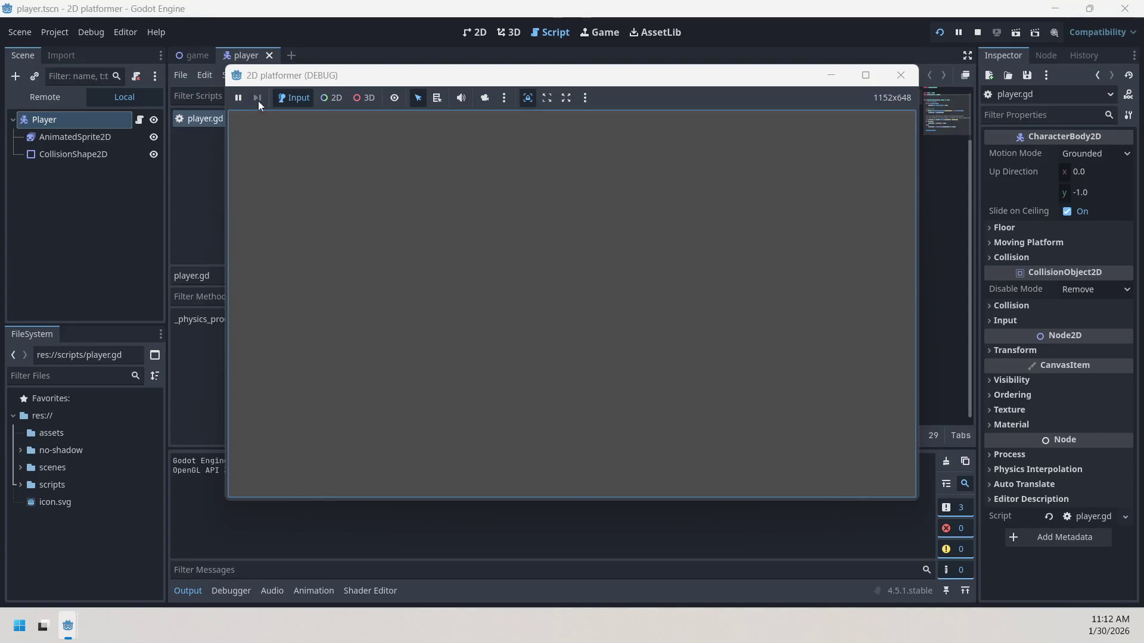
click(912, 78)
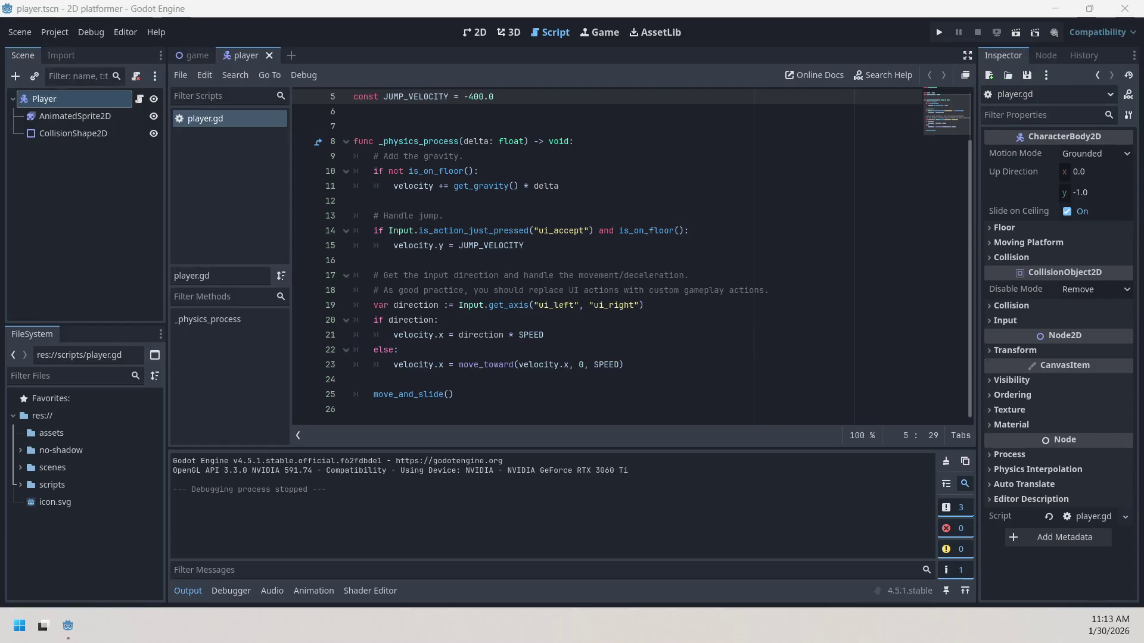
click(209, 54)
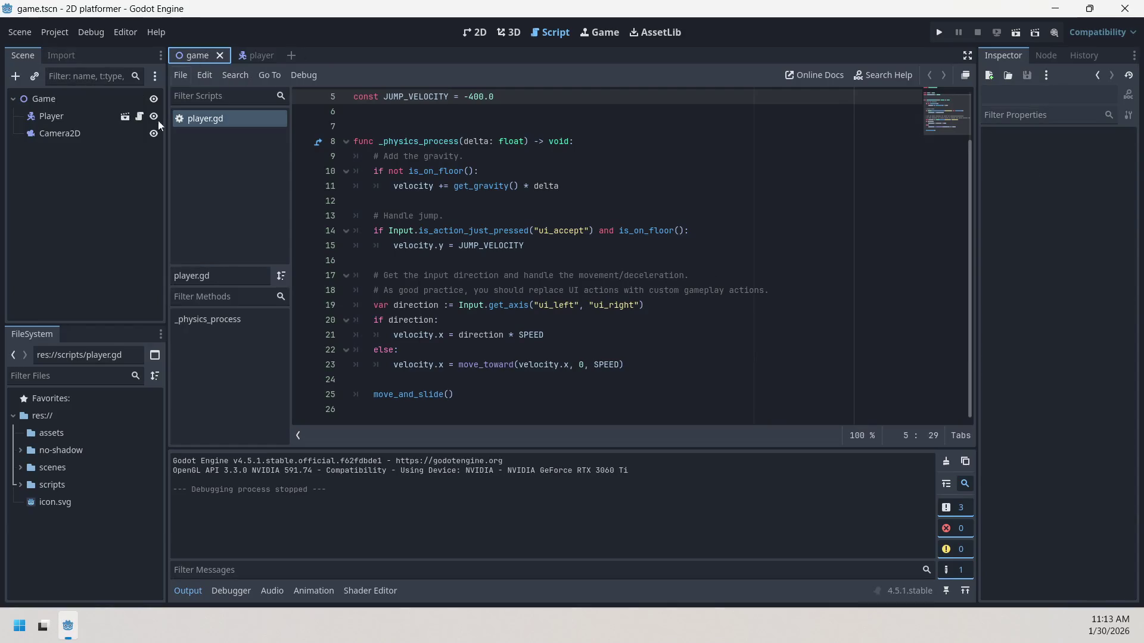
- Add a StaticBody2D child under Game and view it in the 2D editor
right_click(107, 180)
click(141, 187)
text(sta)
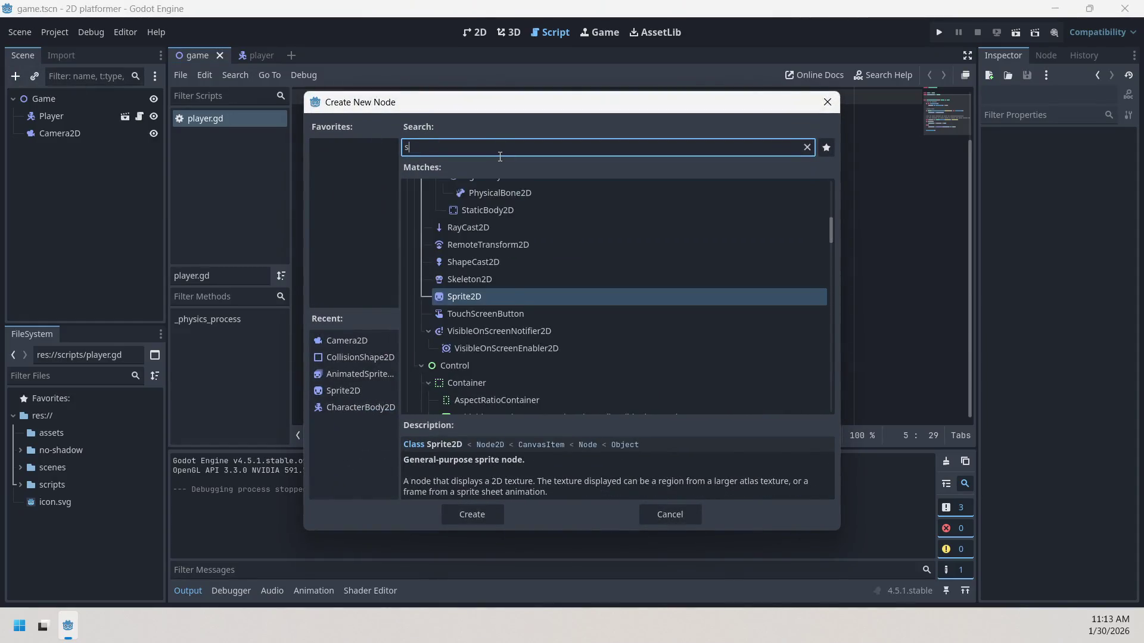
double_click(567, 296)
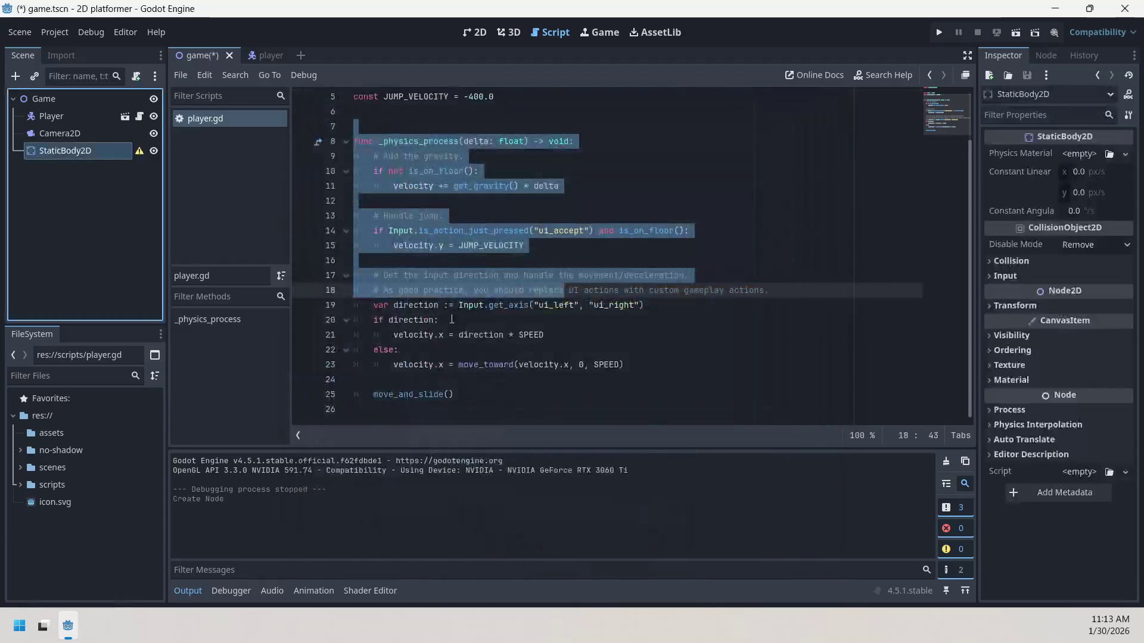
click(109, 195)
click(94, 153)
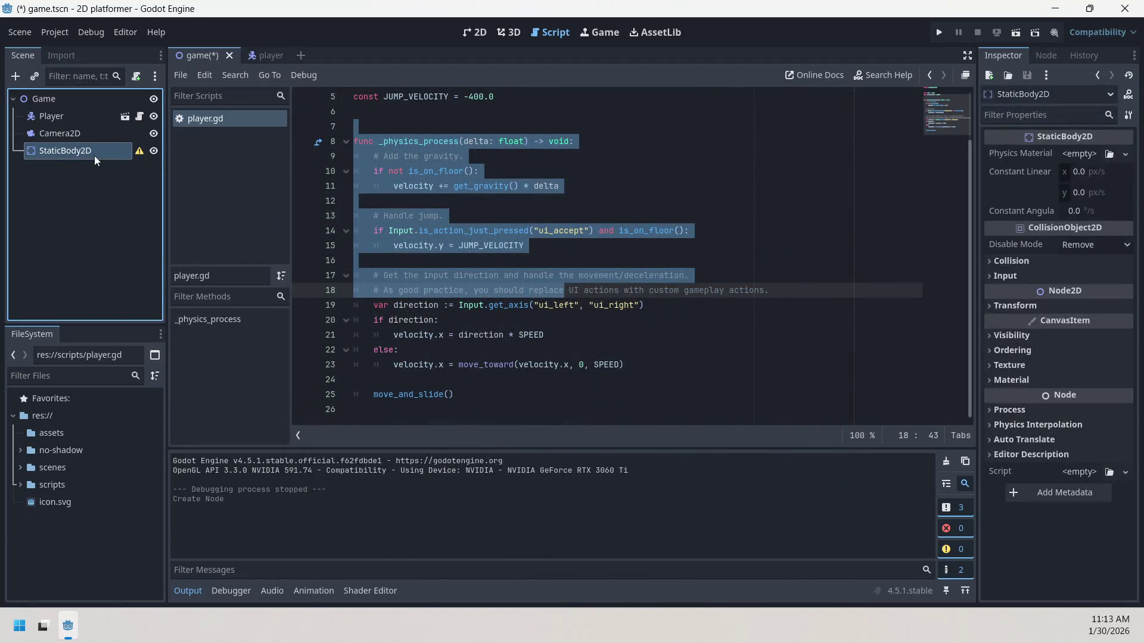
click(485, 39)
scroll(457, 263, down, 2)
mouse_move(457, 262)
mouse_down()
mouse_move(432, 140)
mouse_move(480, 186)
mouse_up()
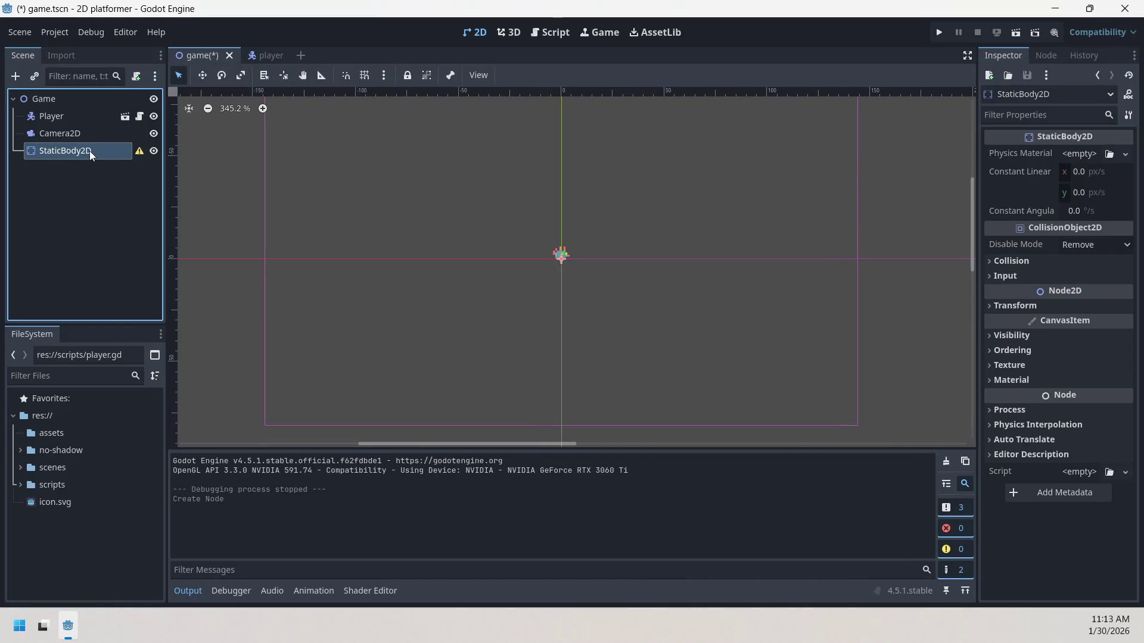
- Inspect the StaticBody2D's physics material and collision layer settings, keeping its default name
click(1125, 155)
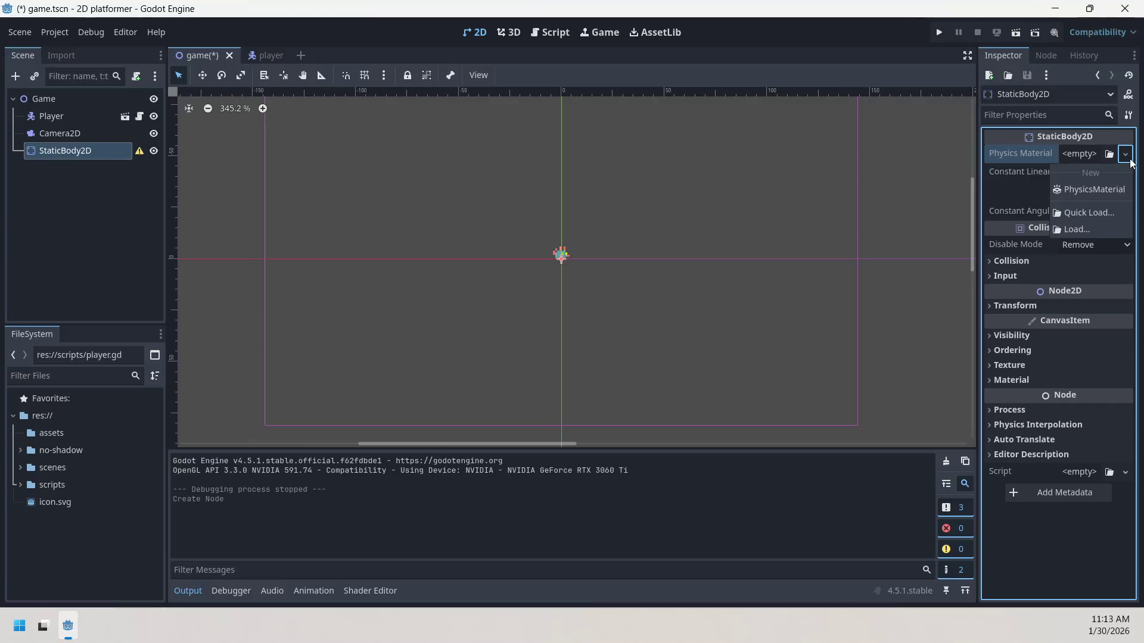
click(1126, 155)
click(1109, 154)
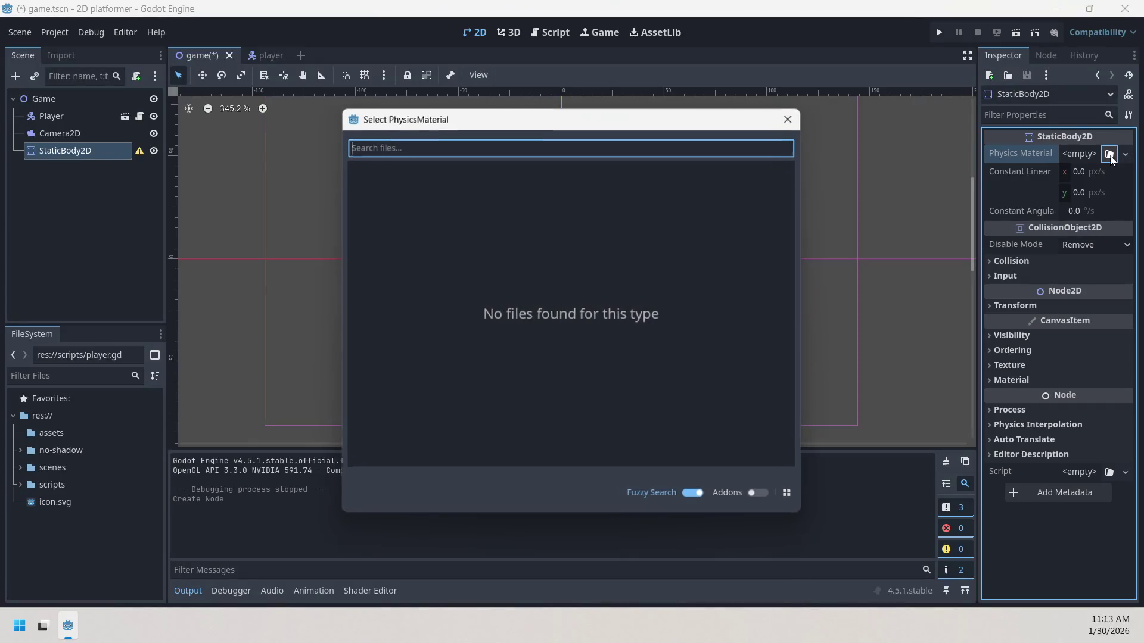
click(792, 118)
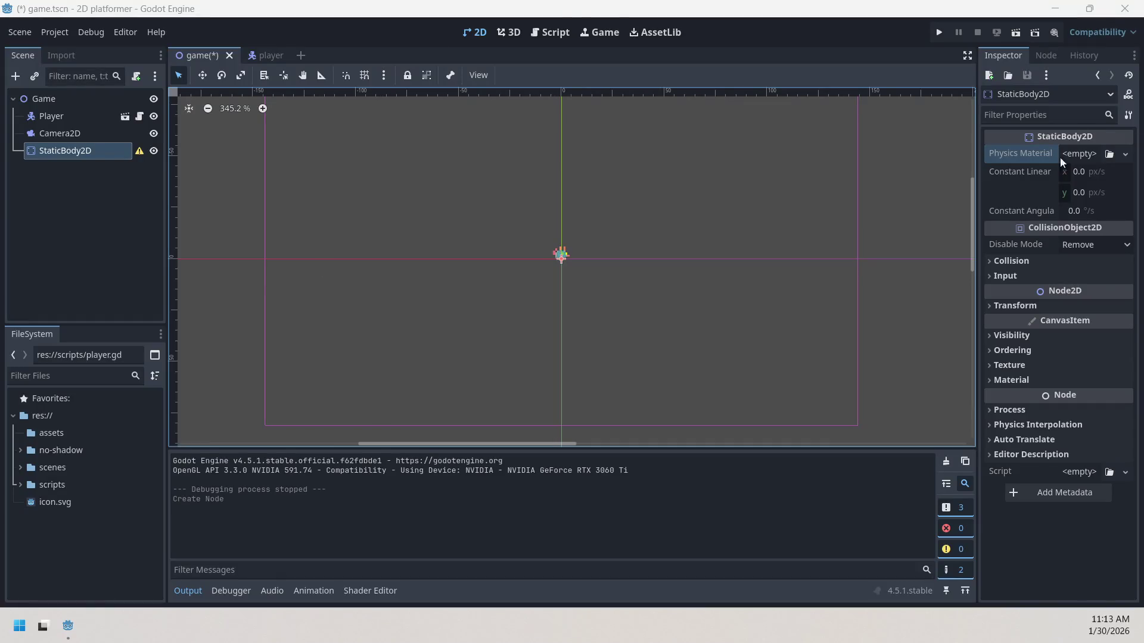
click(1018, 260)
click(1018, 261)
double_click(84, 150)
key(Escape)
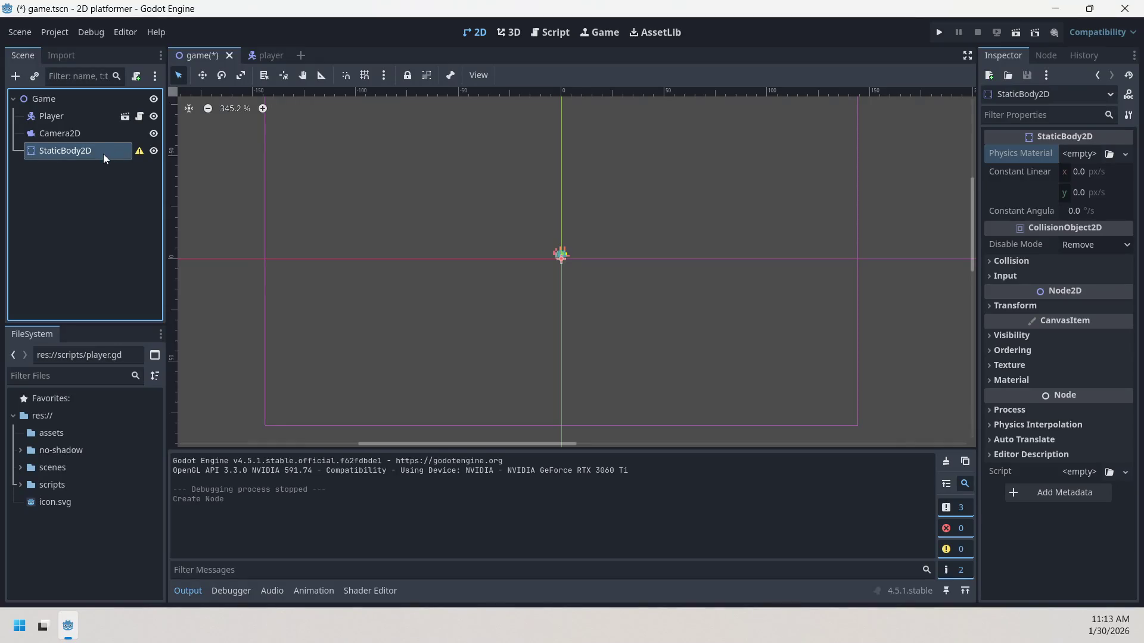
click(15, 76)
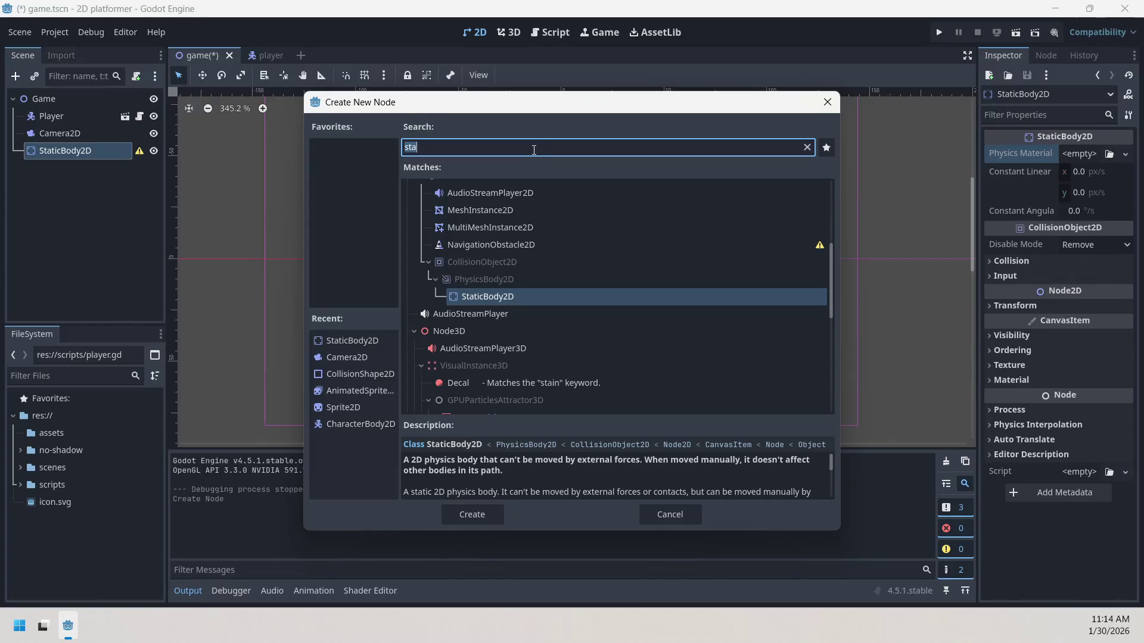
- Add a CollisionShape2D under StaticBody2D and give it a WorldBoundaryShape2D
key(BackSpace)
text(coll)
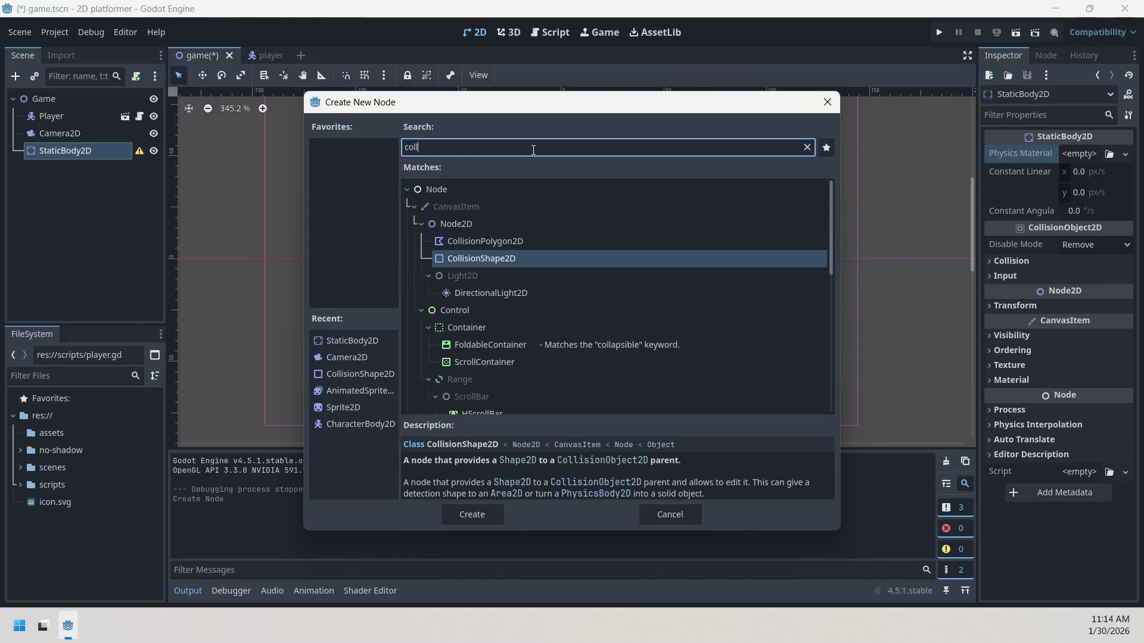
double_click(456, 261)
click(138, 169)
key(Return)
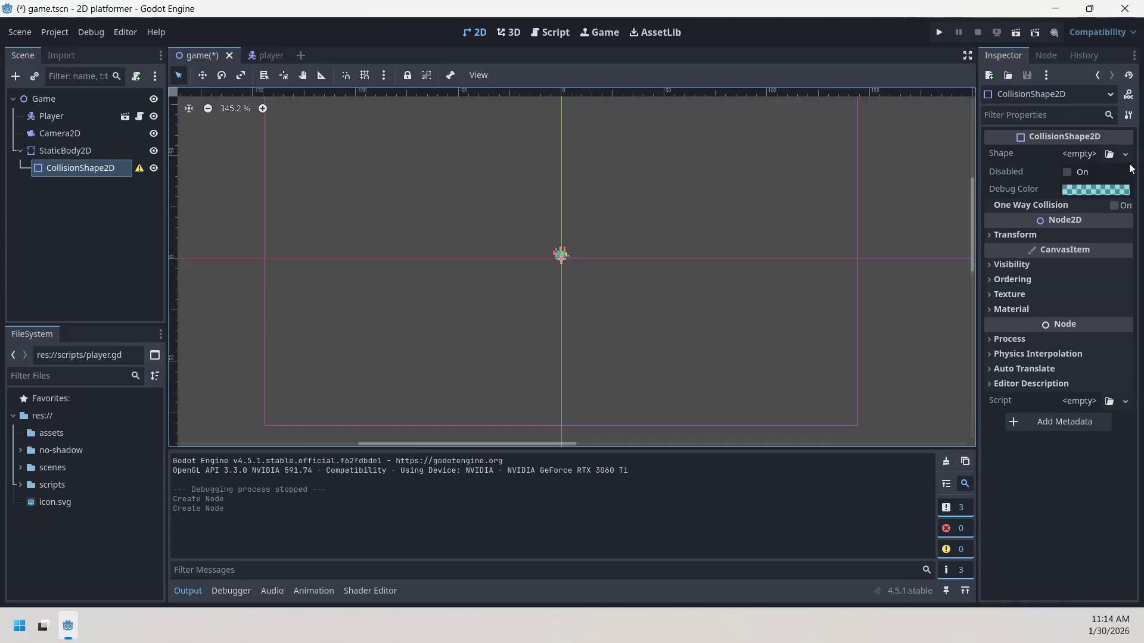
click(1125, 154)
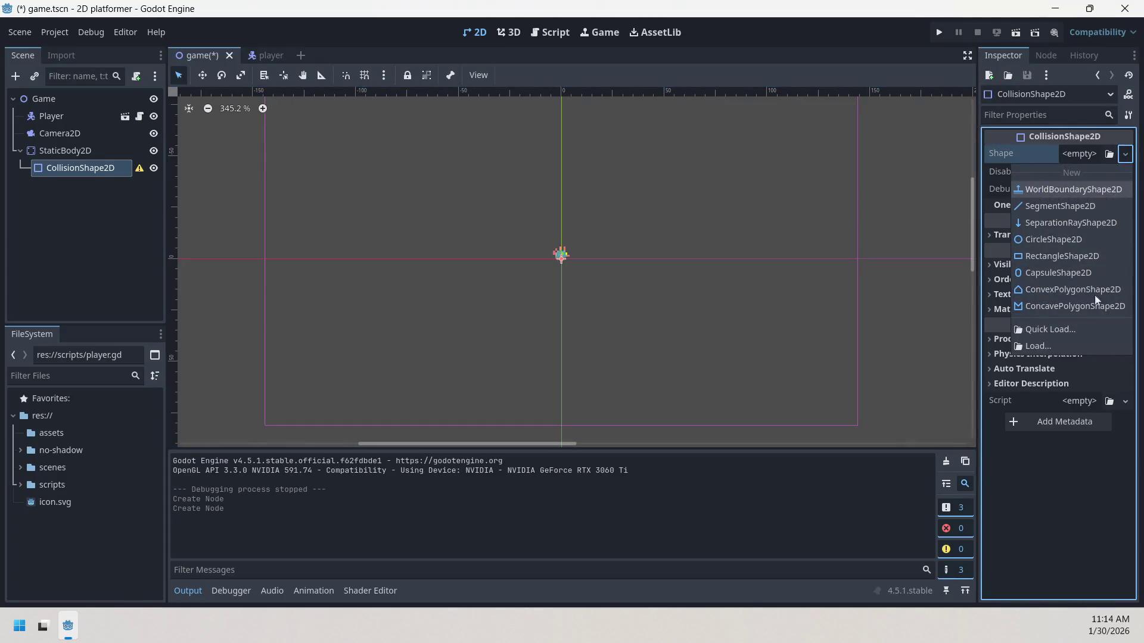
click(1079, 194)
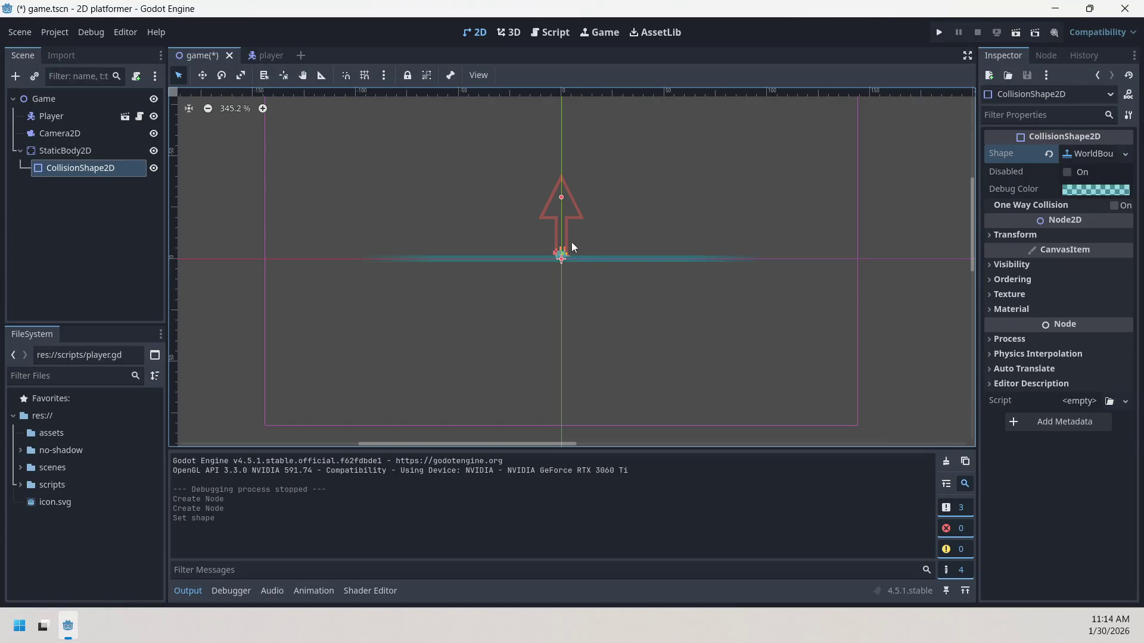
- Move the world boundary floor to (0, 5) just below the player and run the project
drag(577, 260, 577, 426)
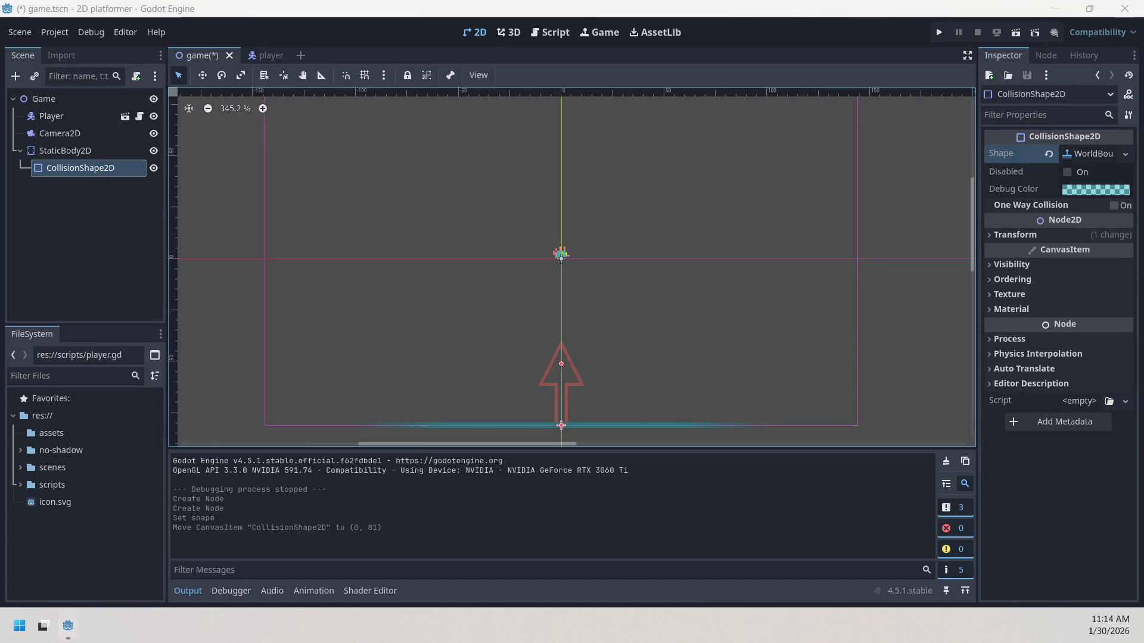
drag(562, 364, 562, 364)
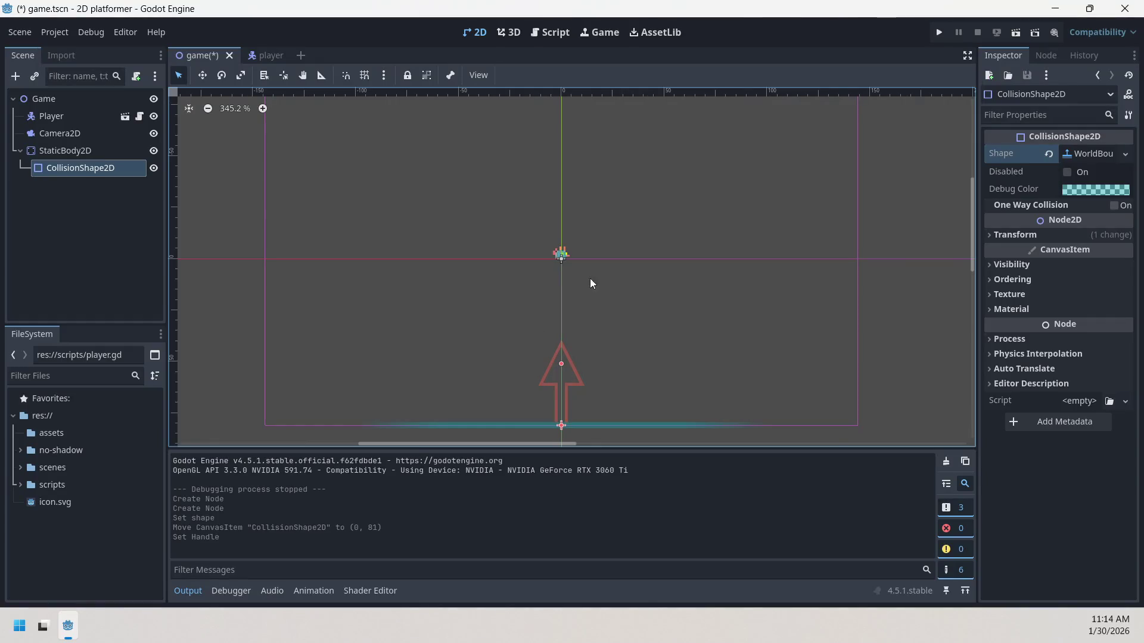
mouse_move(585, 411)
mouse_down()
mouse_move(585, 255)
mouse_move(587, 428)
mouse_up()
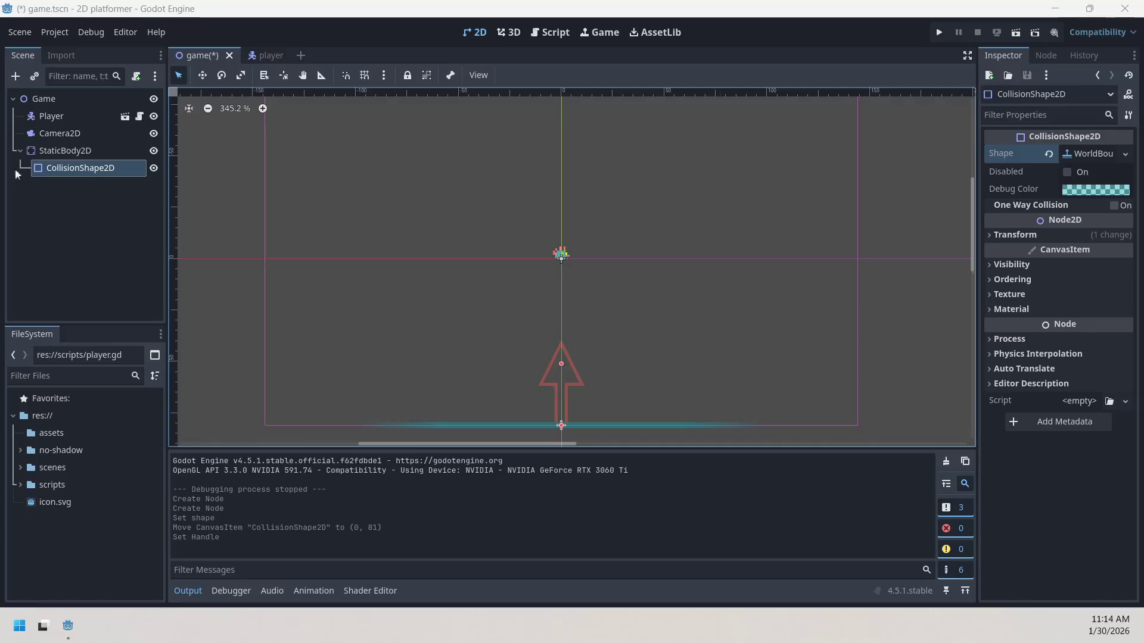
click(203, 75)
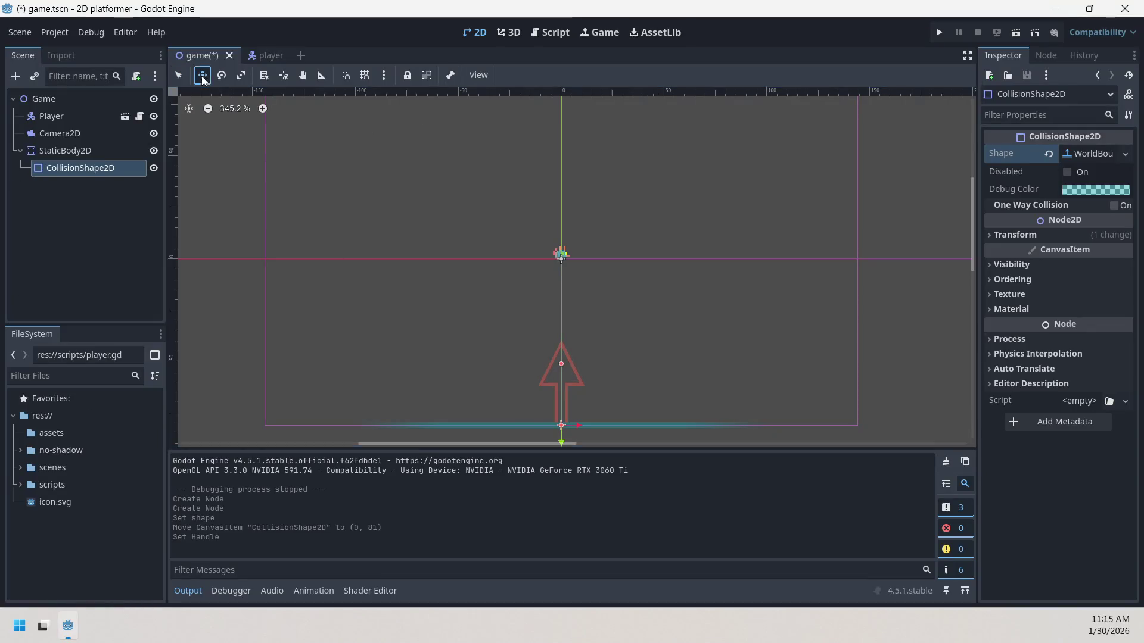
key(q)
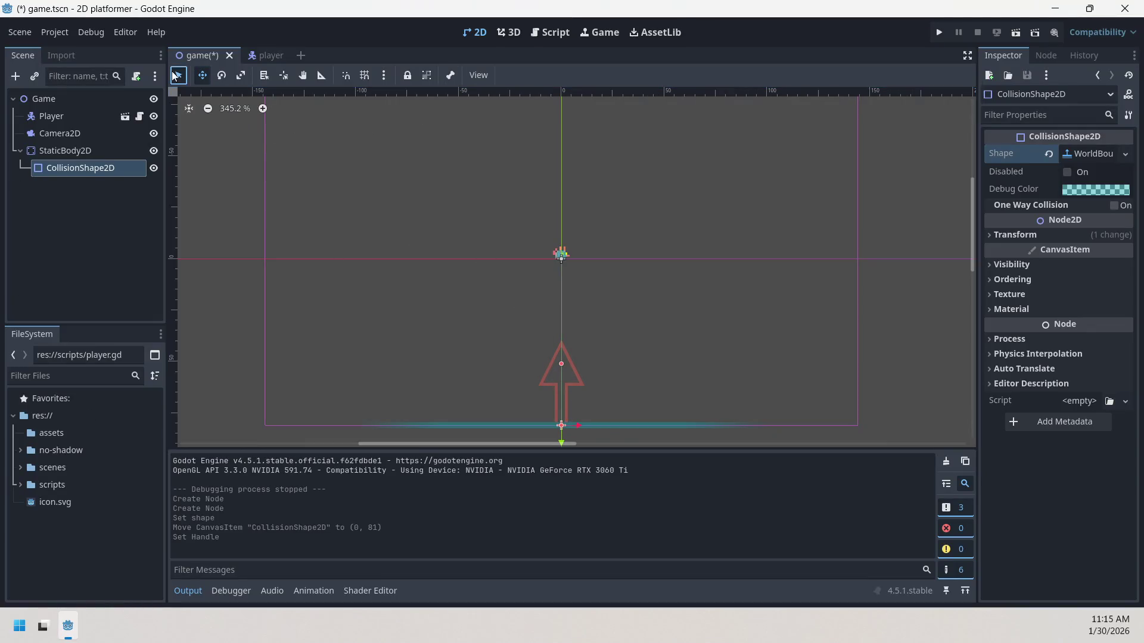
drag(602, 424, 601, 258)
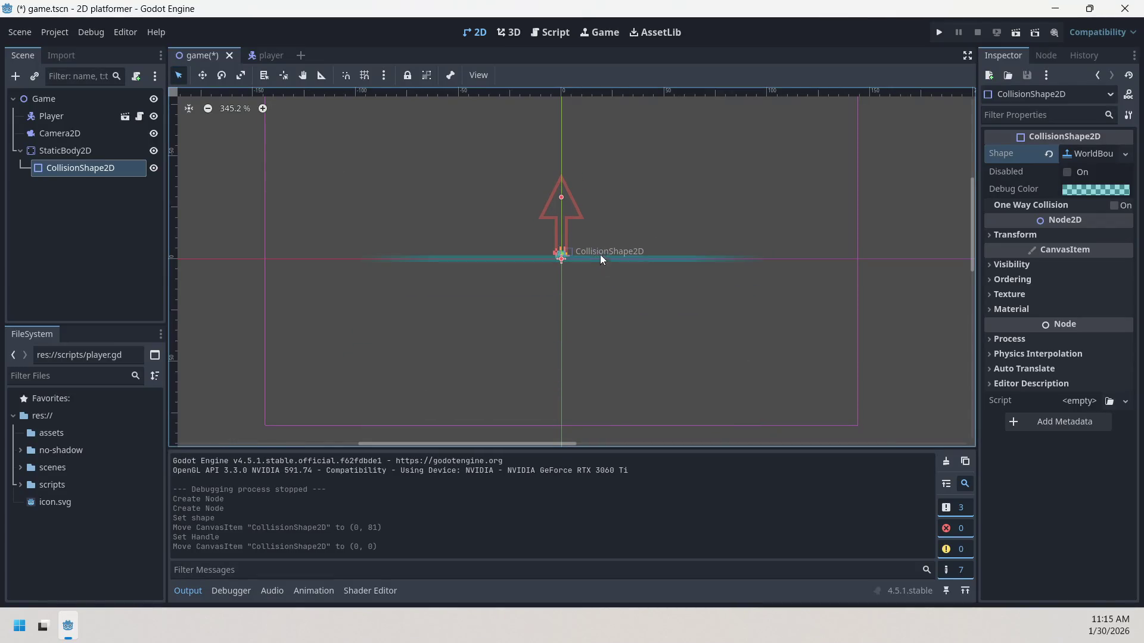
click(204, 76)
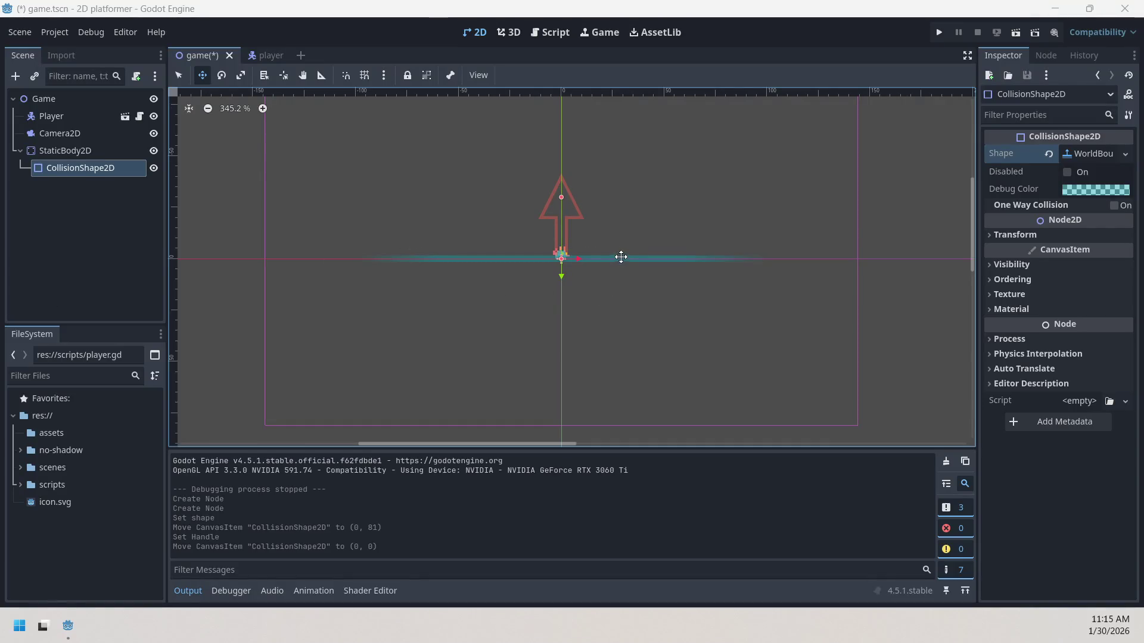
drag(622, 259, 623, 268)
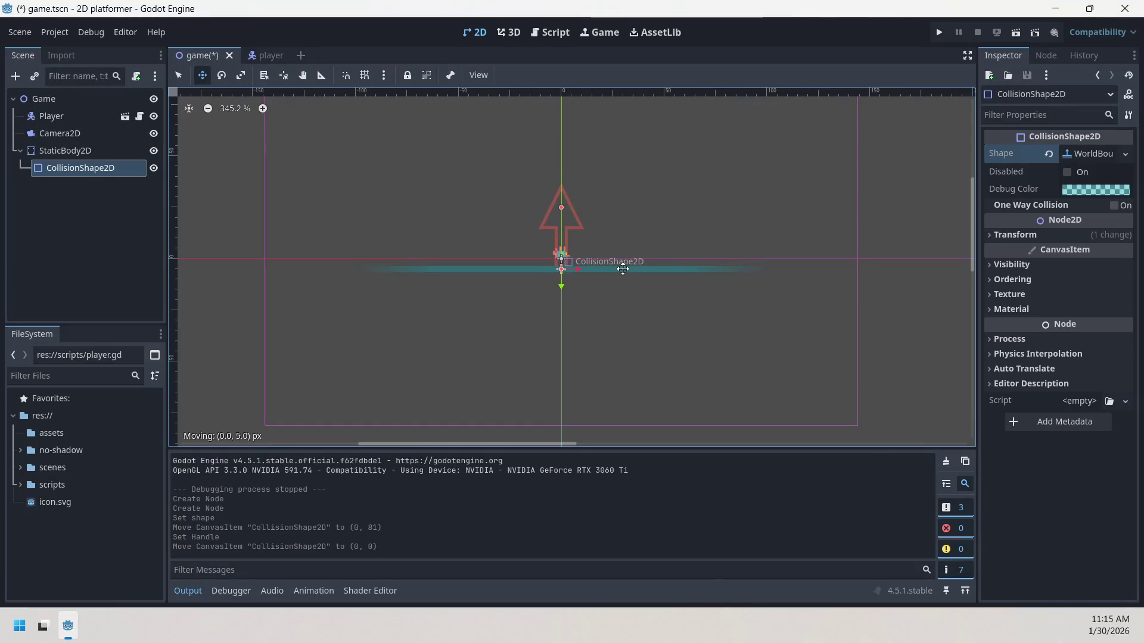
drag(623, 268, 623, 269)
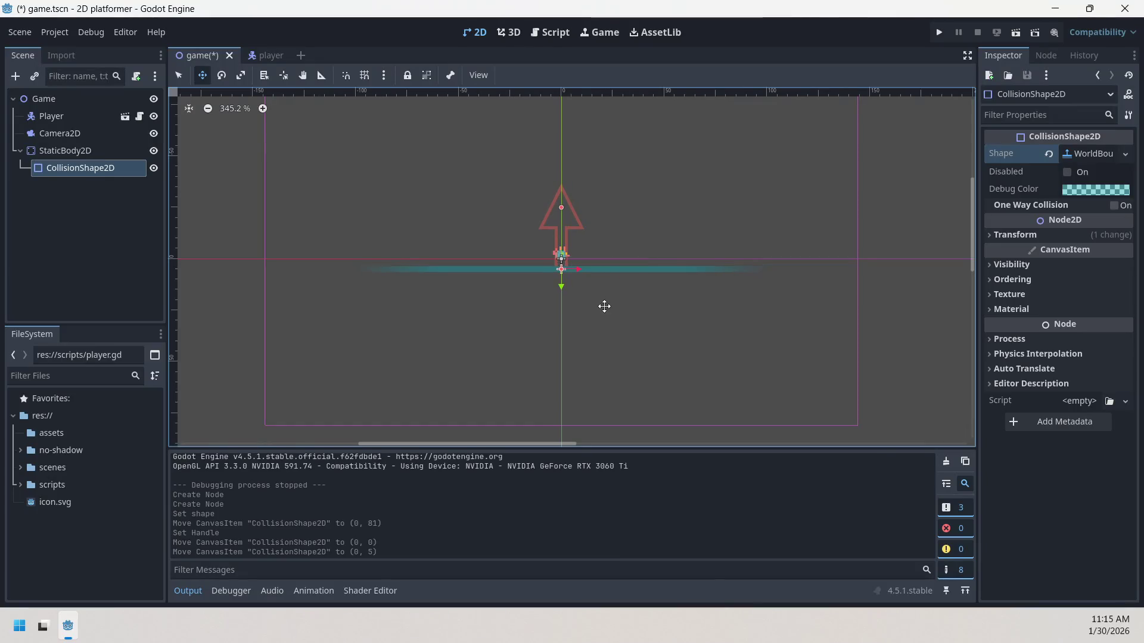
click(938, 33)
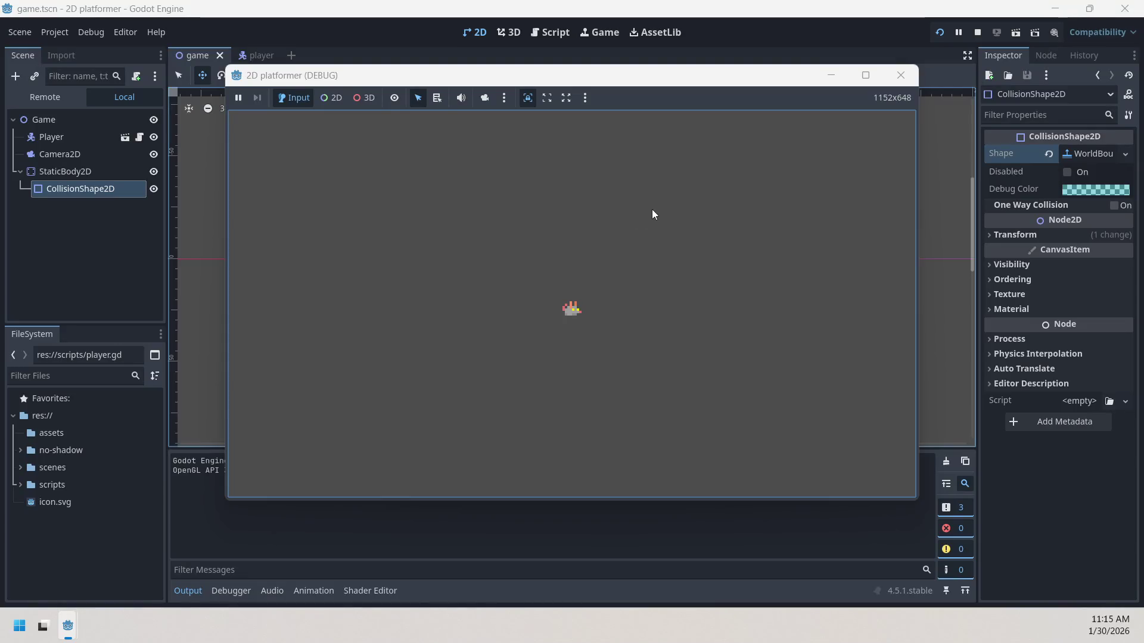
- Run the player left and right and jump it, then stop the game and reopen the player scene
key(Right)
key(Left)
key(Right)
key(Left)
key(Right)
key(Left)
key(Up)
key(Right)
key(Left)
key(Right)
key(Left)
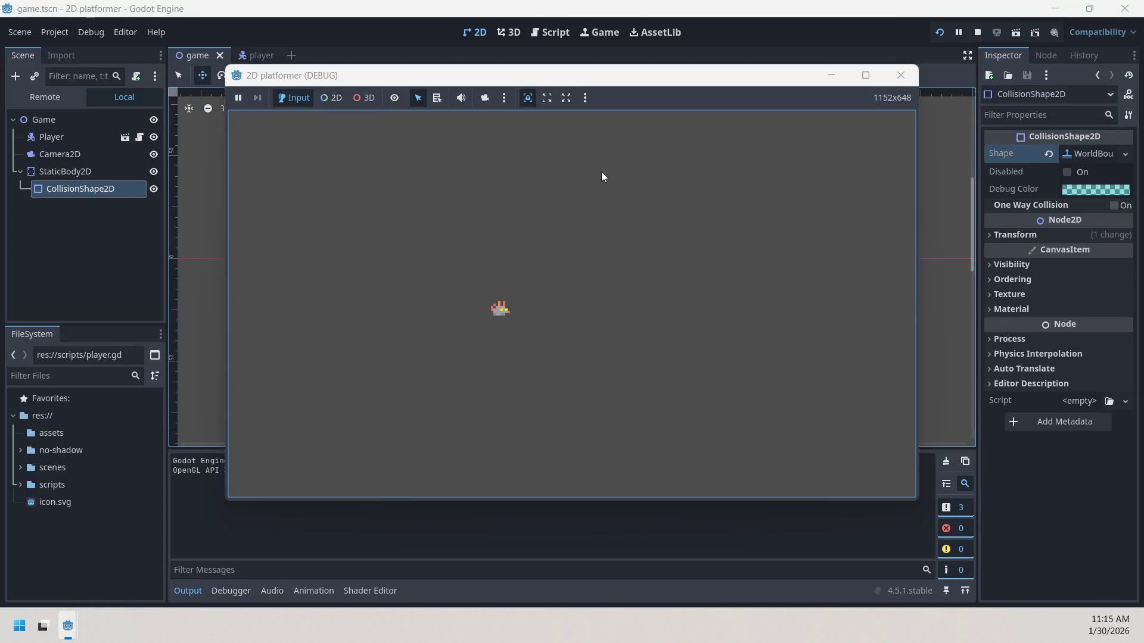
key(Left)
key(Right)
key(Left)
key(Left)
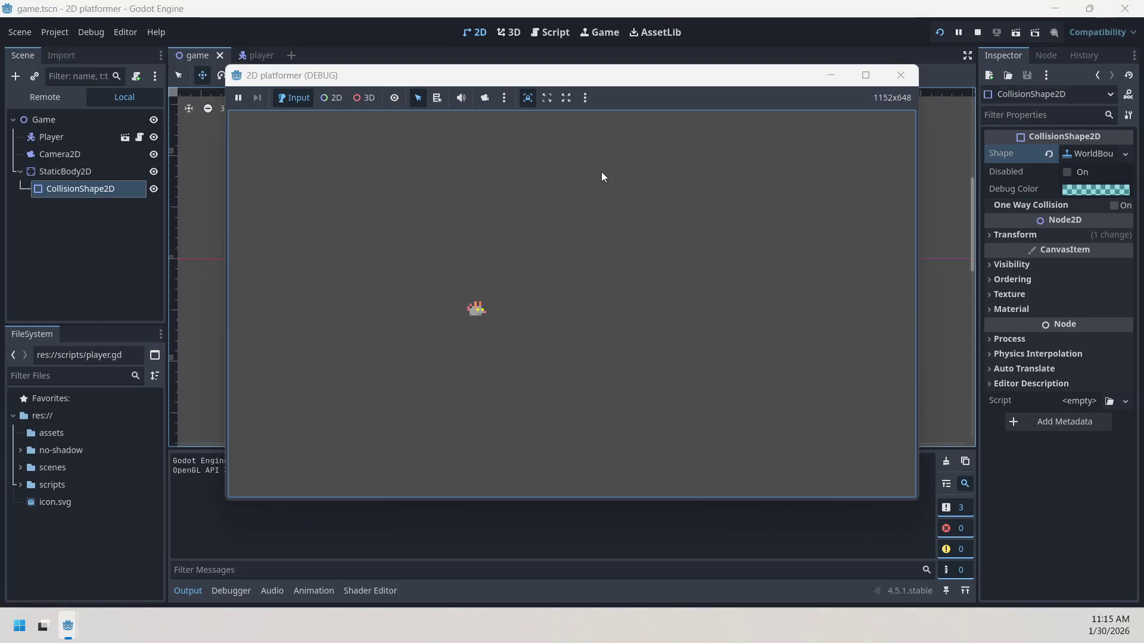
click(901, 75)
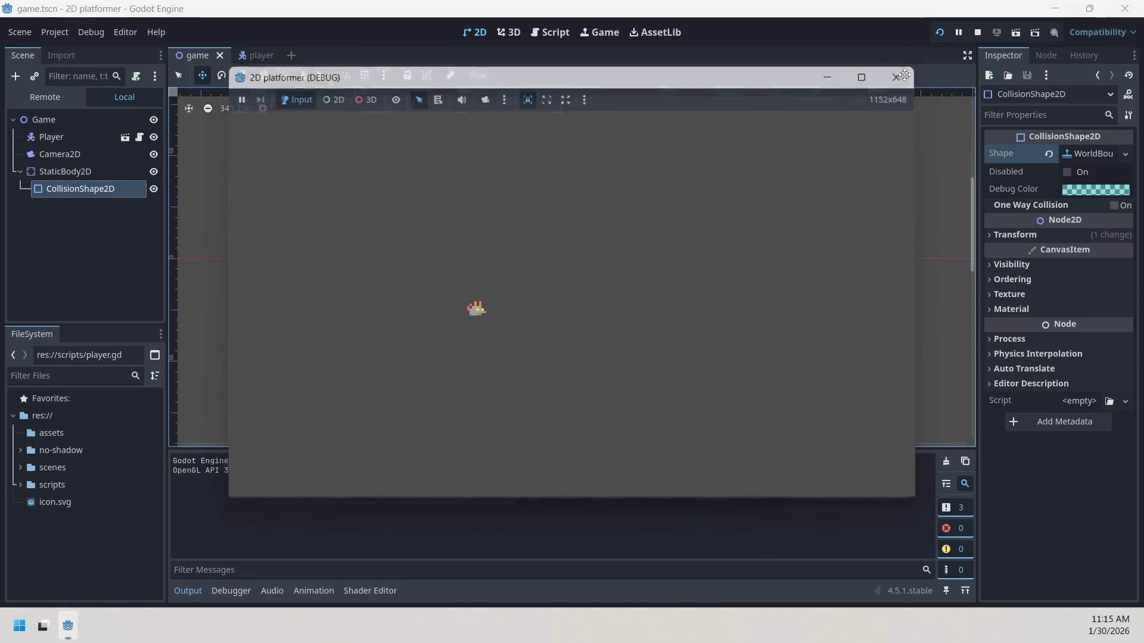
click(251, 55)
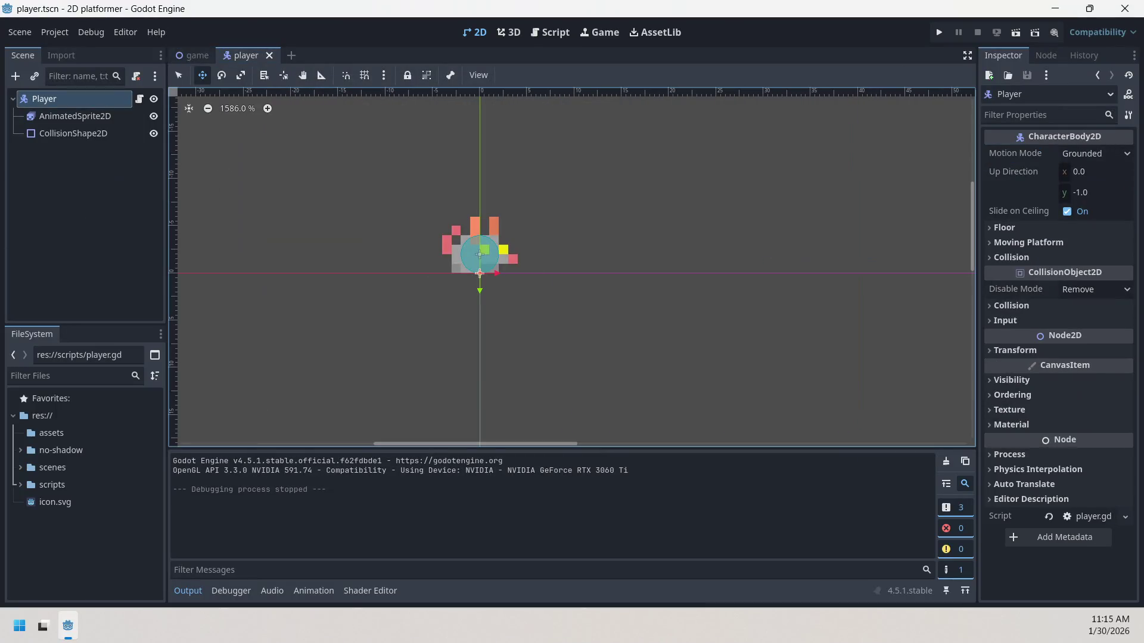
- In player.gd, change SPEED from 300.0 to 150.0
click(138, 100)
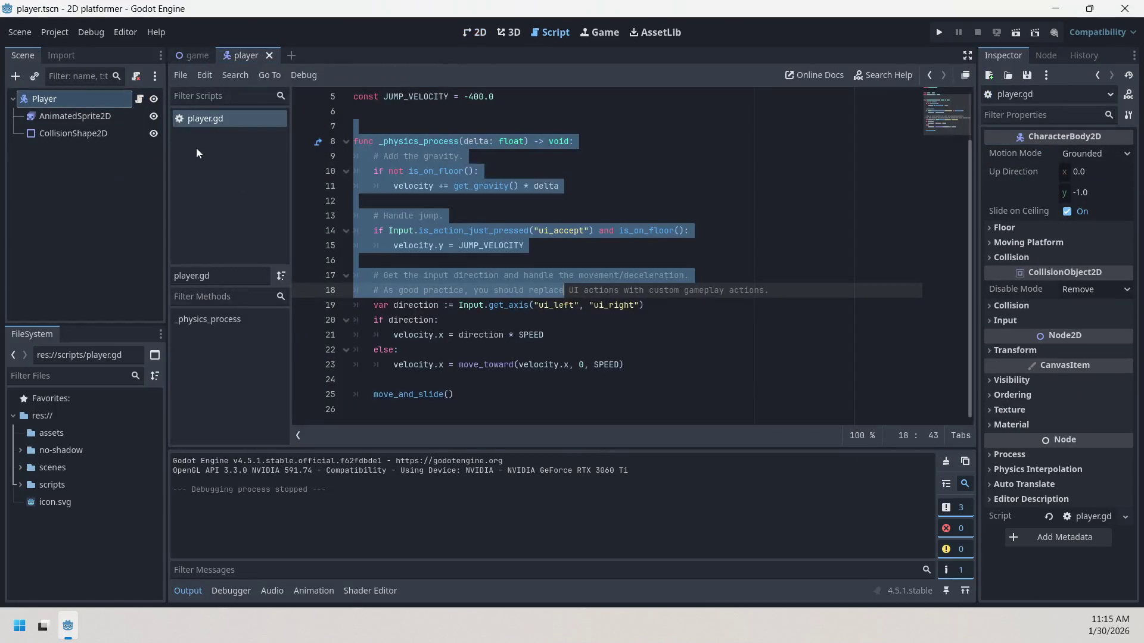
click(597, 330)
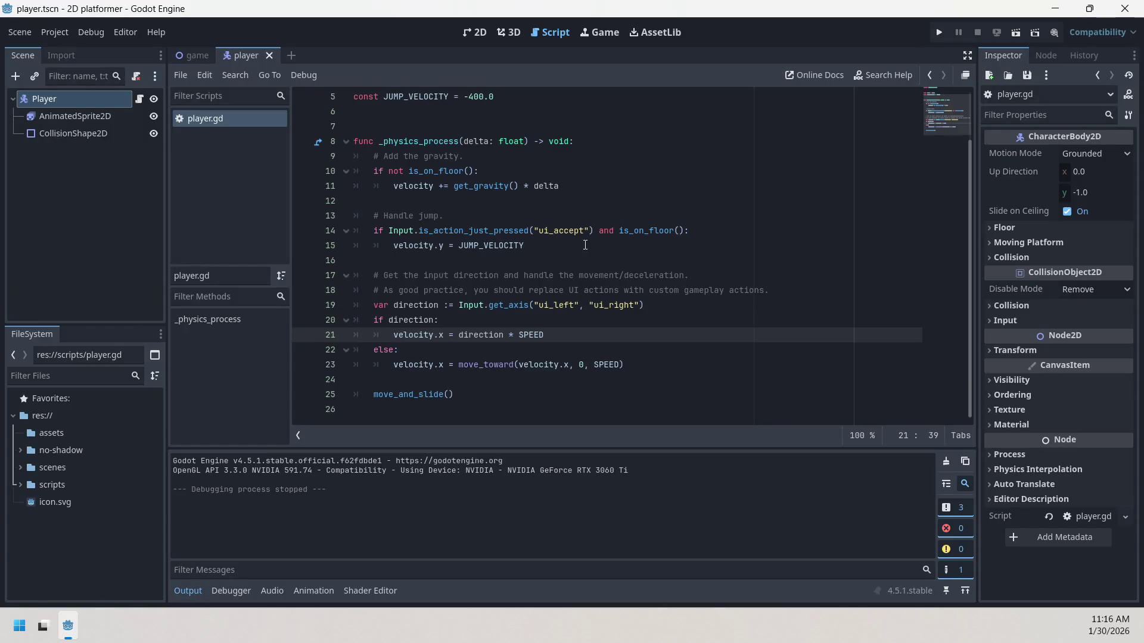
scroll(561, 187, up, 2)
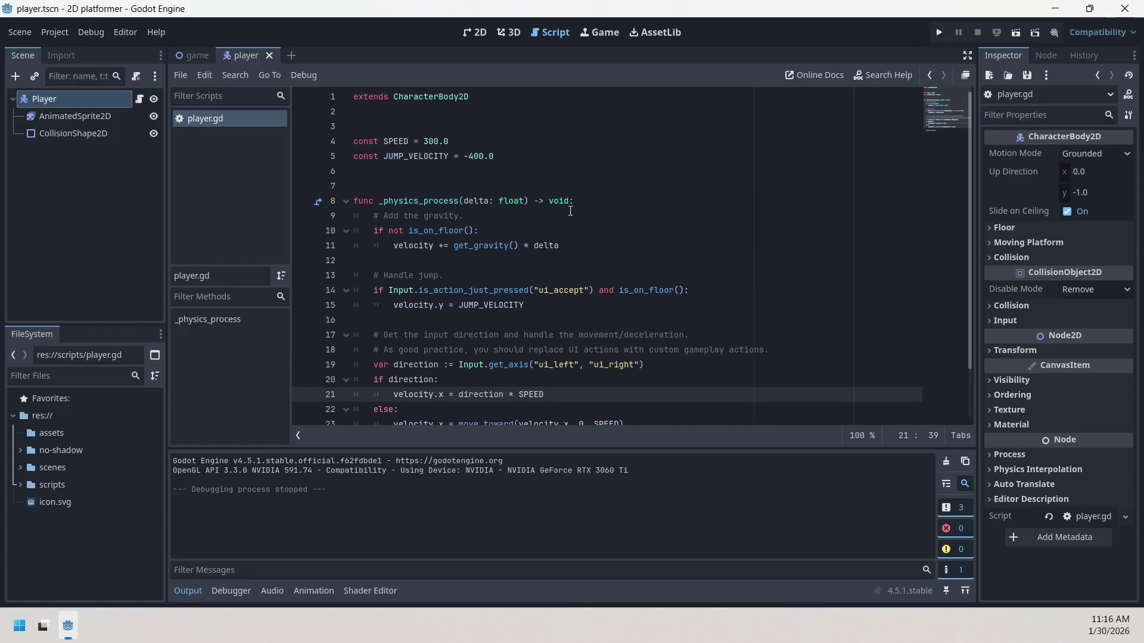
scroll(570, 211, down, 2)
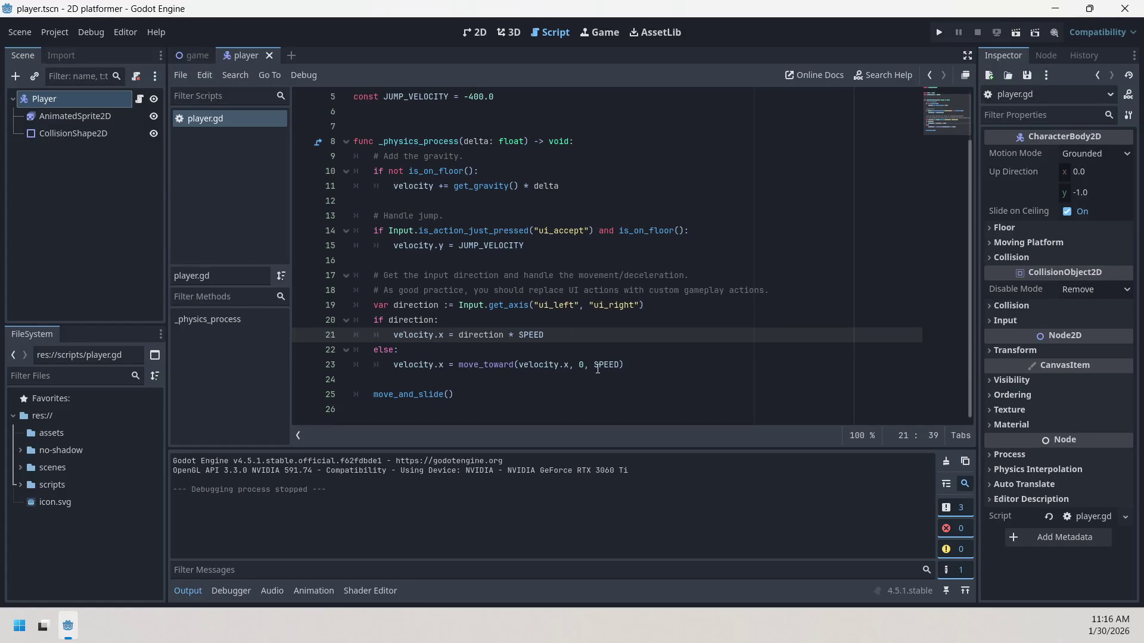
scroll(581, 372, up, 2)
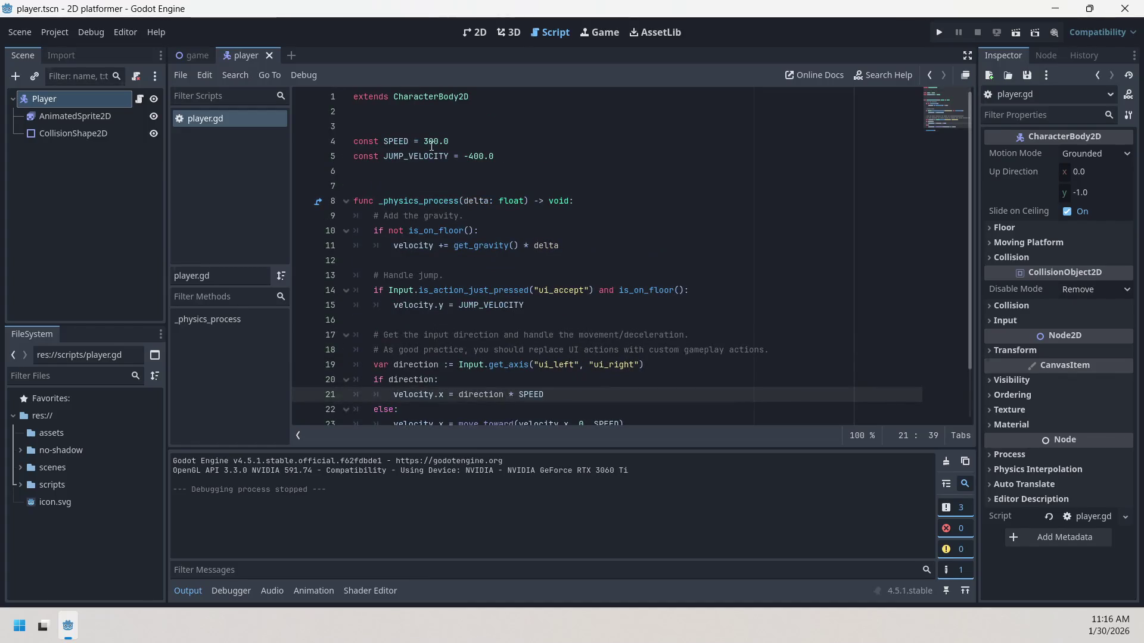
click(429, 142)
double_click(426, 141)
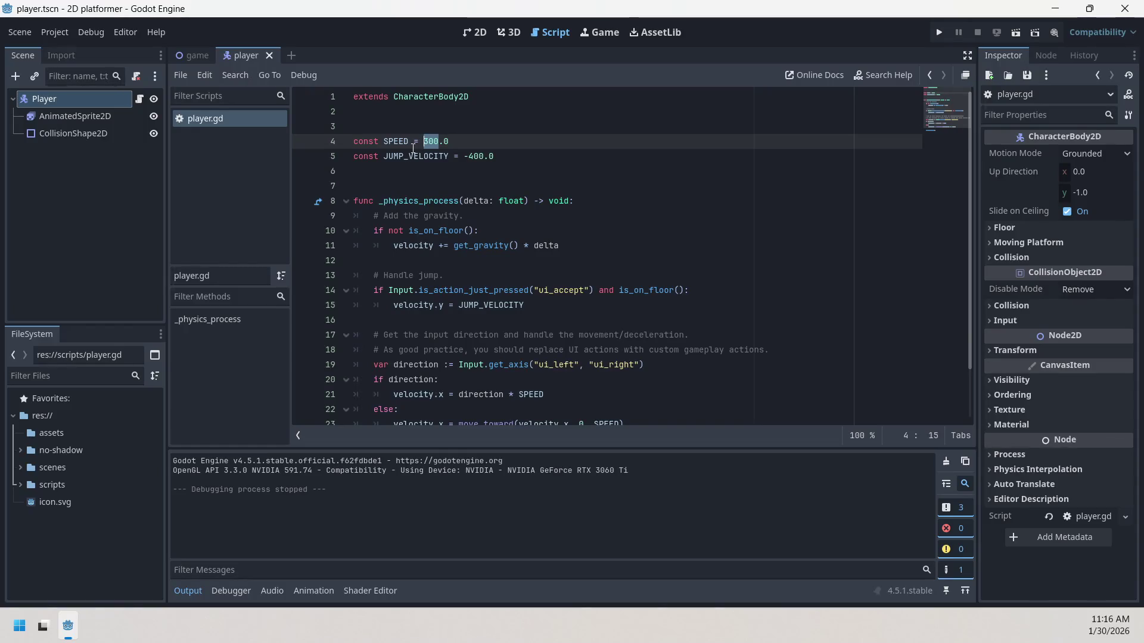
text(150)
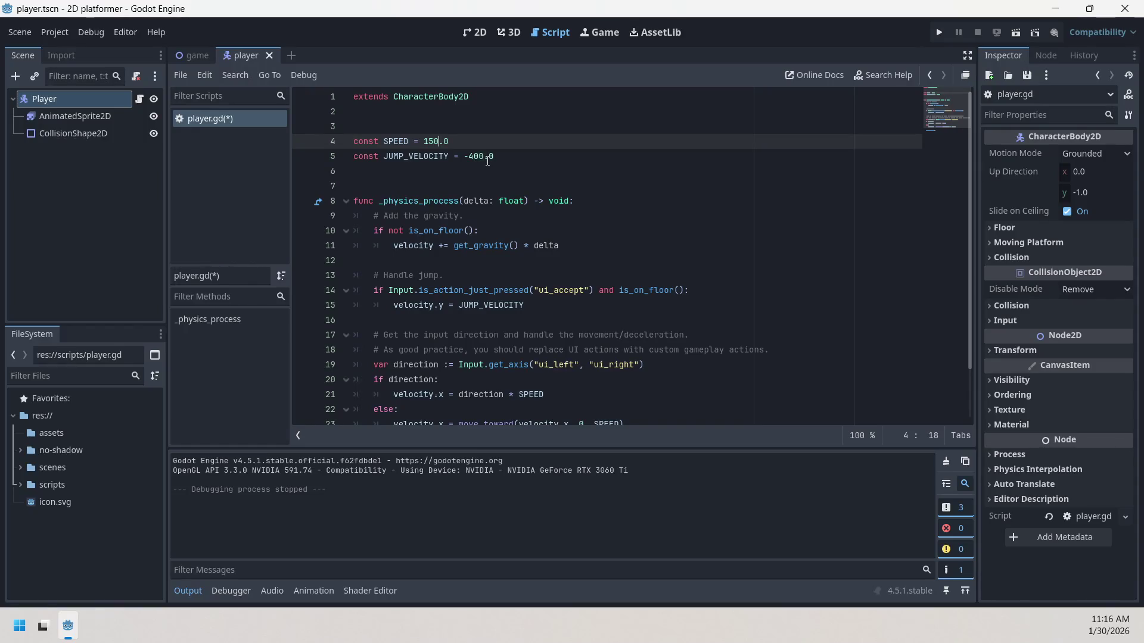
- Change JUMP_VELOCITY from -400.0 to -100.0 and run the game
click(484, 157)
key(BackSpace)
key(BackSpace)
key(BackSpace)
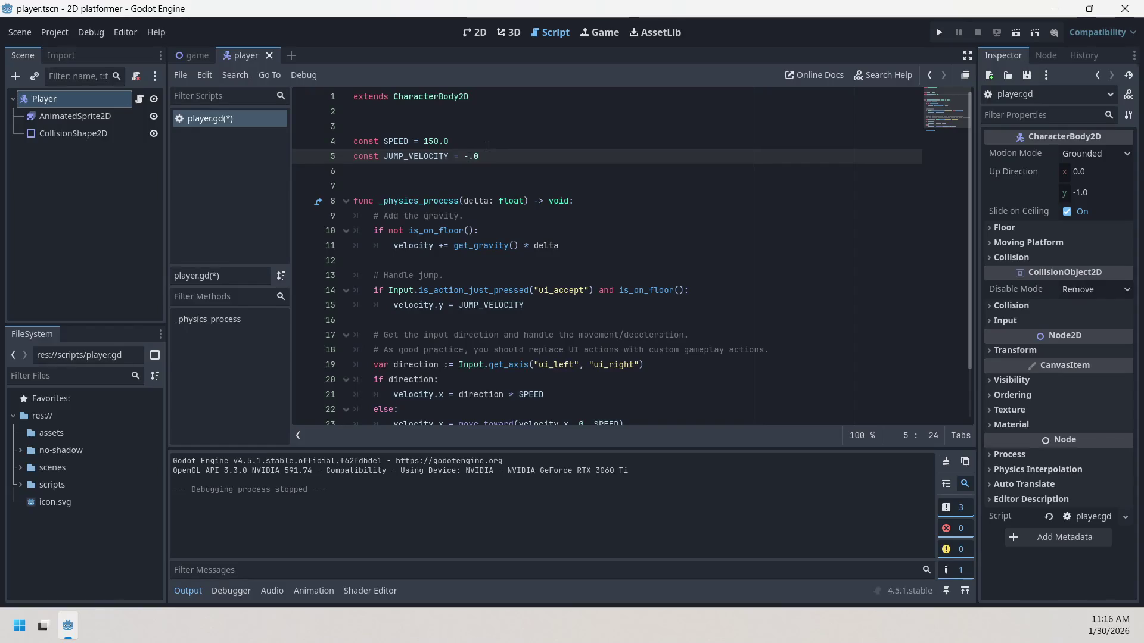
text(100)
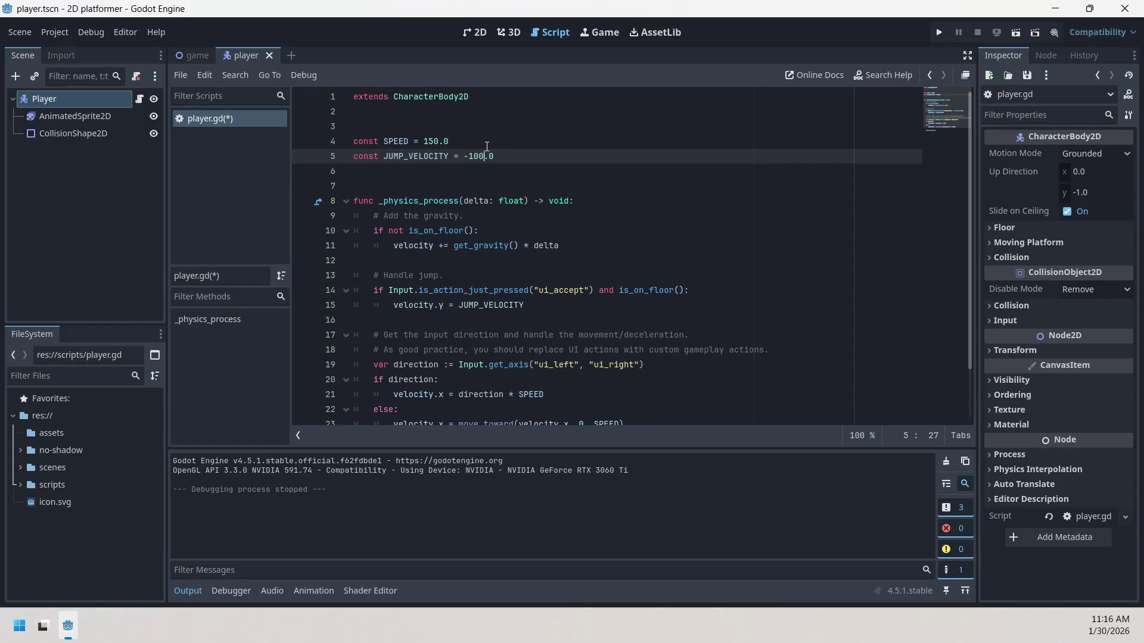
key(Return)
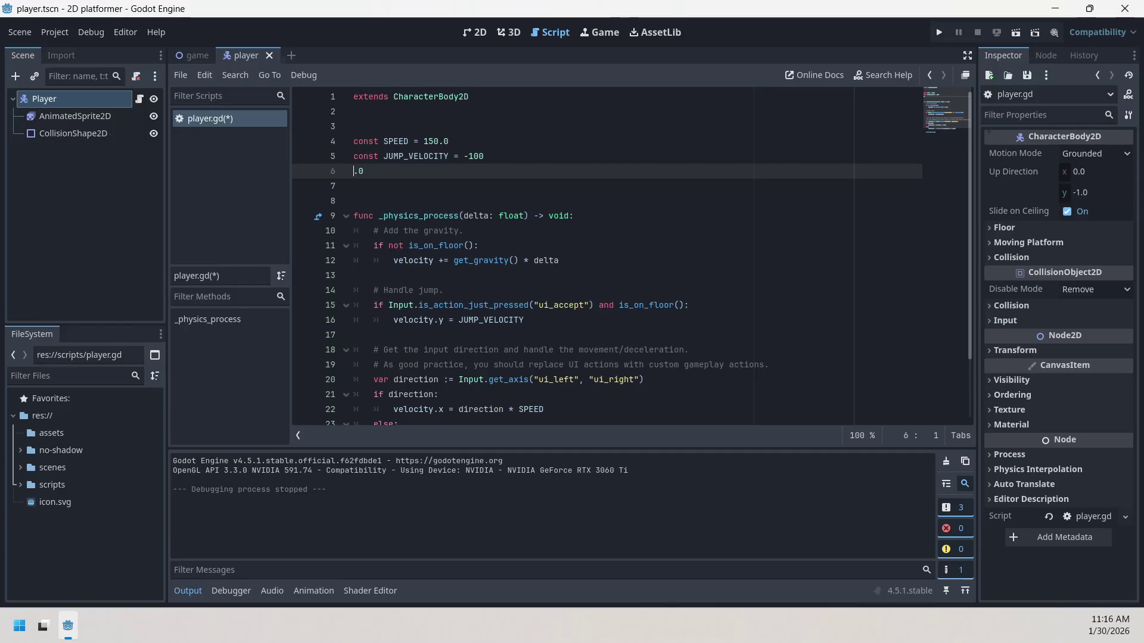
key(BackSpace)
key(Down)
key(Down)
key(Down)
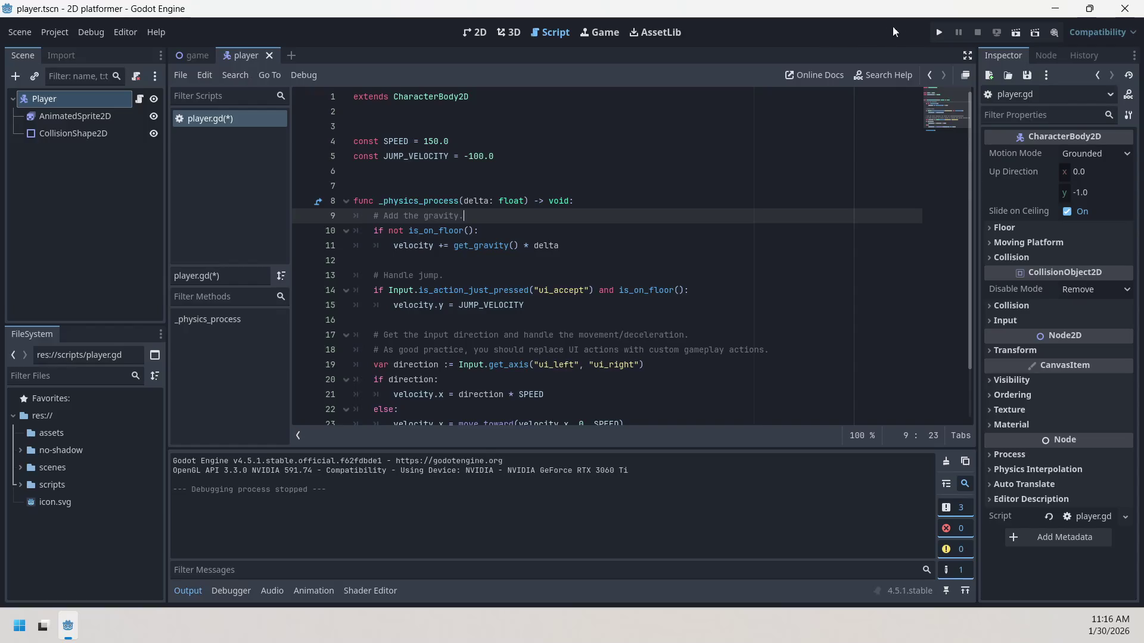
click(943, 36)
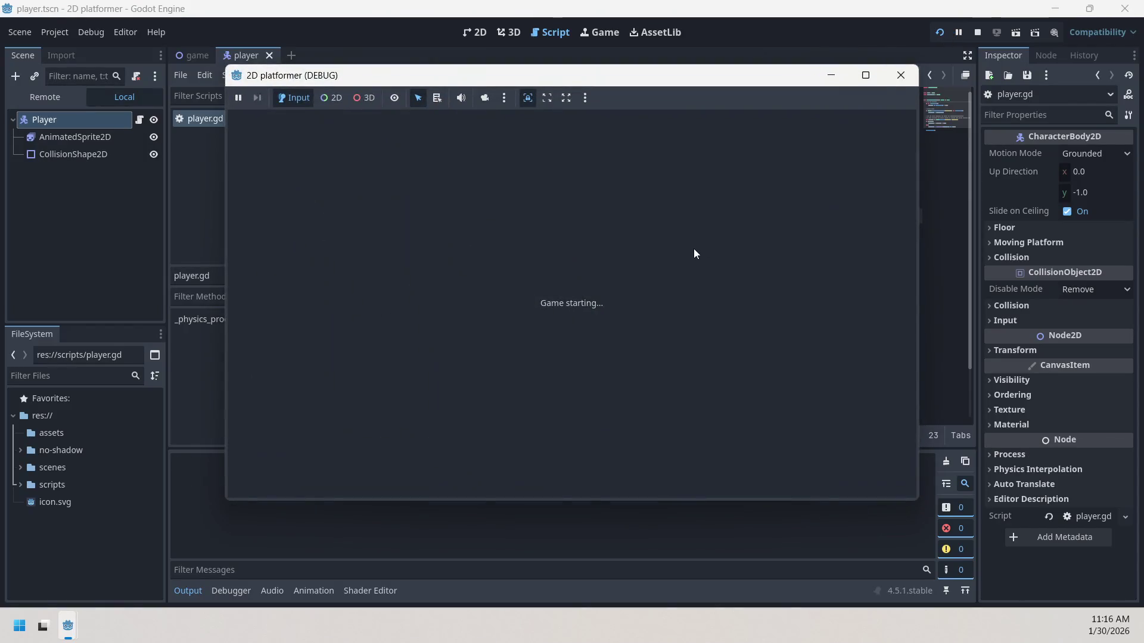
- Run and jump the player to check the slower speed and lower jump, then return to the Game scene
key(Left)
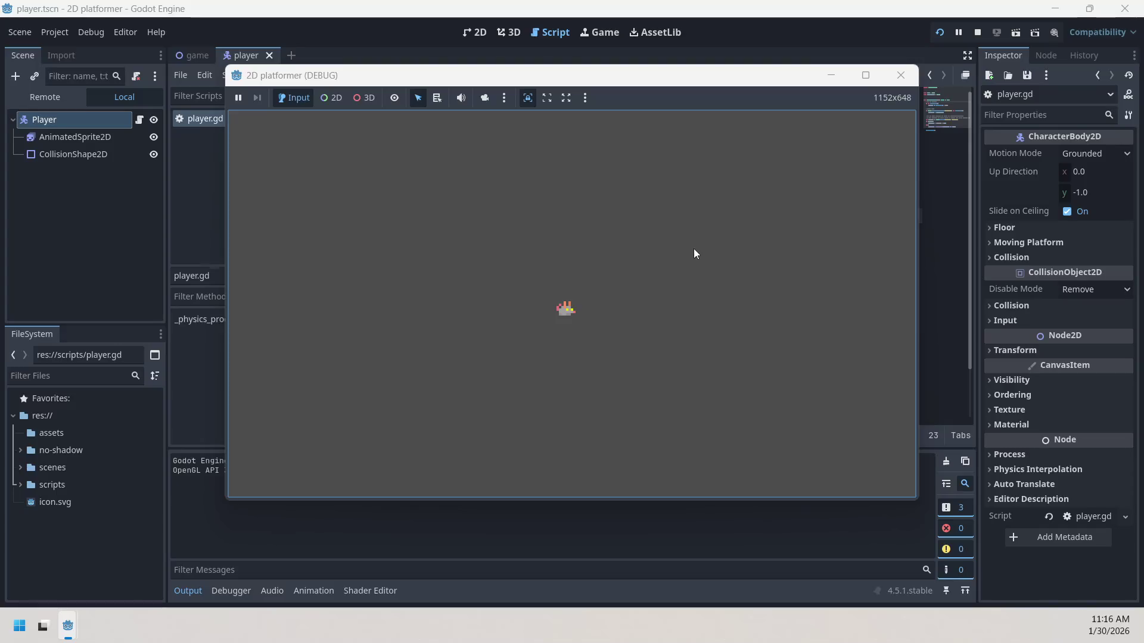
key(Left)
key(Right)
key(space)
key(Left)
key(space)
key(space)
key(Left)
key(Right)
key(space)
key(space)
key(space)
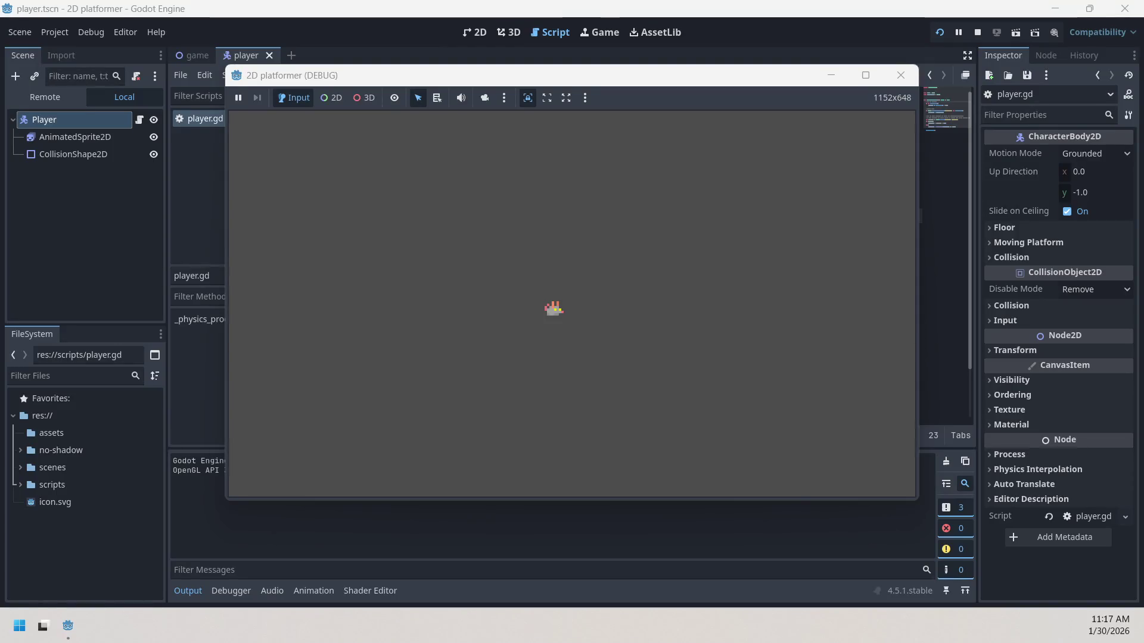
click(197, 55)
- Delete the StaticBody2D node and its children from the Game scene
right_click(88, 174)
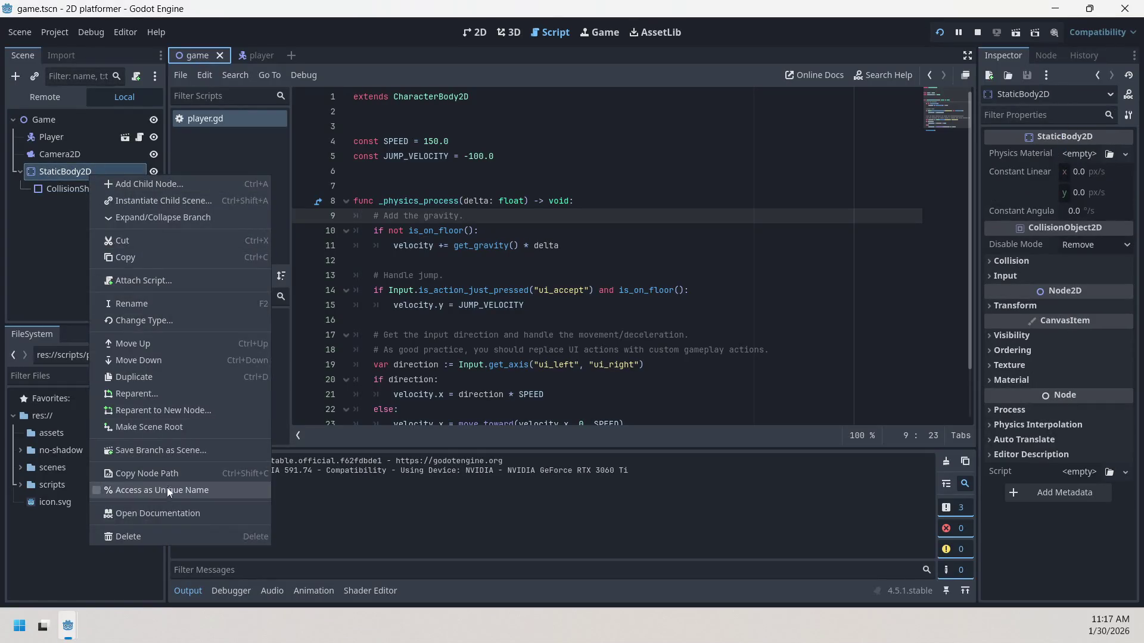
click(151, 536)
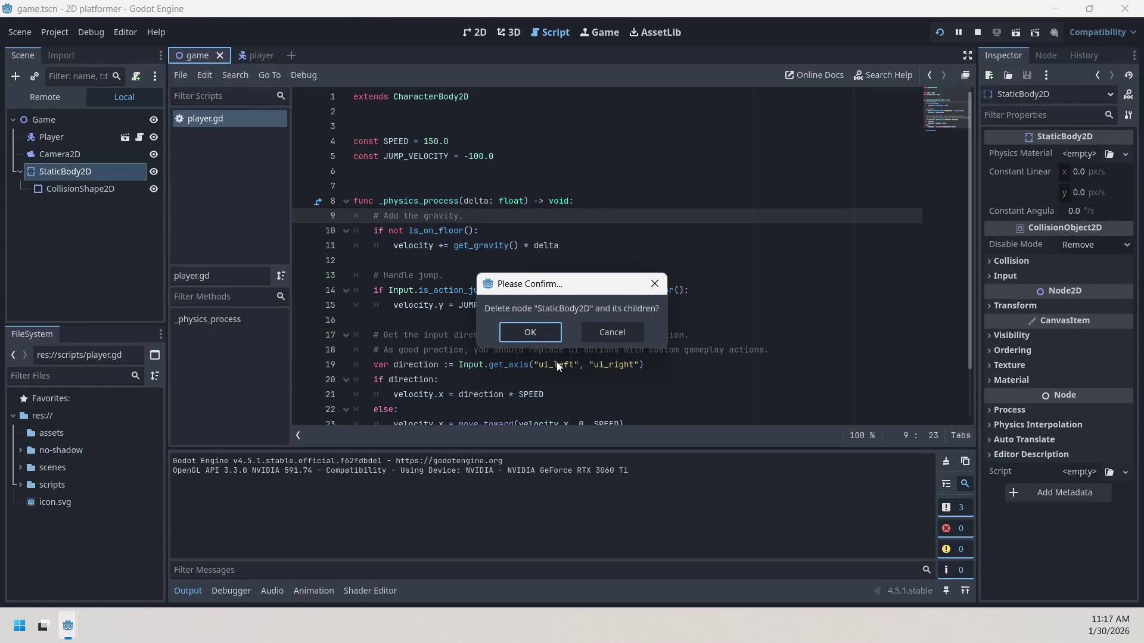
click(505, 331)
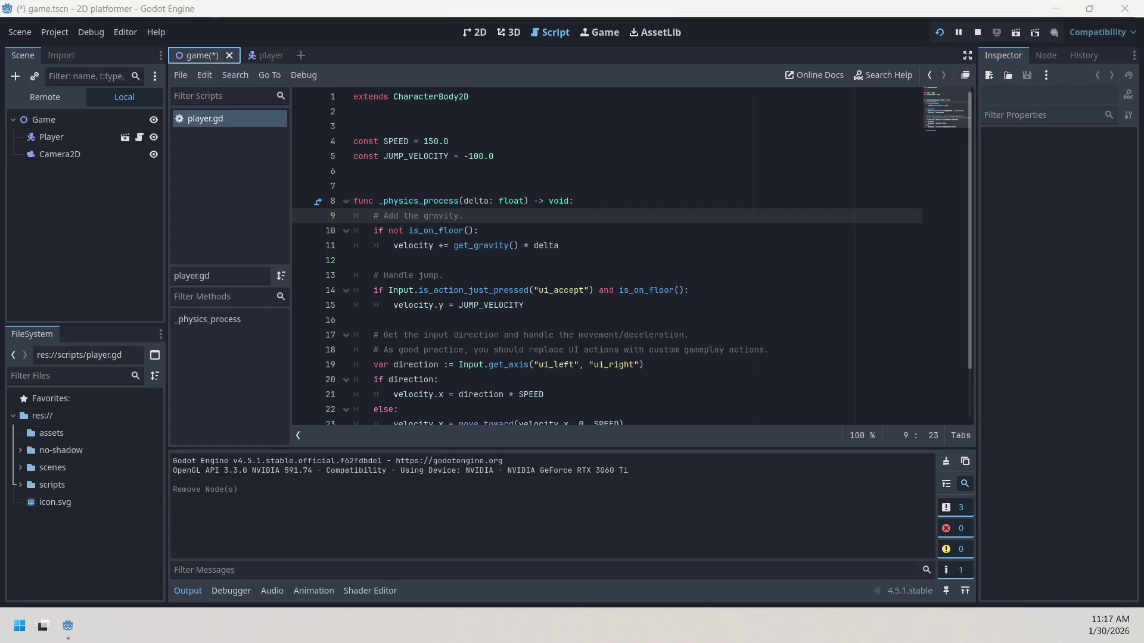
- Add a TileMap node under the Game root and show the 2D view
click(16, 76)
text(tilem)
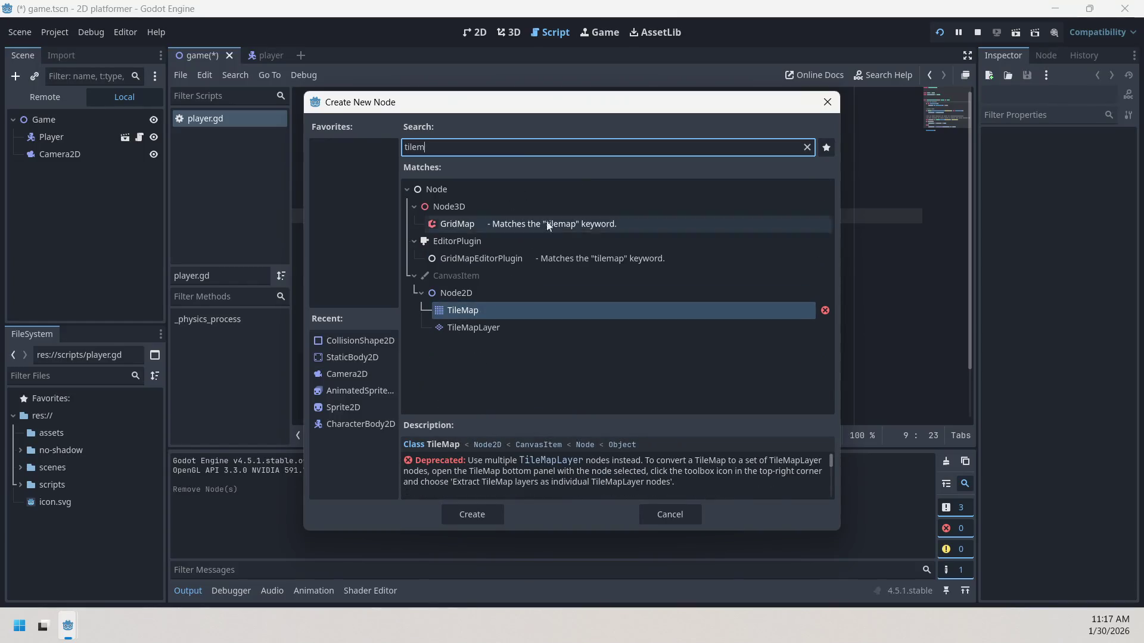
click(536, 309)
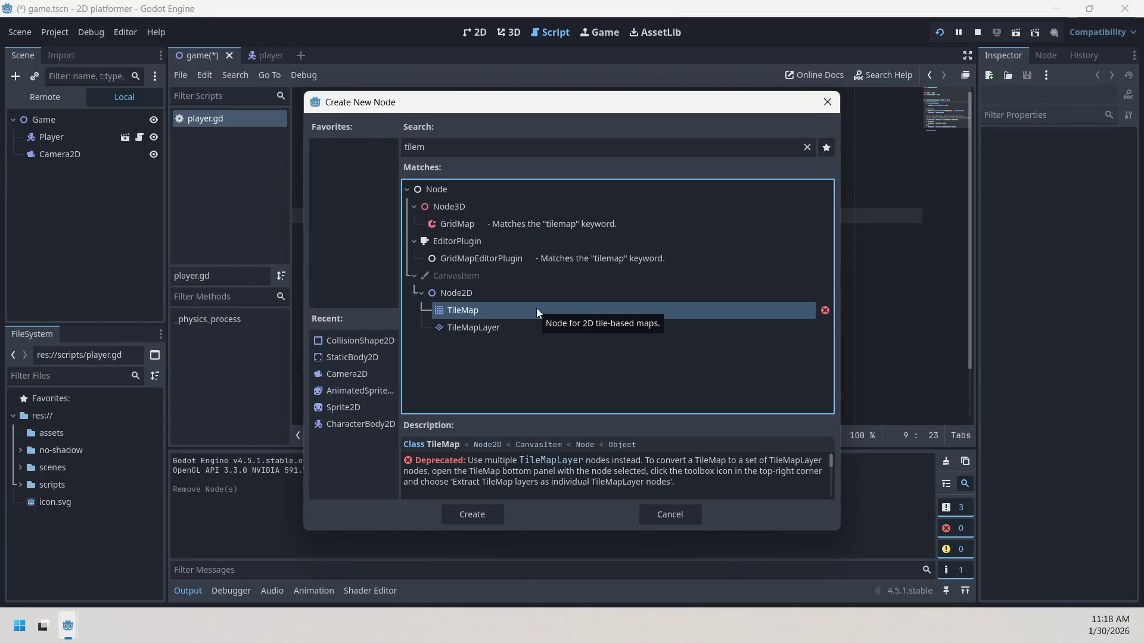
double_click(672, 306)
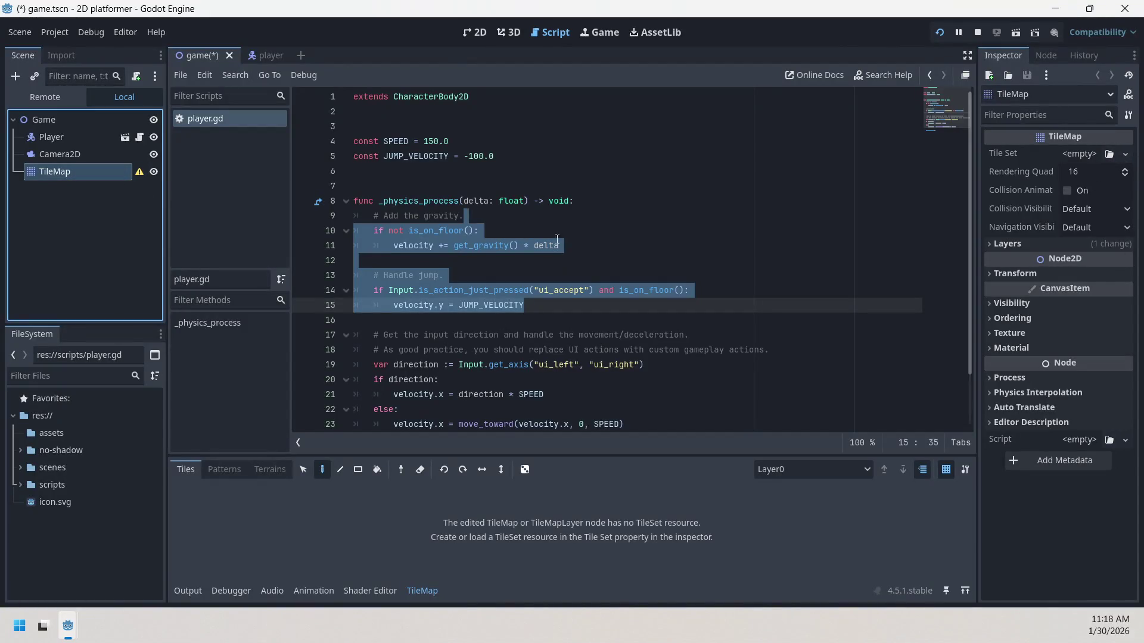
click(530, 255)
click(475, 33)
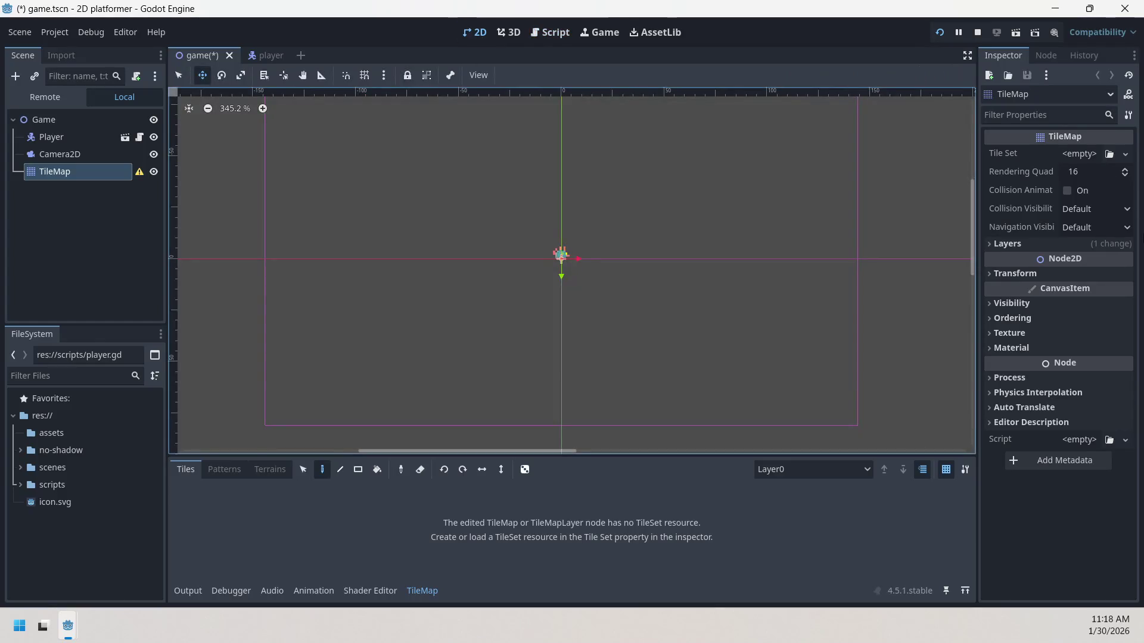
- Create a New TileSet on the TileMap, set Rendering Quadrant Size from 16 to 8, and expand it
click(1126, 155)
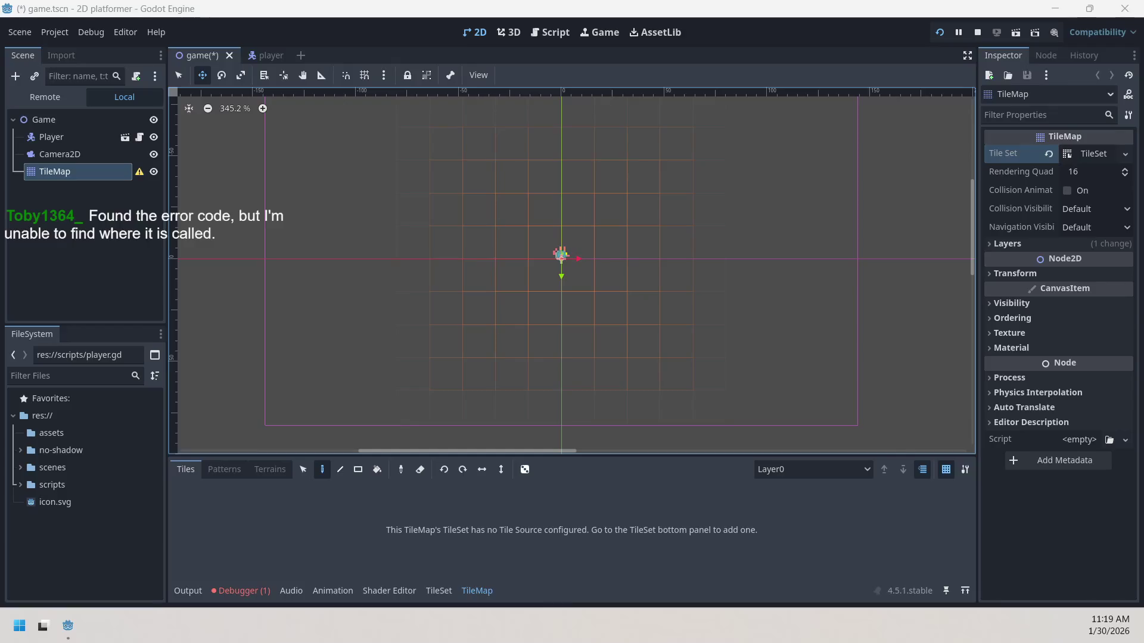
click(1105, 208)
click(1117, 169)
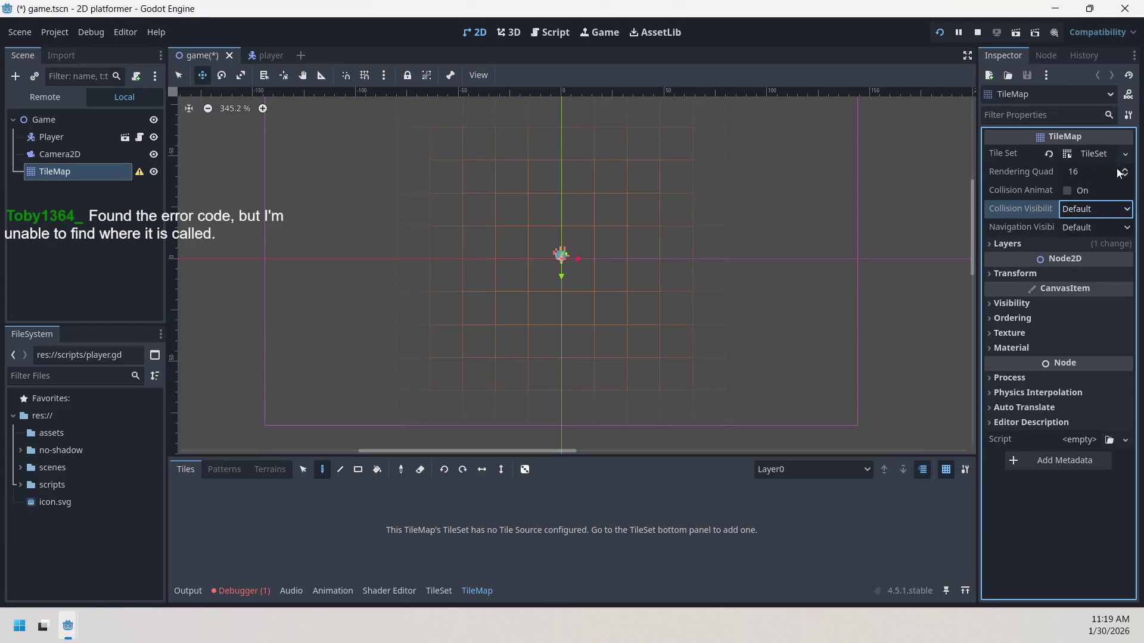
click(1100, 172)
click(1105, 174)
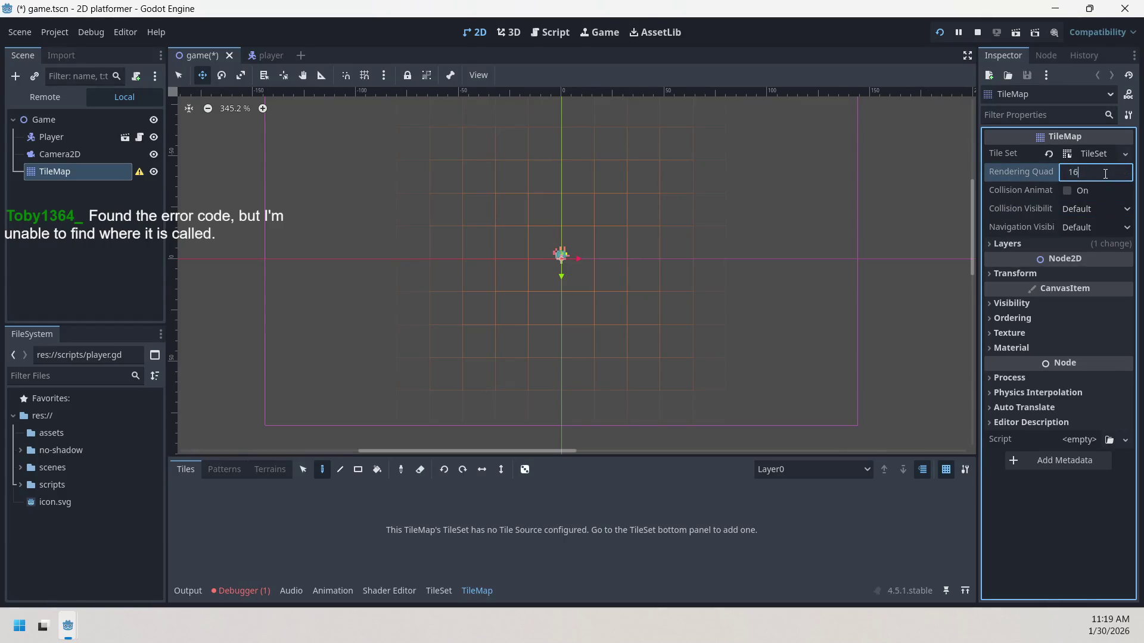
mouse_move(1034, 172)
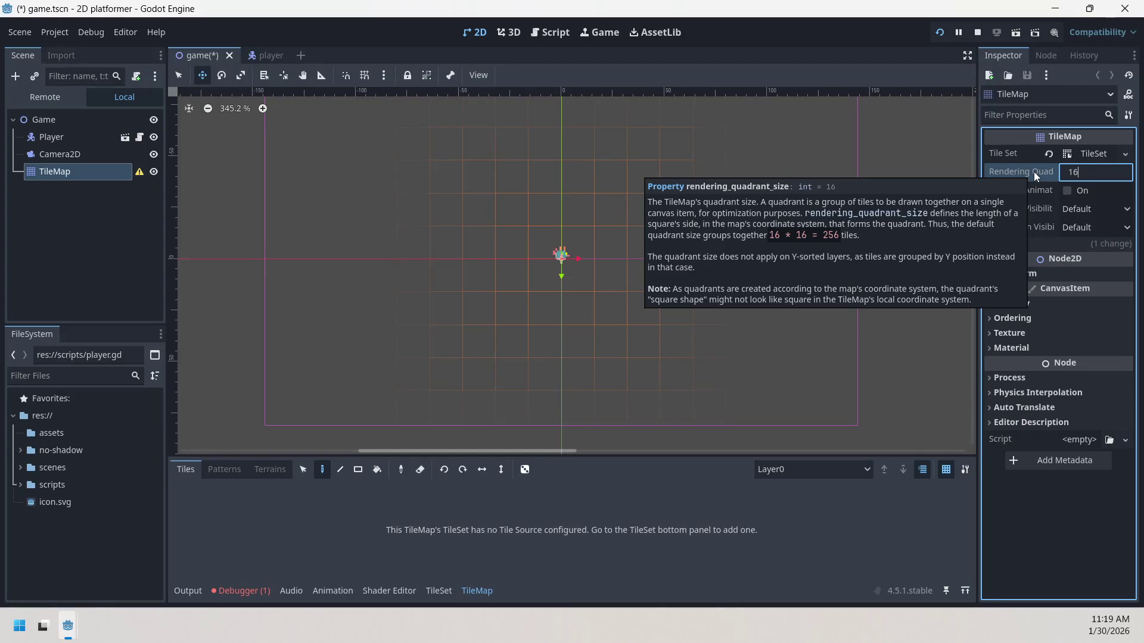
key(BackSpace)
key(BackSpace)
text(8)
key(Return)
click(1021, 174)
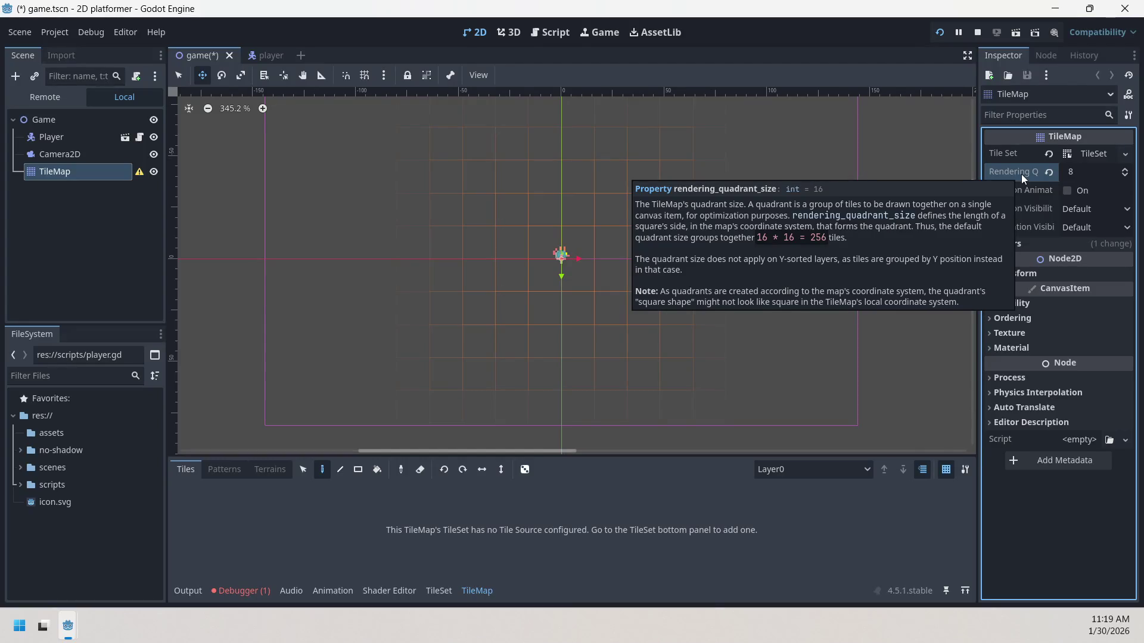
click(1095, 170)
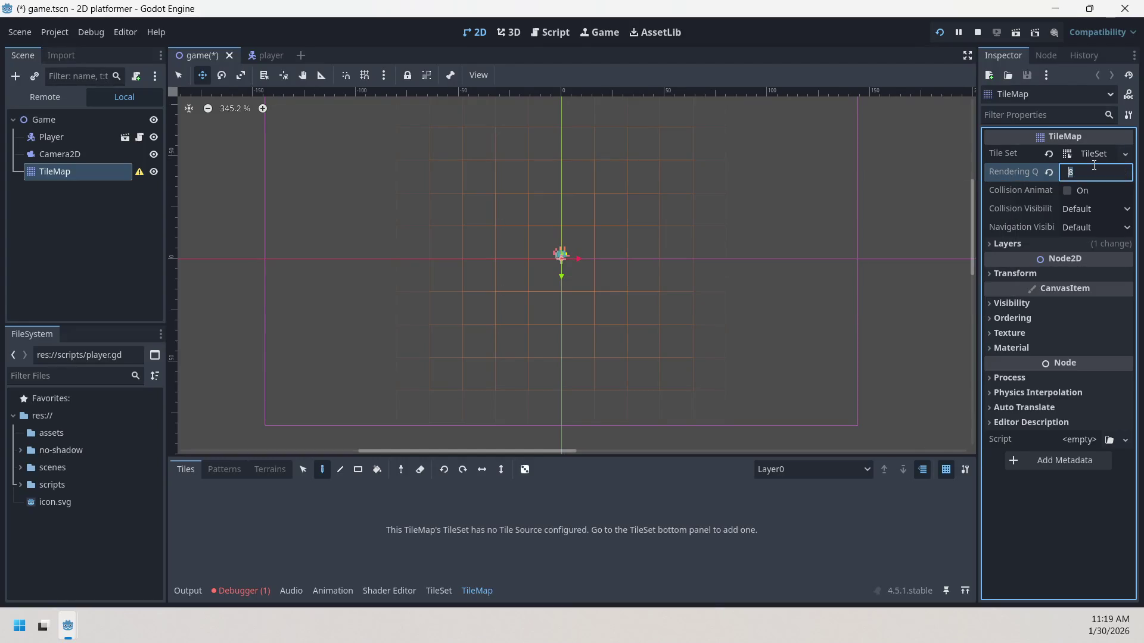
click(1097, 155)
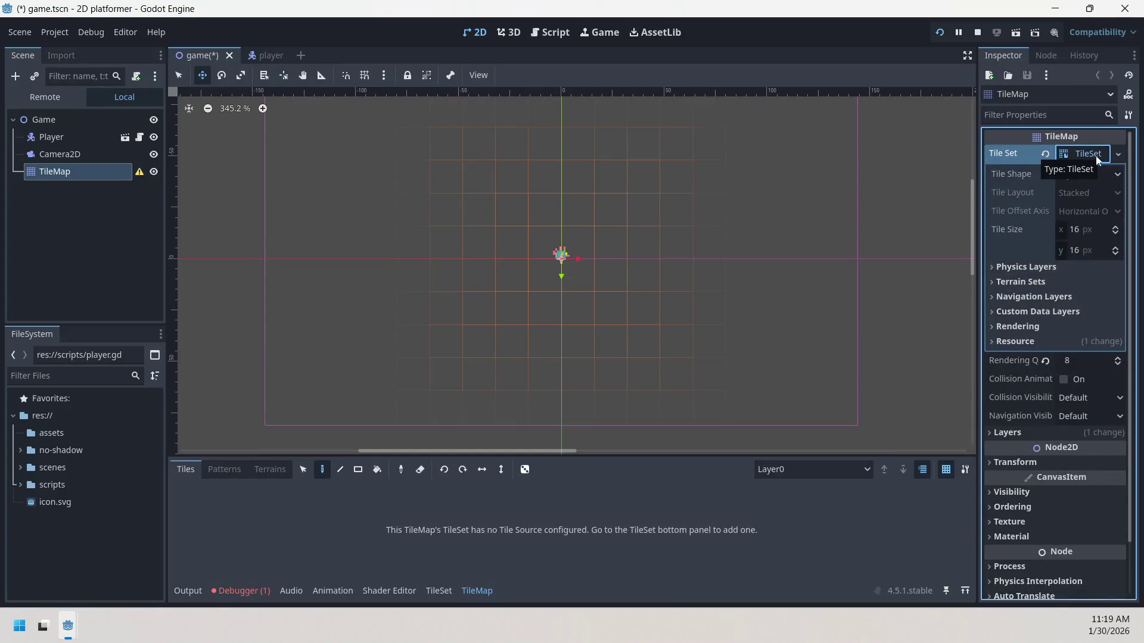
- Leave Tile Shape as Square and add an Atlas tile source from the TileSet panel
click(1101, 174)
click(1100, 174)
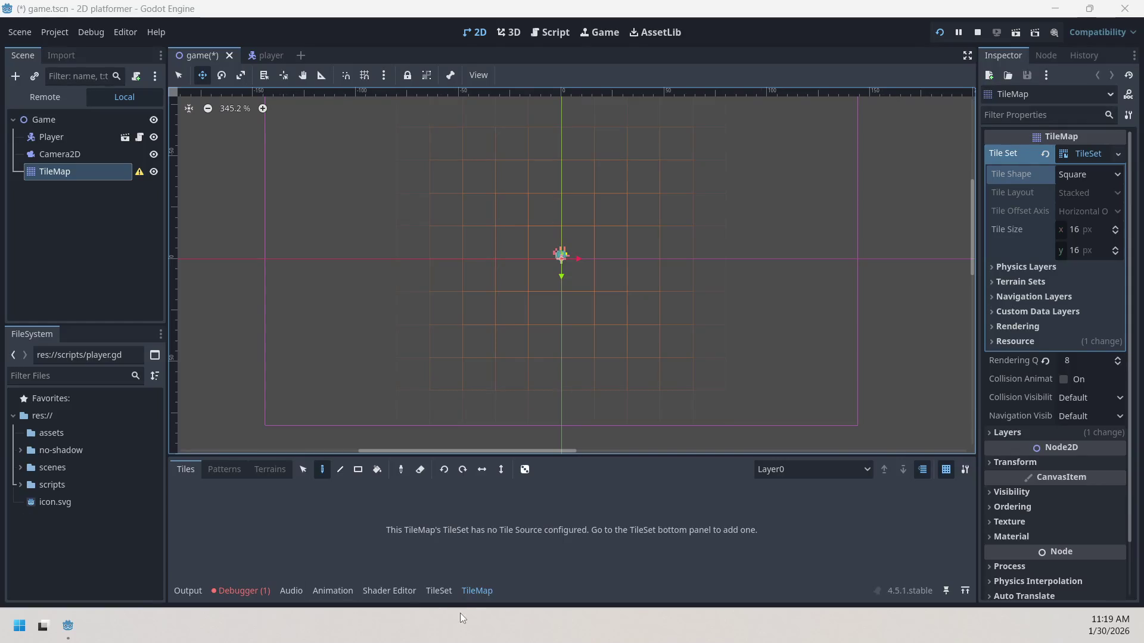
click(439, 591)
click(286, 571)
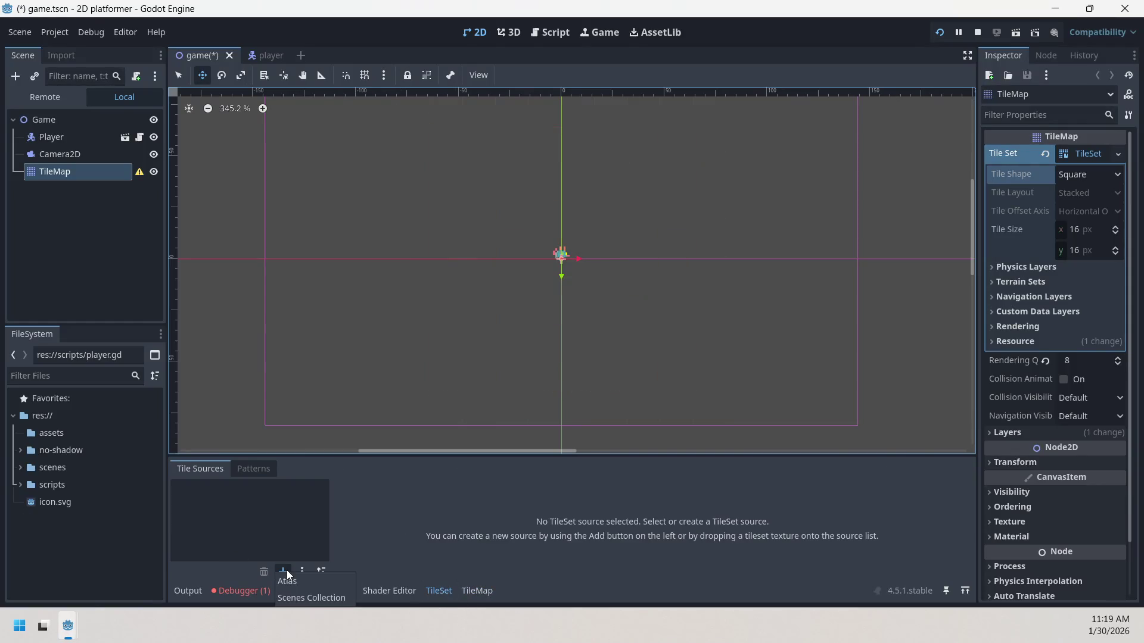
click(291, 580)
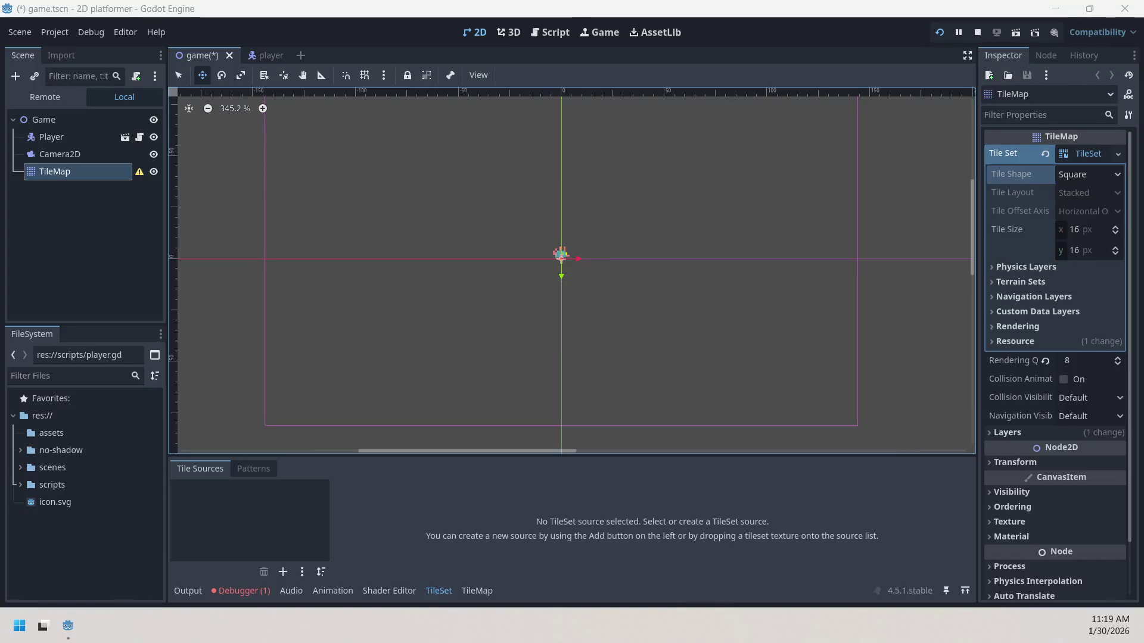
click(283, 572)
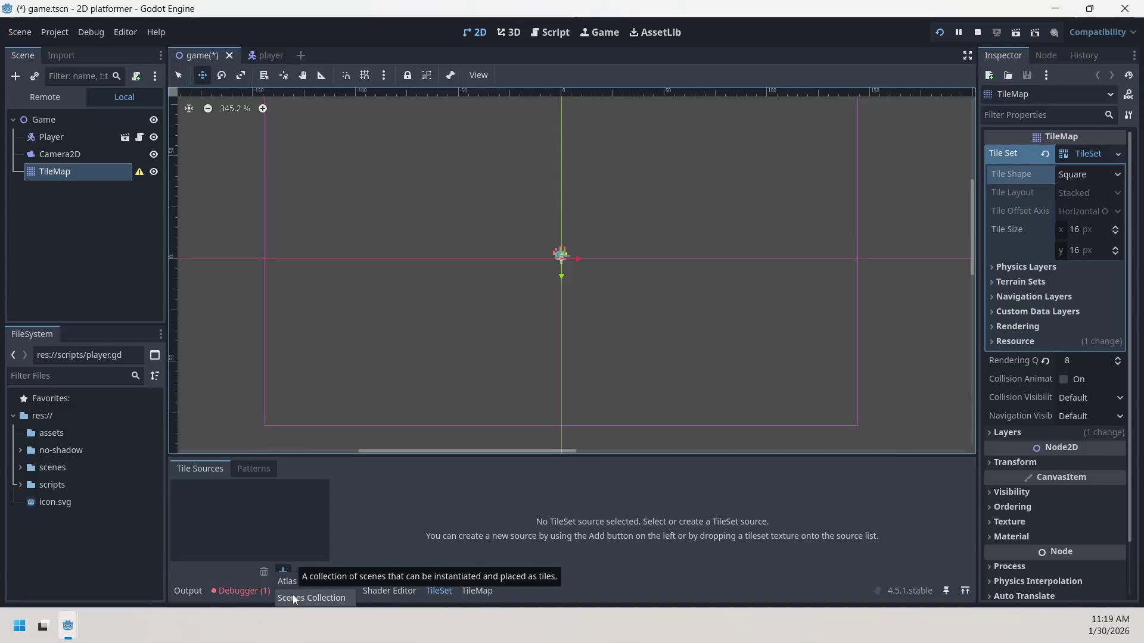
click(294, 583)
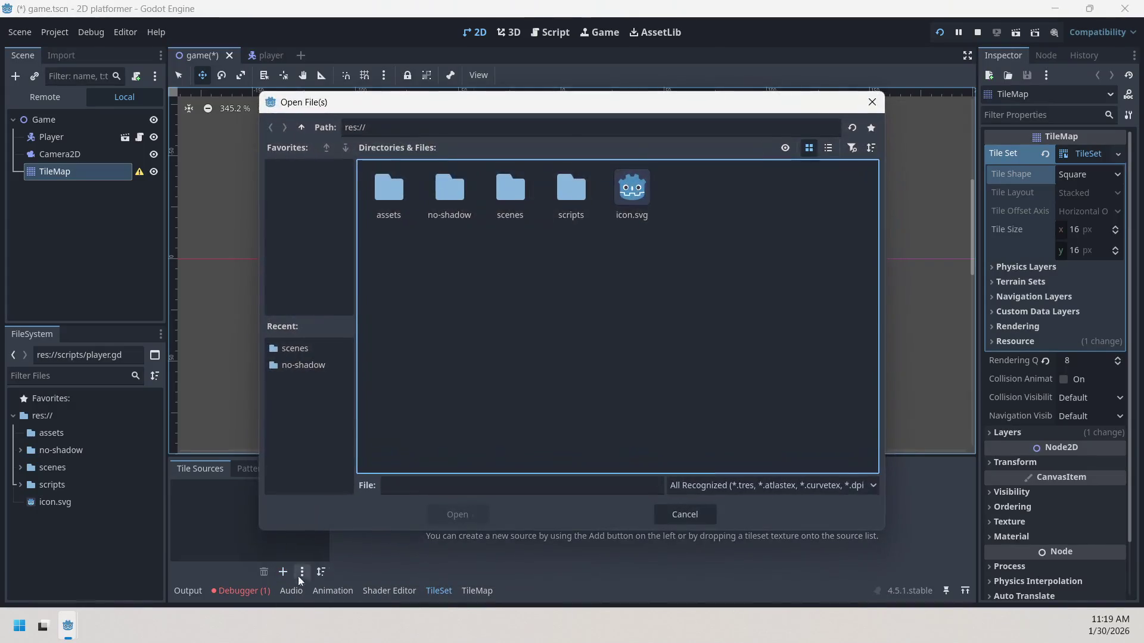
- Load no-shadow/Tiles.png as the atlas texture, accept auto-creating tiles, and zoom to the upper rows
double_click(453, 201)
double_click(523, 202)
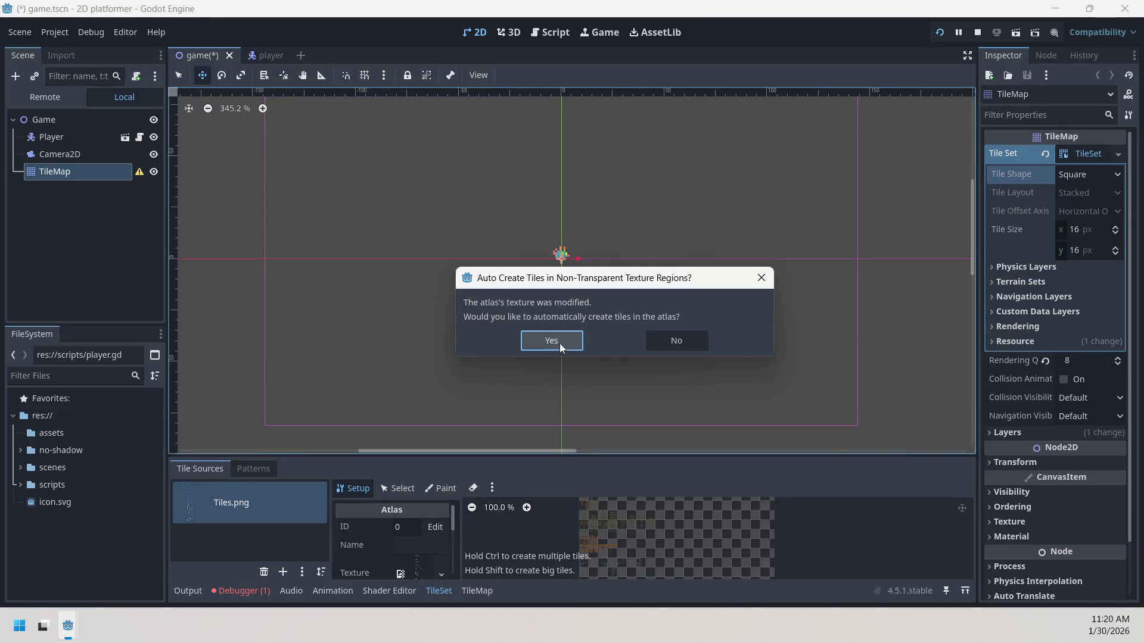
click(559, 343)
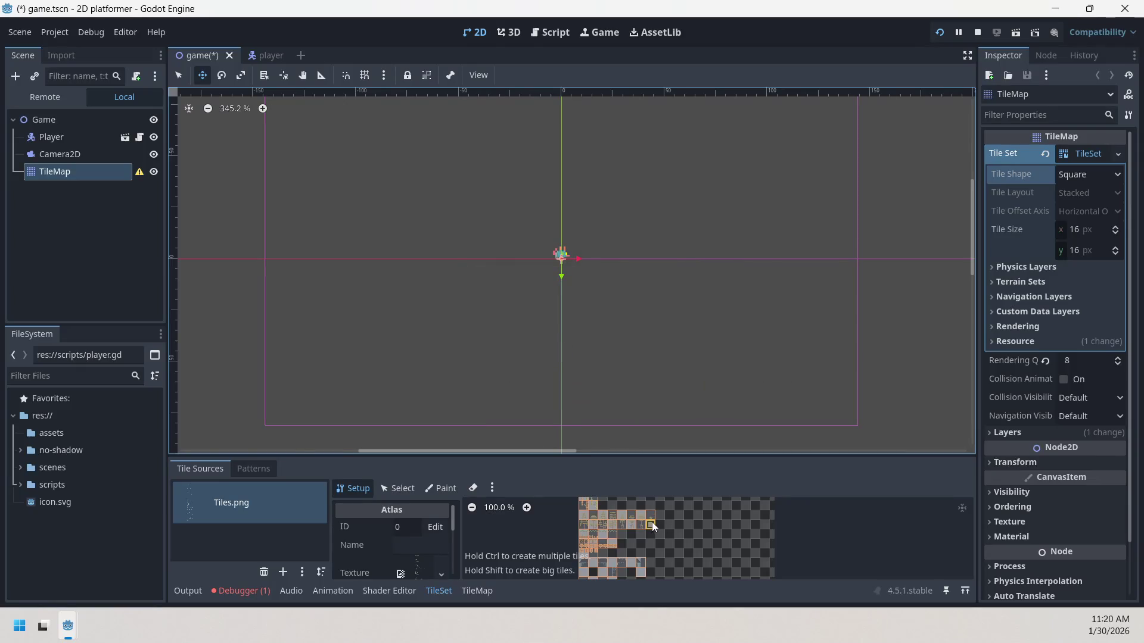
scroll(739, 536, down, 5)
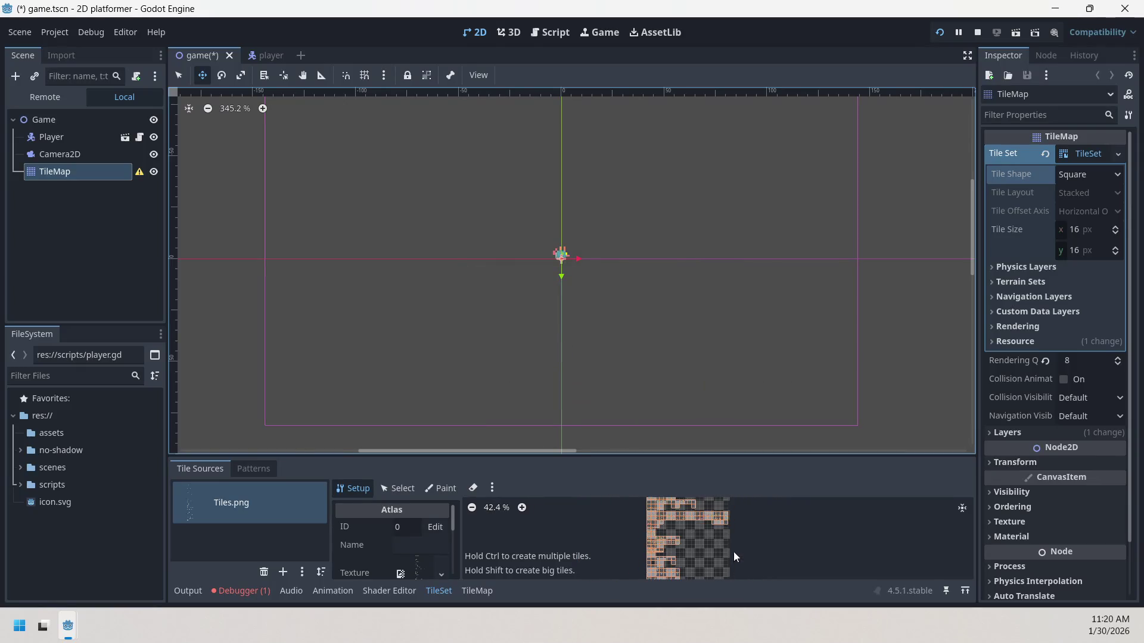
scroll(735, 542, up, 5)
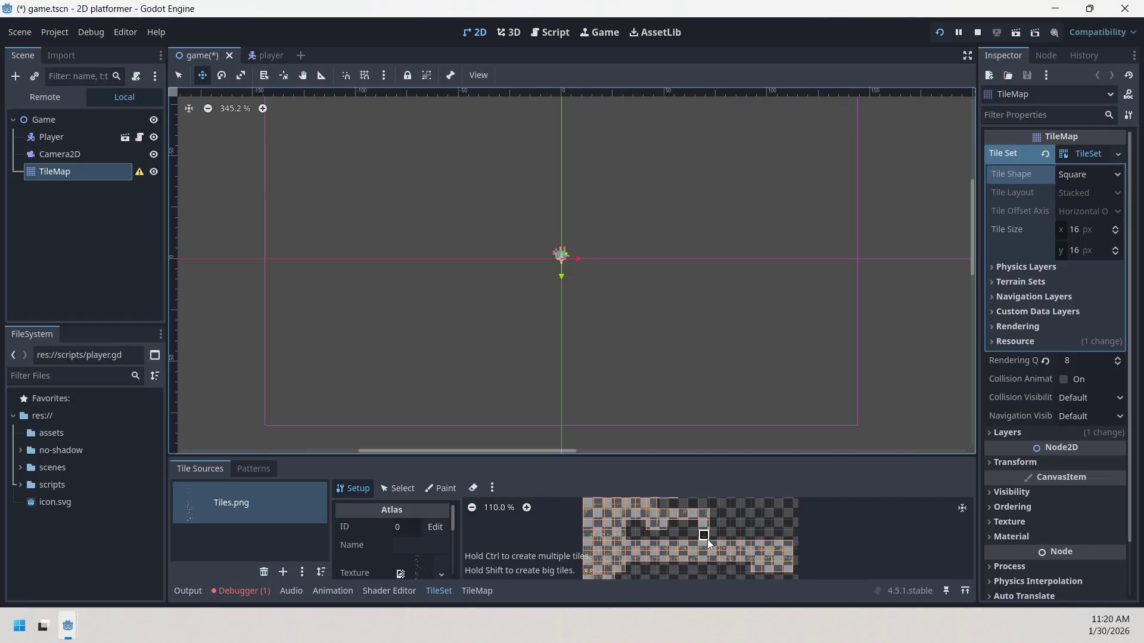
scroll(727, 523, up, 3)
scroll(728, 524, up, 3)
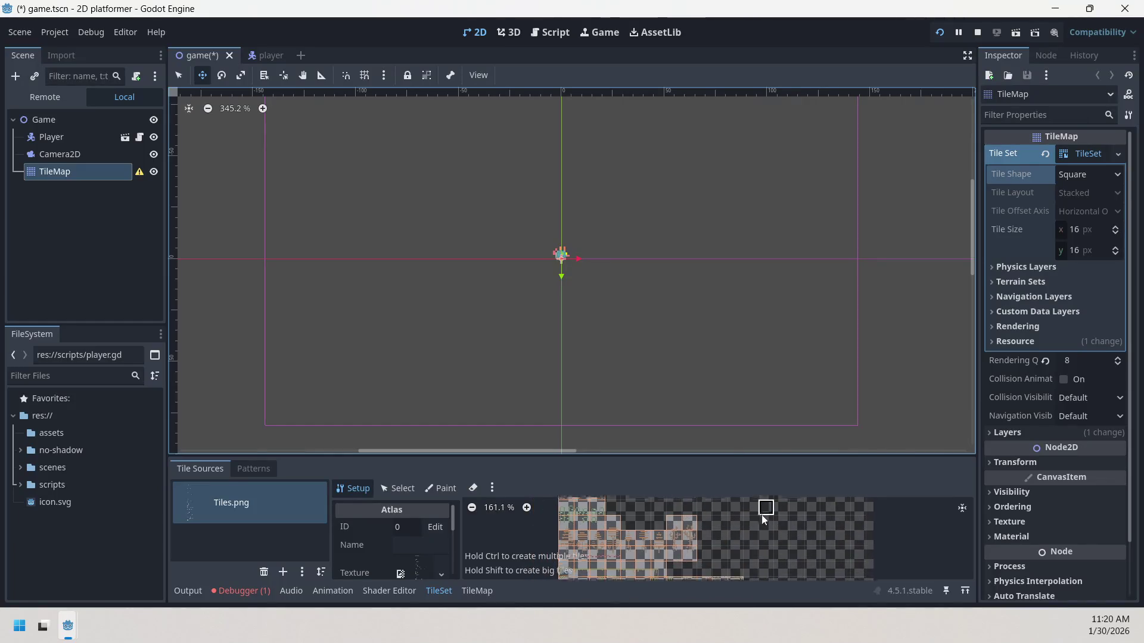
scroll(668, 522, up, 4)
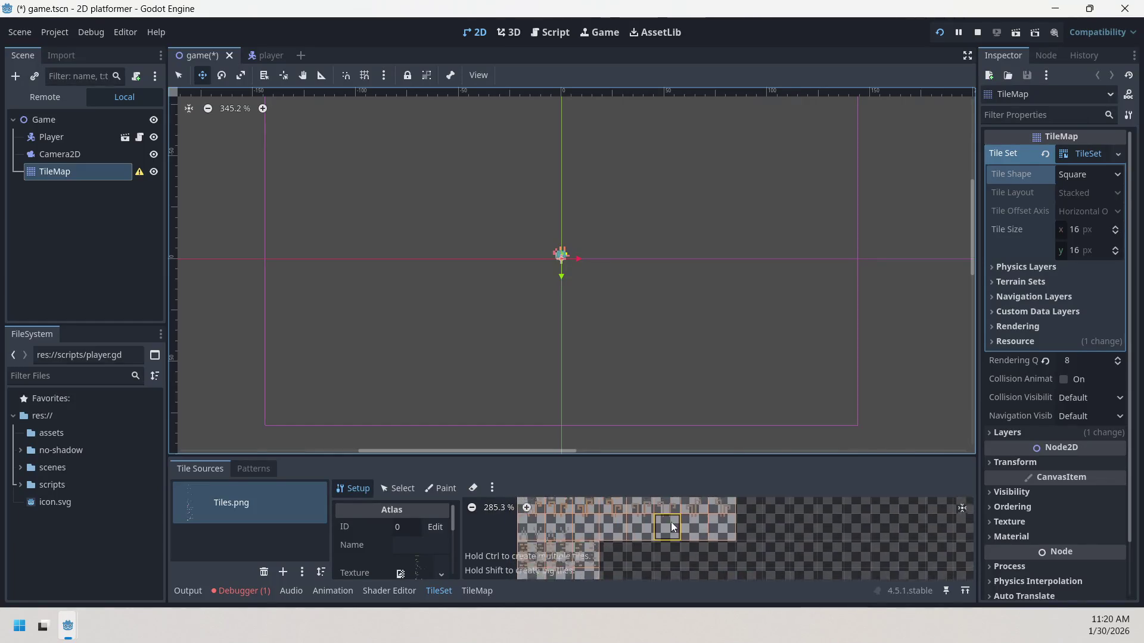
mouse_move(763, 518)
mouse_down()
mouse_move(778, 574)
mouse_move(734, 484)
mouse_up()
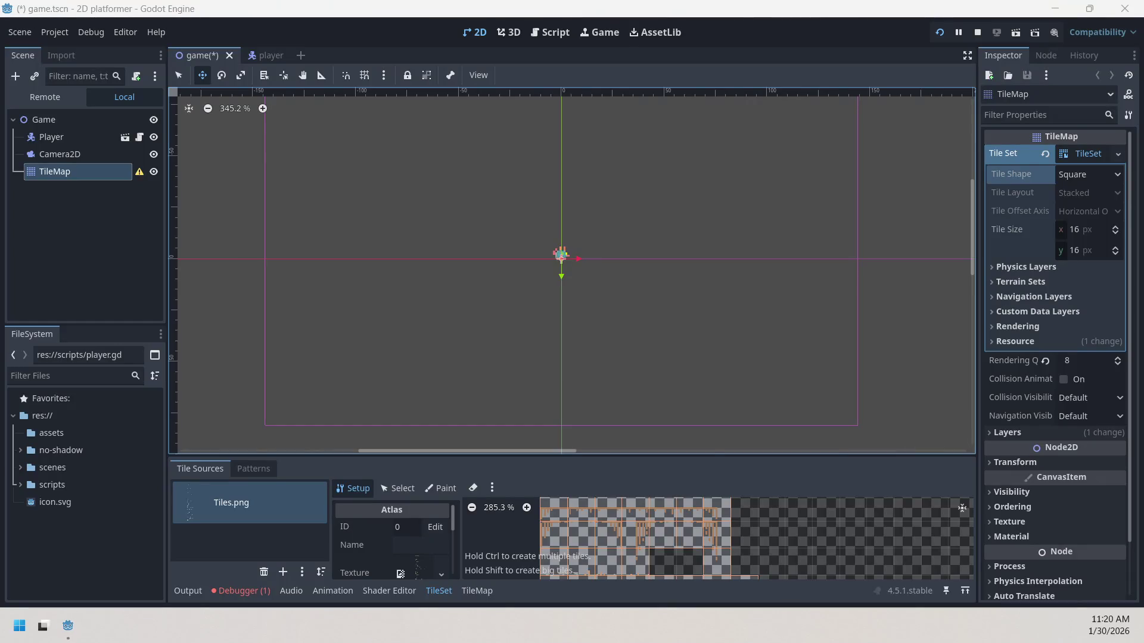
- Enlarge the TileSet editor to nearly full height and pan to the Base Tiles
scroll(754, 537, down, 3)
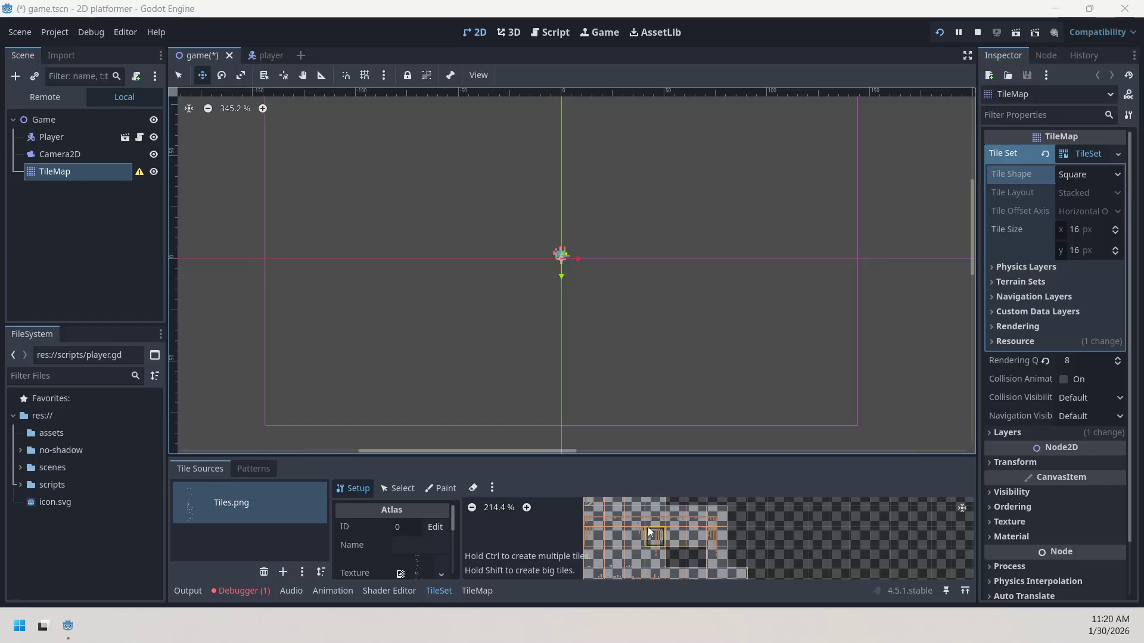
drag(685, 455, 723, 55)
drag(775, 285, 703, 447)
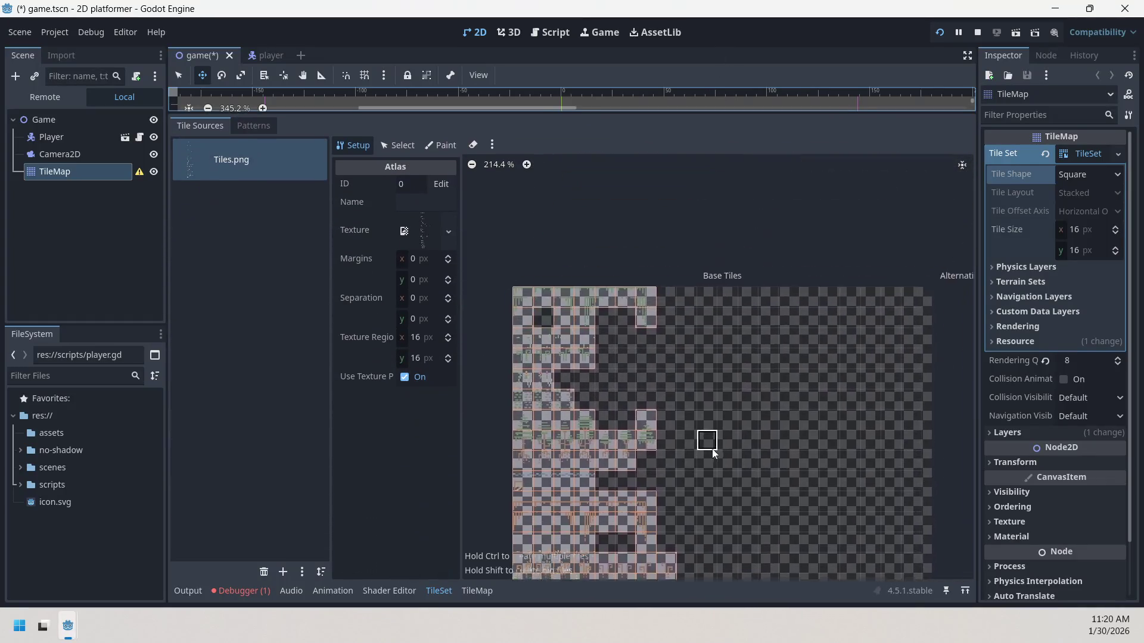
scroll(680, 394, up, 5)
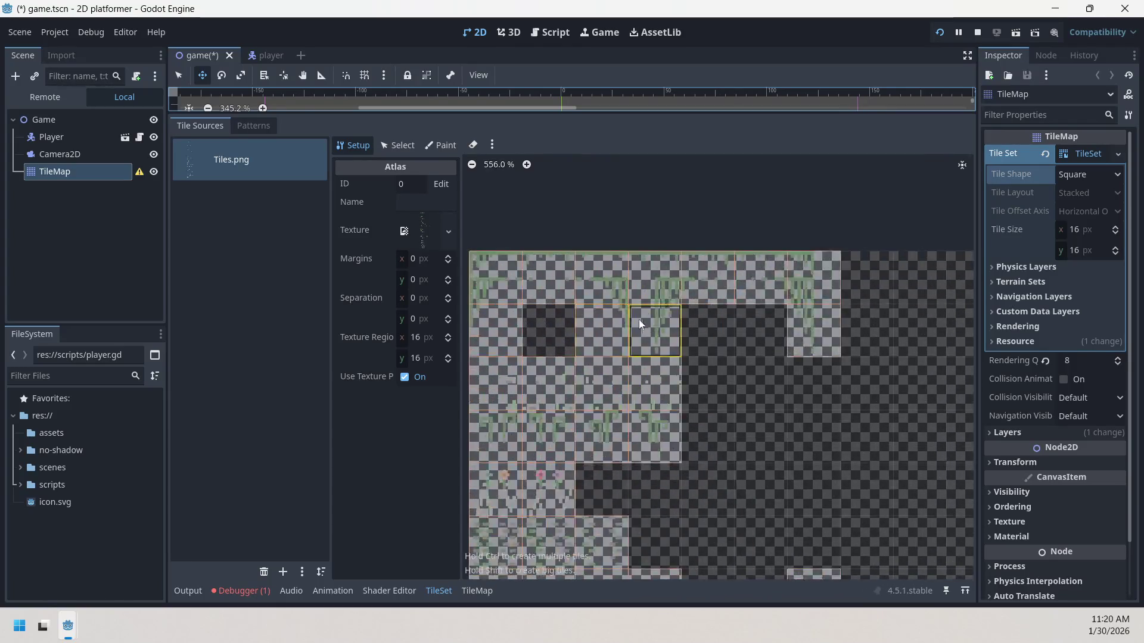
drag(734, 337, 788, 363)
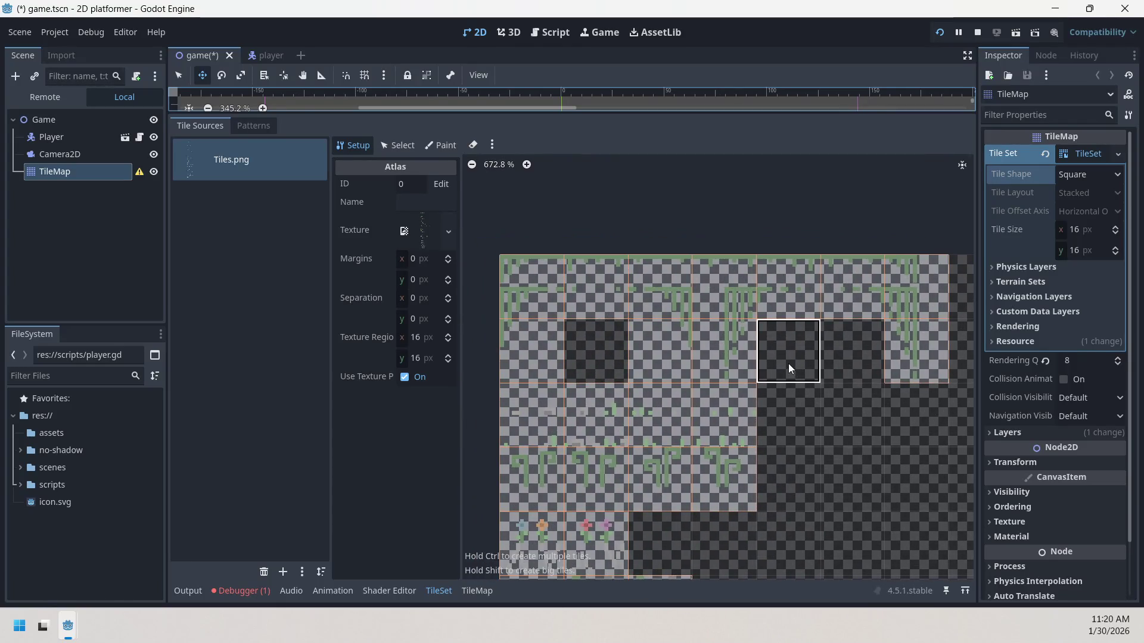
- Try an 8 px tile size, then undo back to 16 px and remove the Tiles.png atlas
click(1117, 233)
drag(1118, 239, 1120, 255)
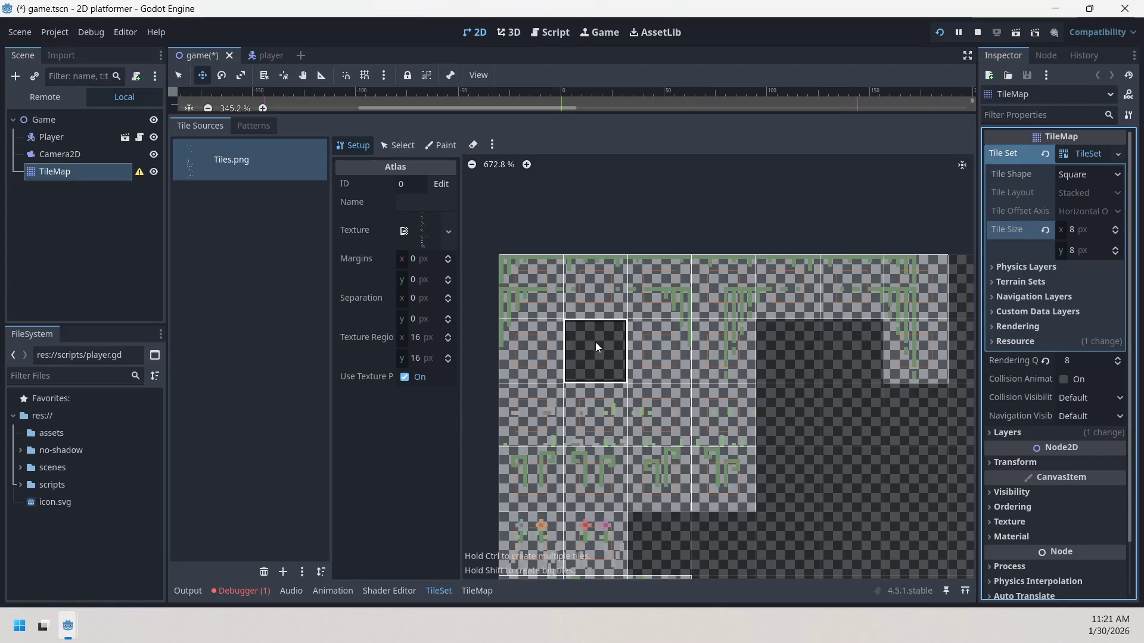
key(ctrl+z)
key(ctrl+z)
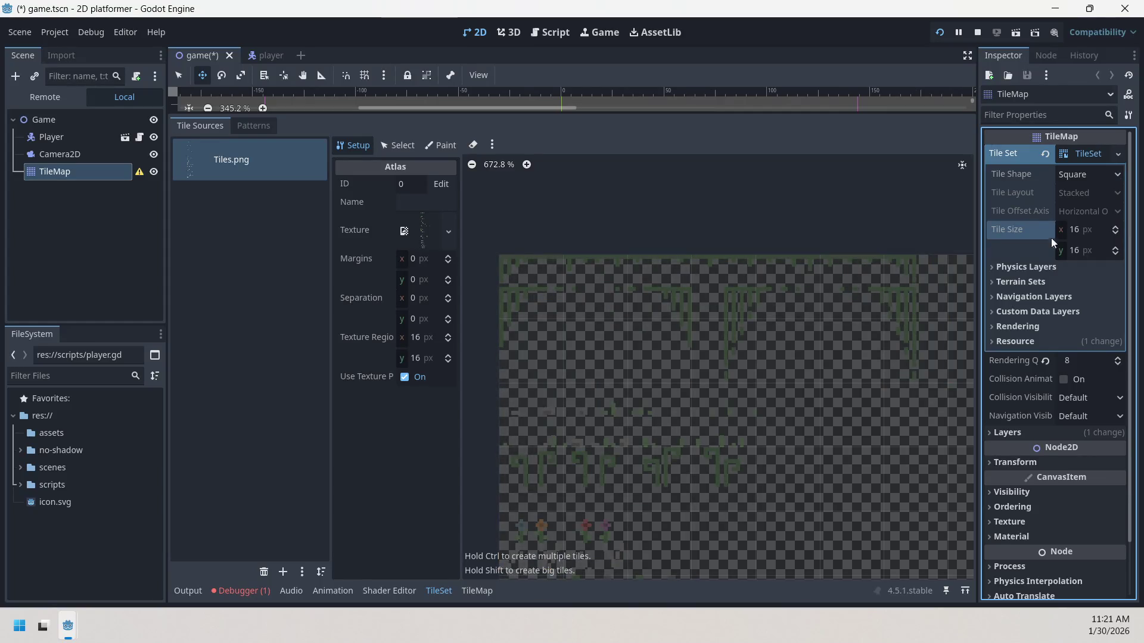
key(ctrl+z)
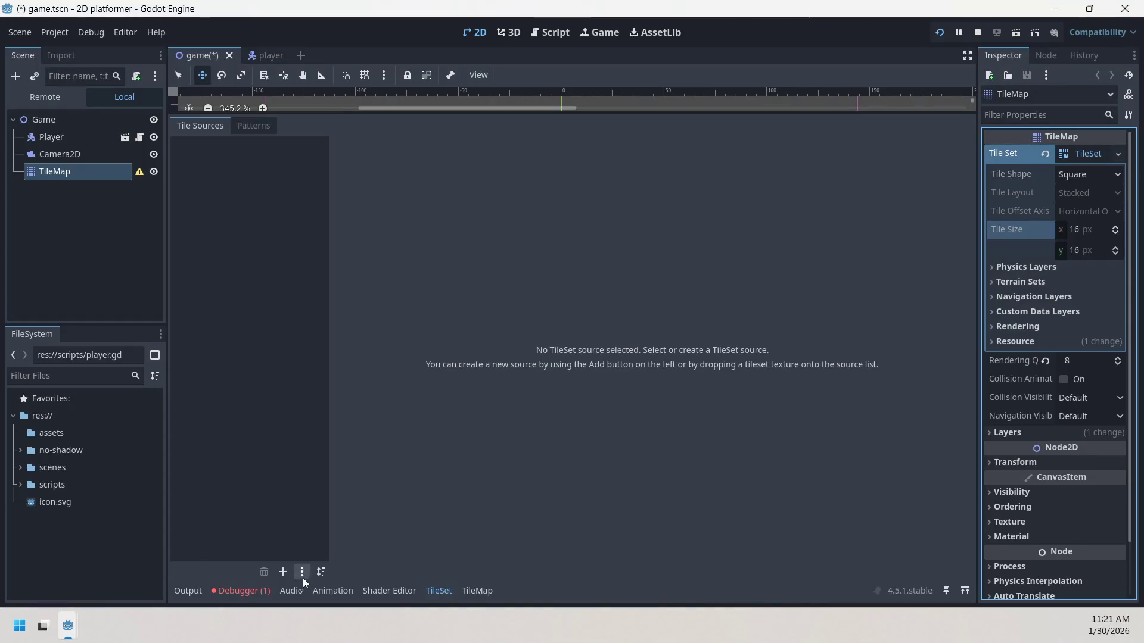
- Add Tiles.png as an atlas source again, then undo to remove it
click(280, 574)
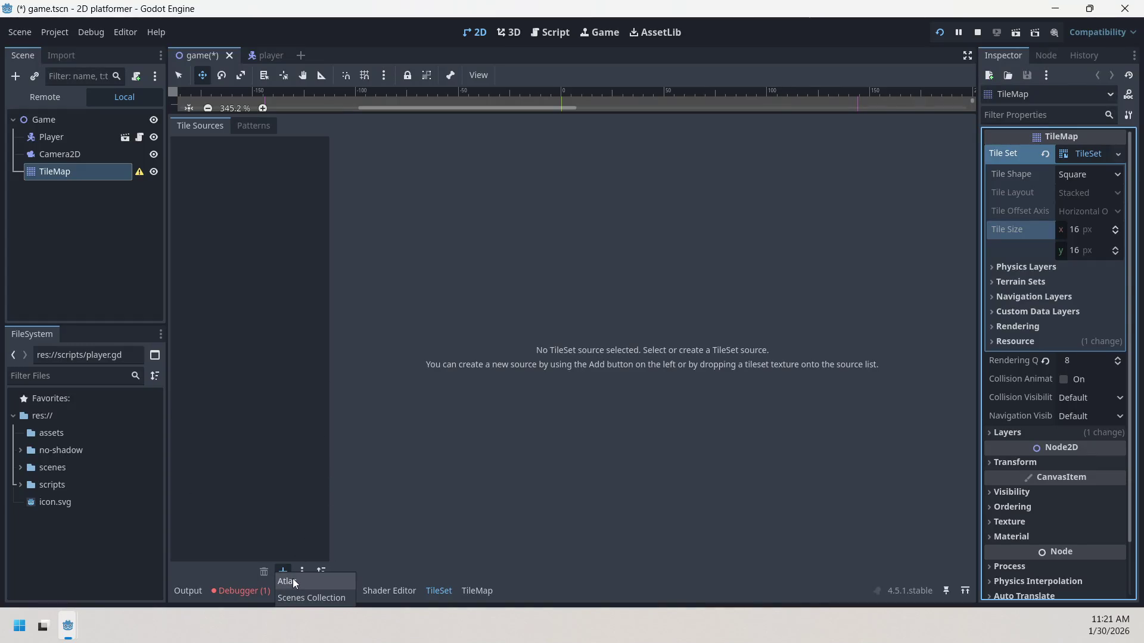
click(293, 577)
click(534, 198)
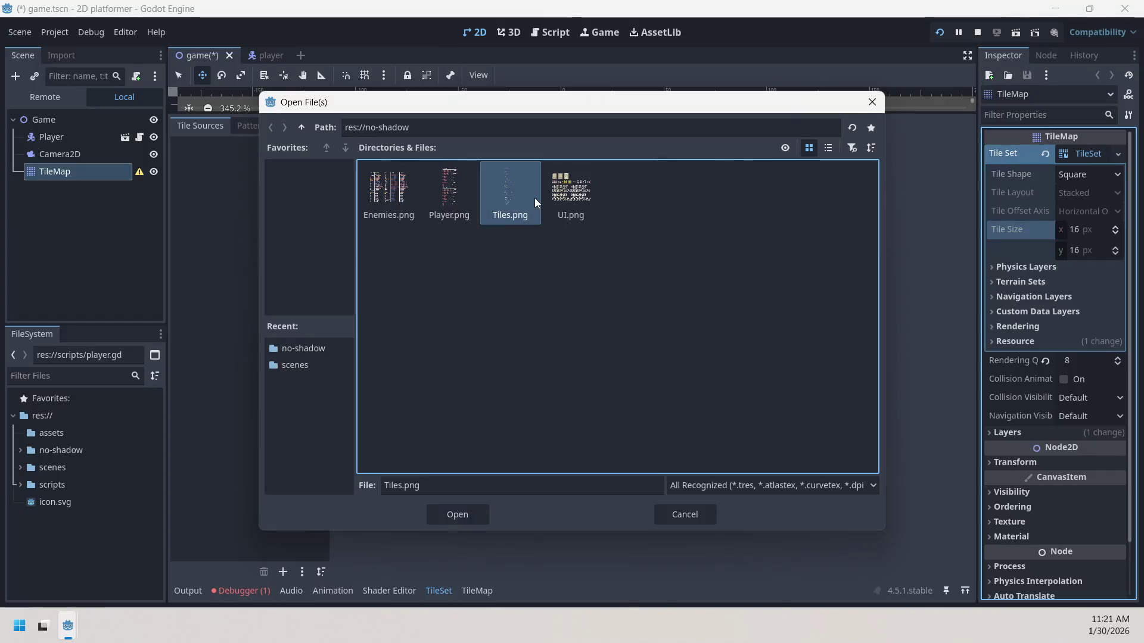
click(448, 513)
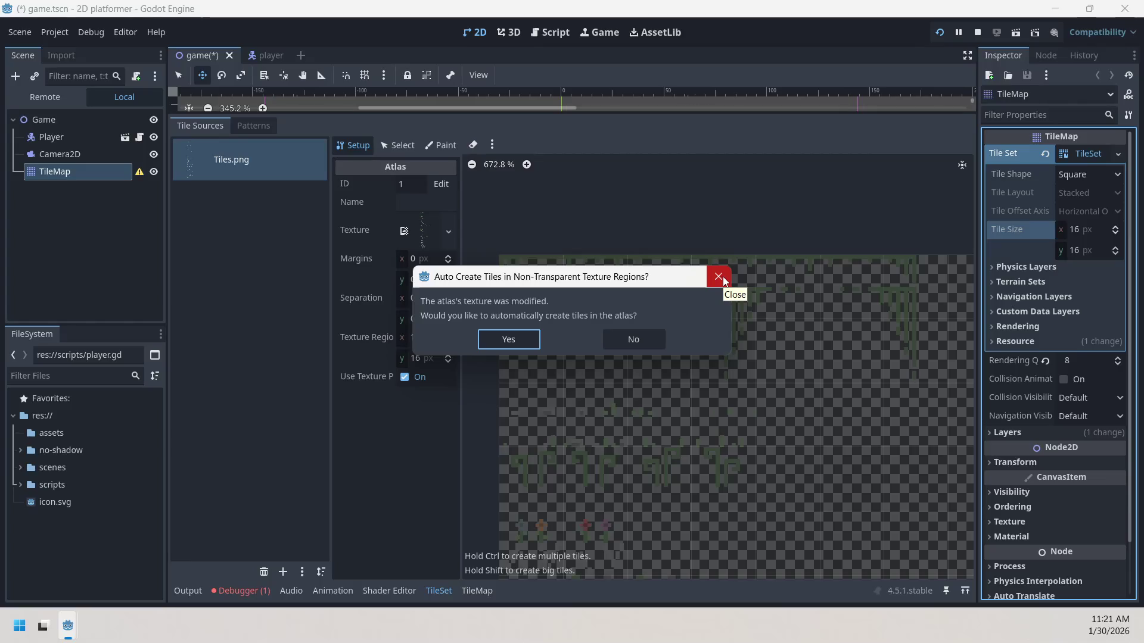
click(724, 281)
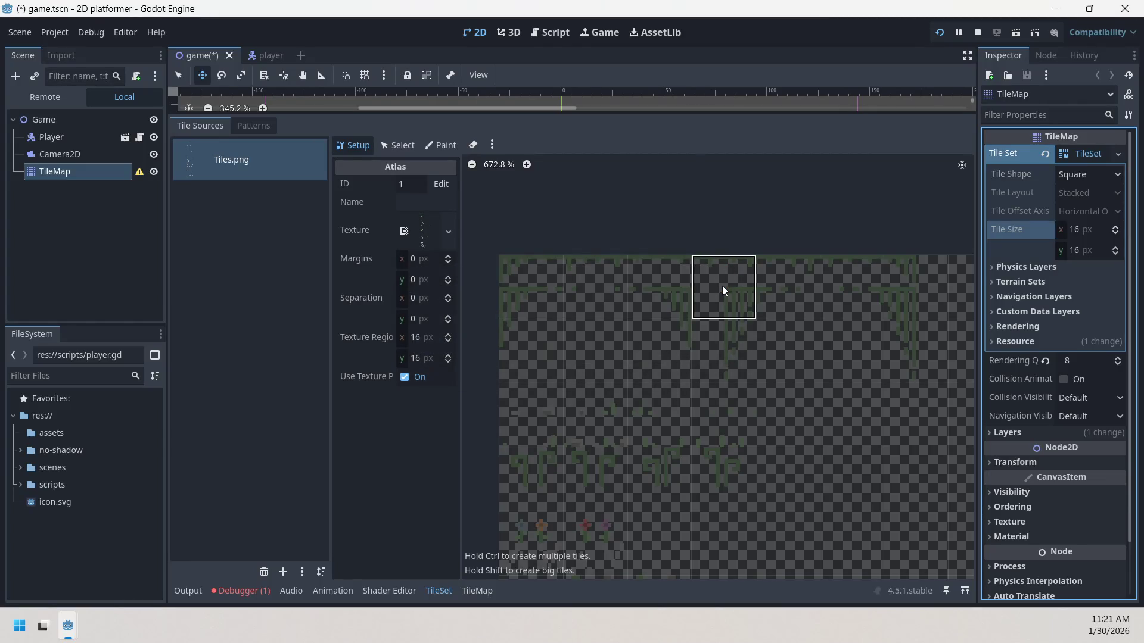
key(ctrl+z)
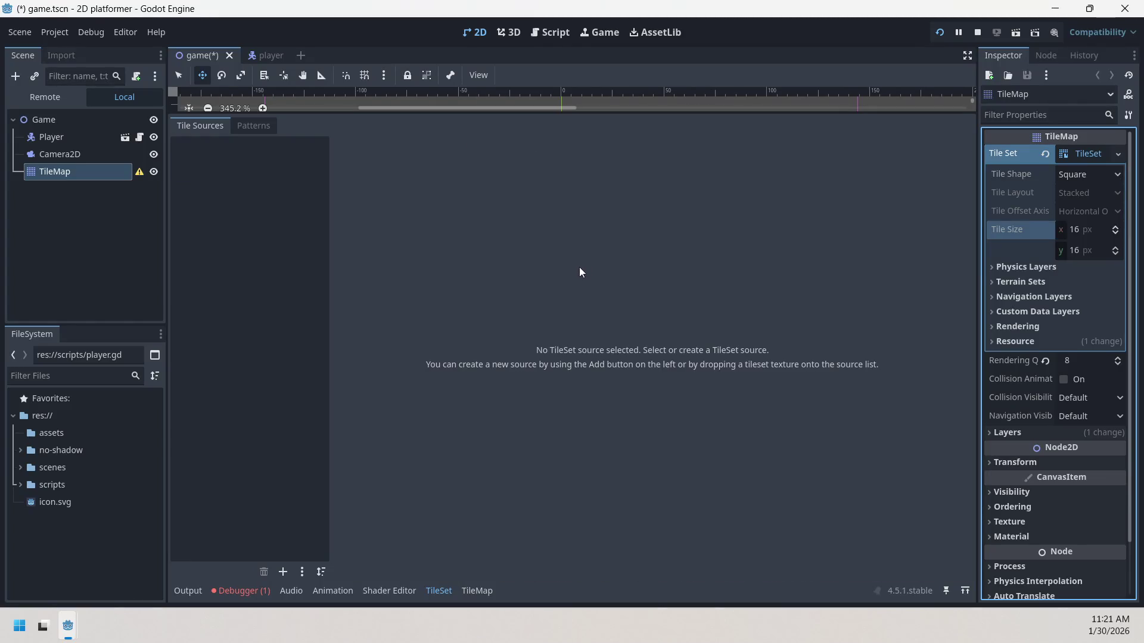
- Set the TileSet Tile Size to 8 × 8 px in the Inspector
click(1112, 236)
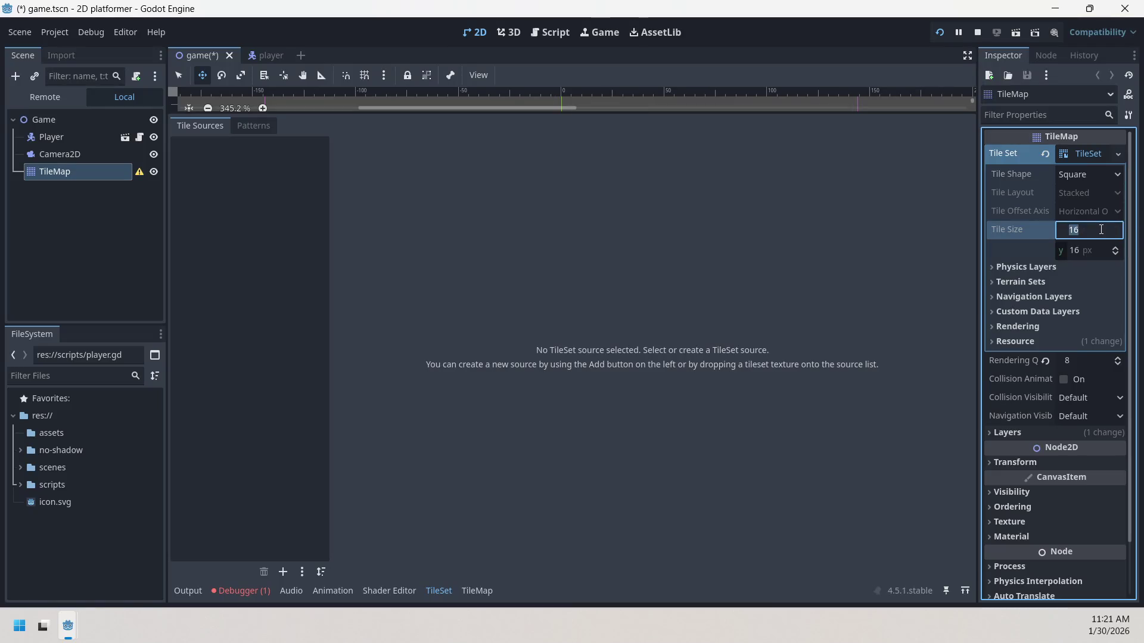
text(8)
click(1075, 256)
text(8)
click(1079, 282)
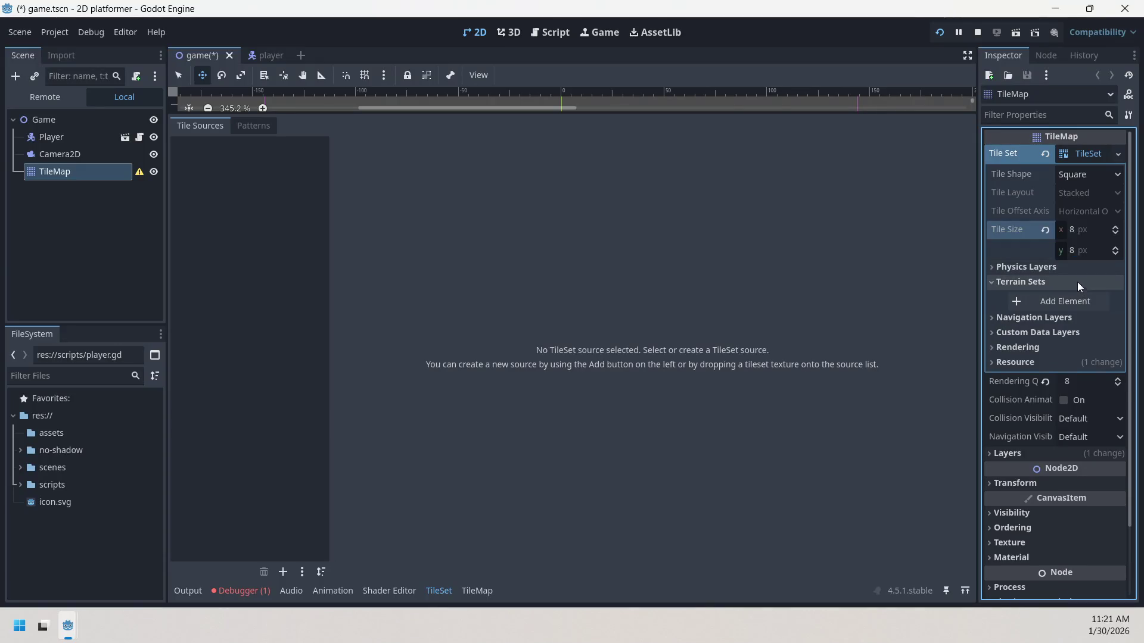
click(1010, 269)
click(1010, 272)
click(1011, 282)
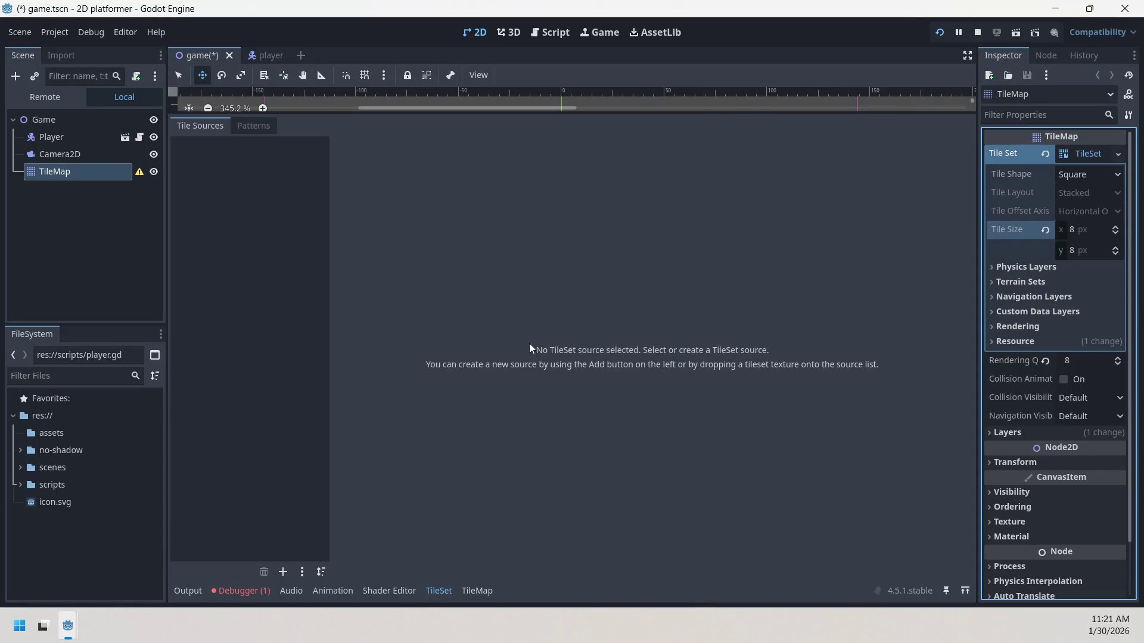
- Add Tiles.png as a new atlas source and accept automatic 8×8 tile creation
click(283, 572)
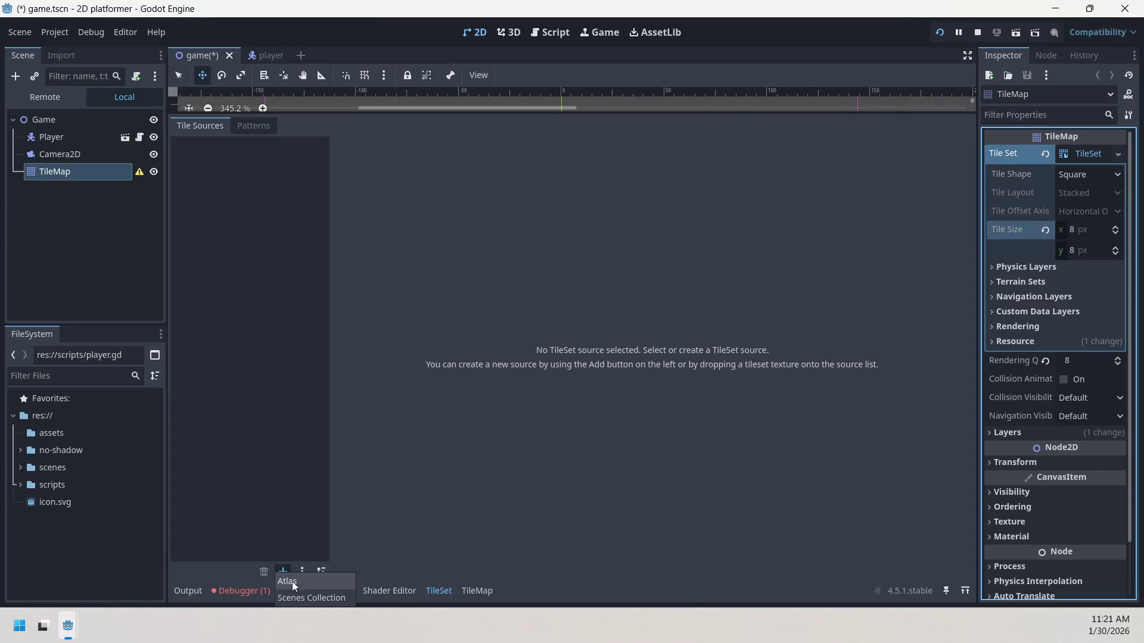
click(292, 583)
click(571, 189)
click(510, 192)
click(457, 514)
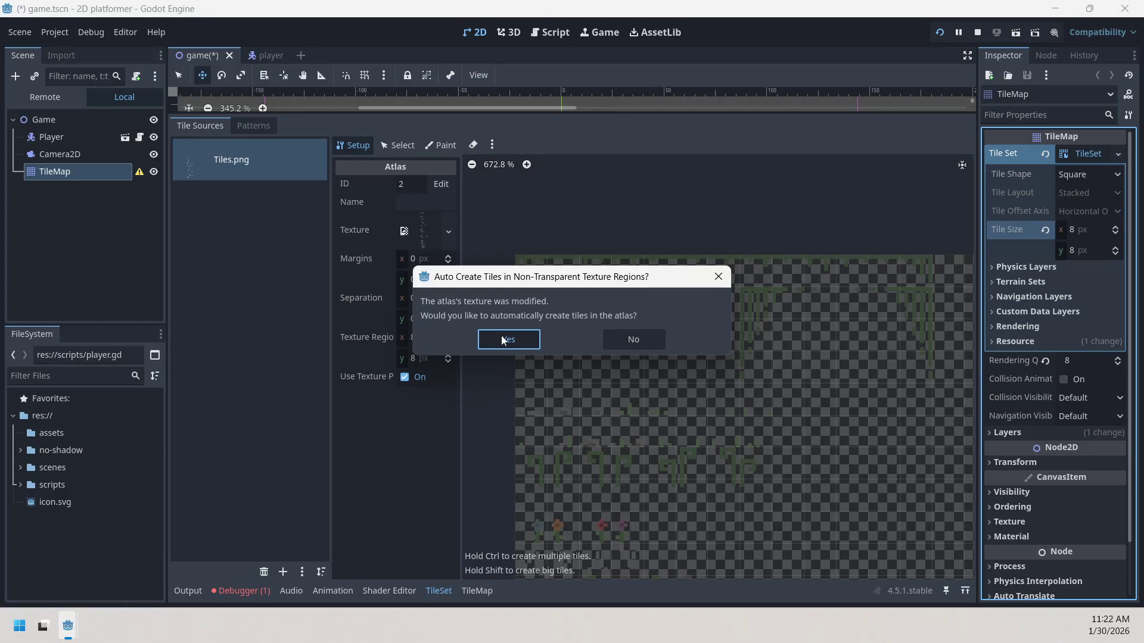
click(502, 335)
scroll(742, 337, down, 1)
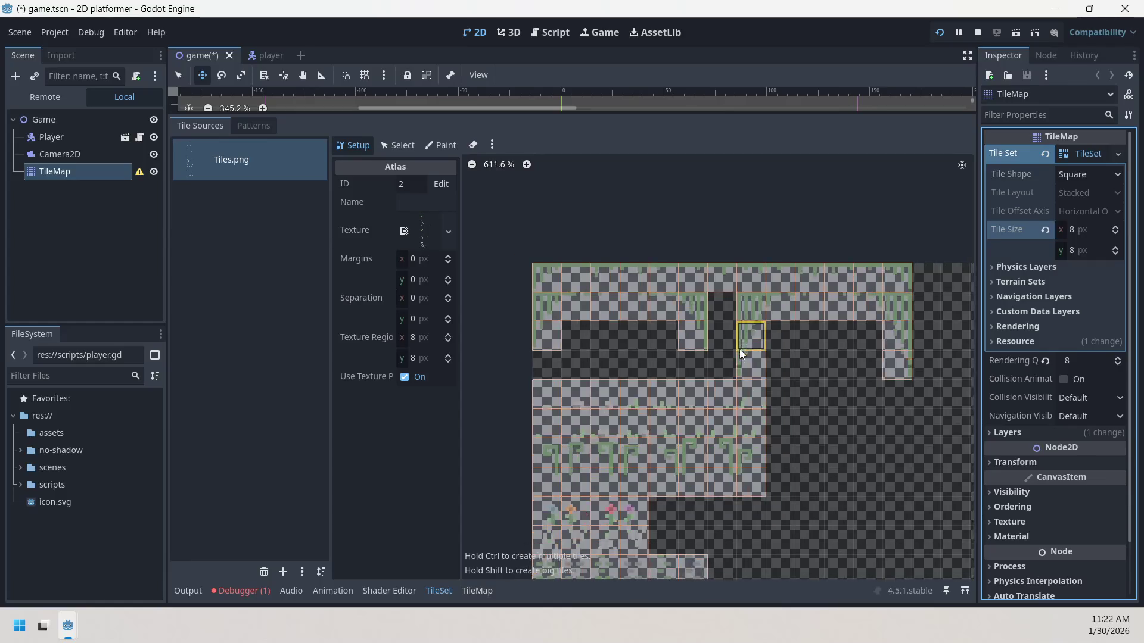
mouse_move(792, 383)
mouse_down()
mouse_move(770, 331)
mouse_move(675, 328)
mouse_up()
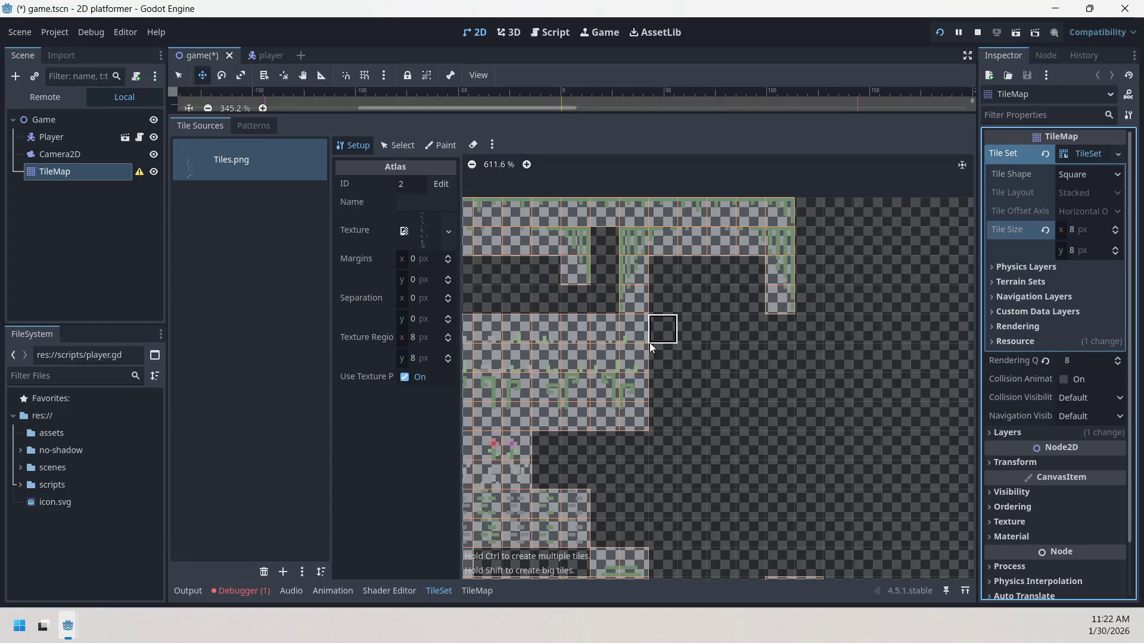
drag(695, 297, 755, 230)
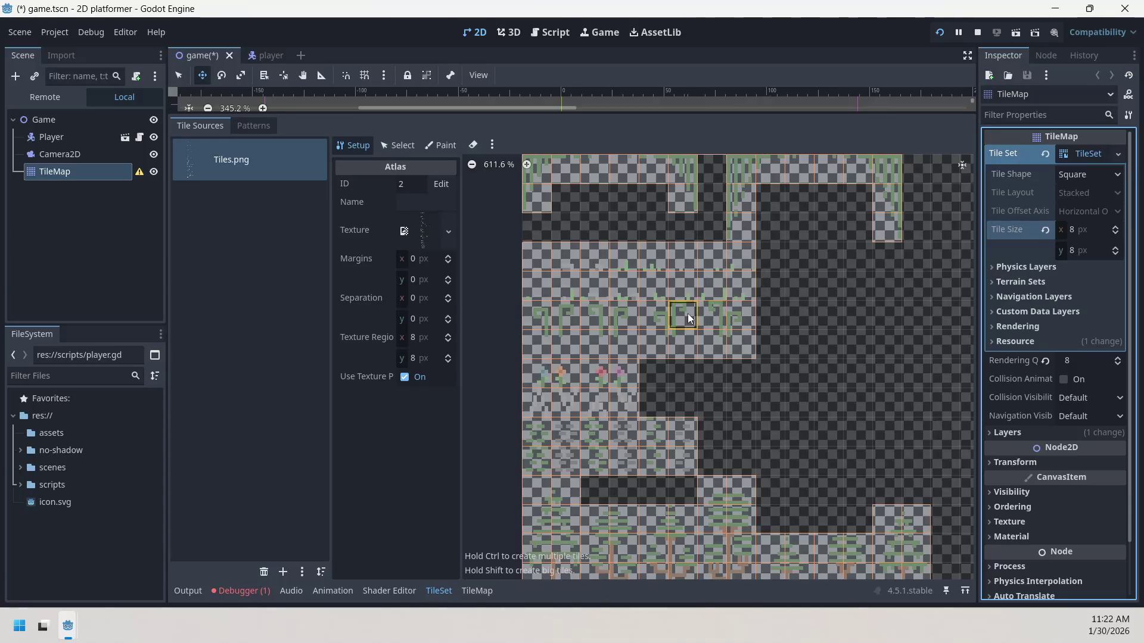
scroll(687, 313, up, 2)
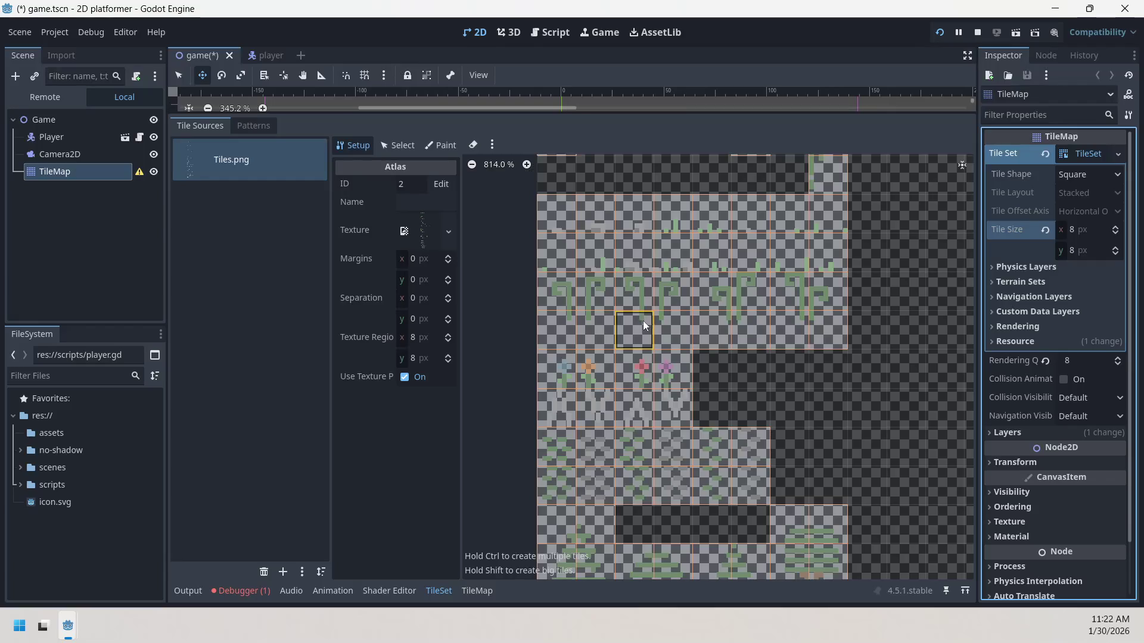
drag(713, 246, 688, 320)
scroll(689, 320, up, 3)
scroll(697, 351, up, 1)
scroll(709, 345, right, 2)
scroll(794, 299, down, 5)
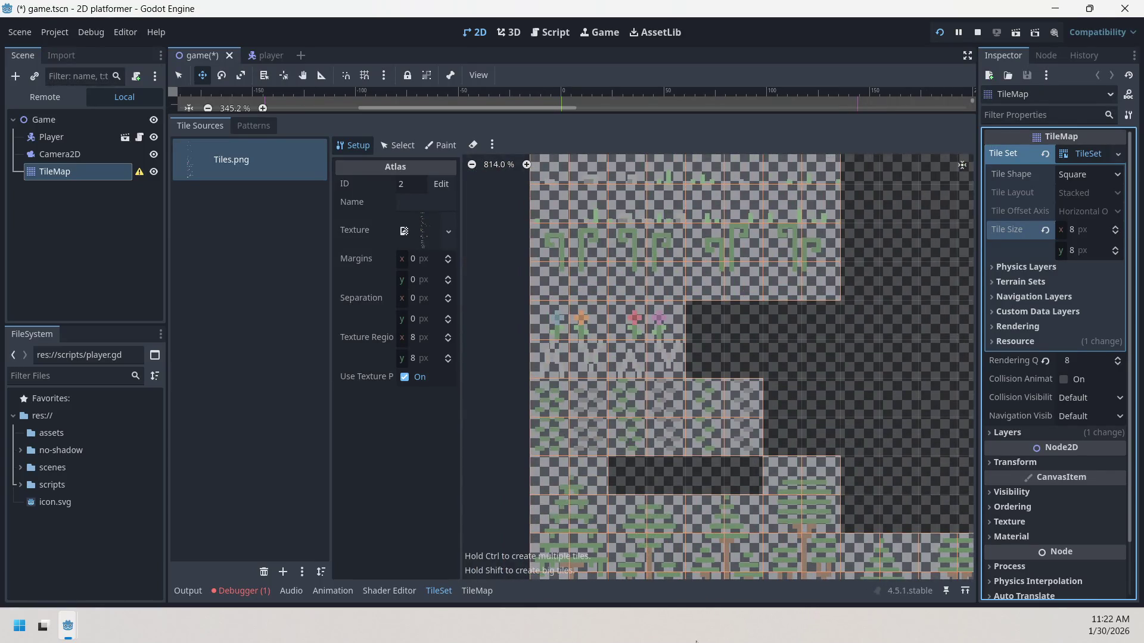
scroll(697, 357, down, 2)
scroll(733, 252, down, 2)
scroll(770, 263, down, 1)
scroll(770, 263, down, 2)
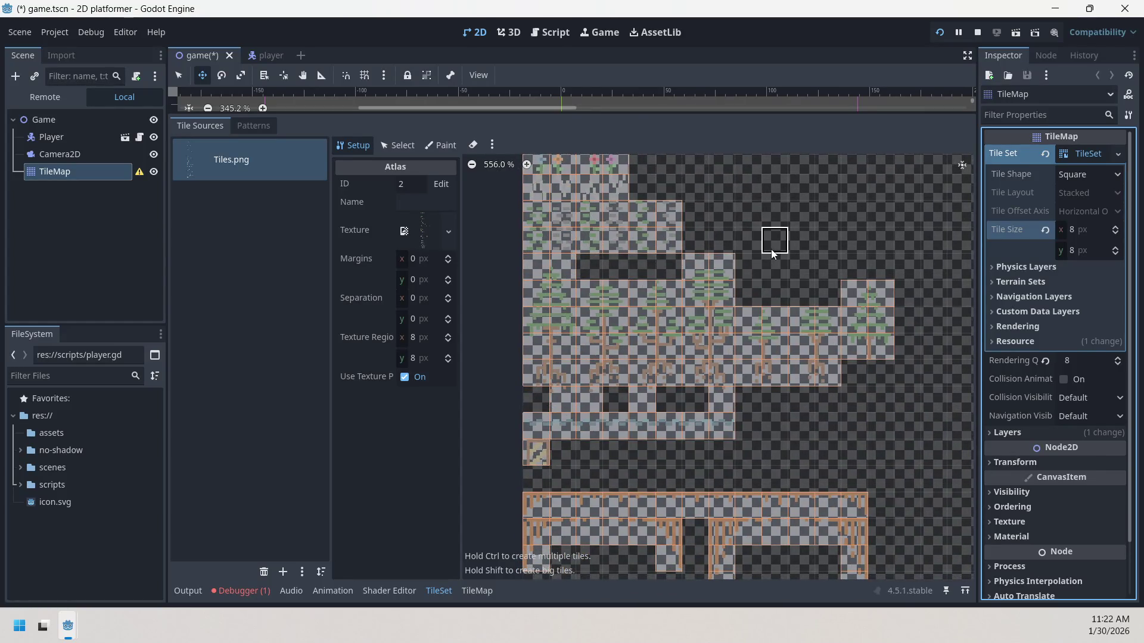
scroll(773, 253, up, 2)
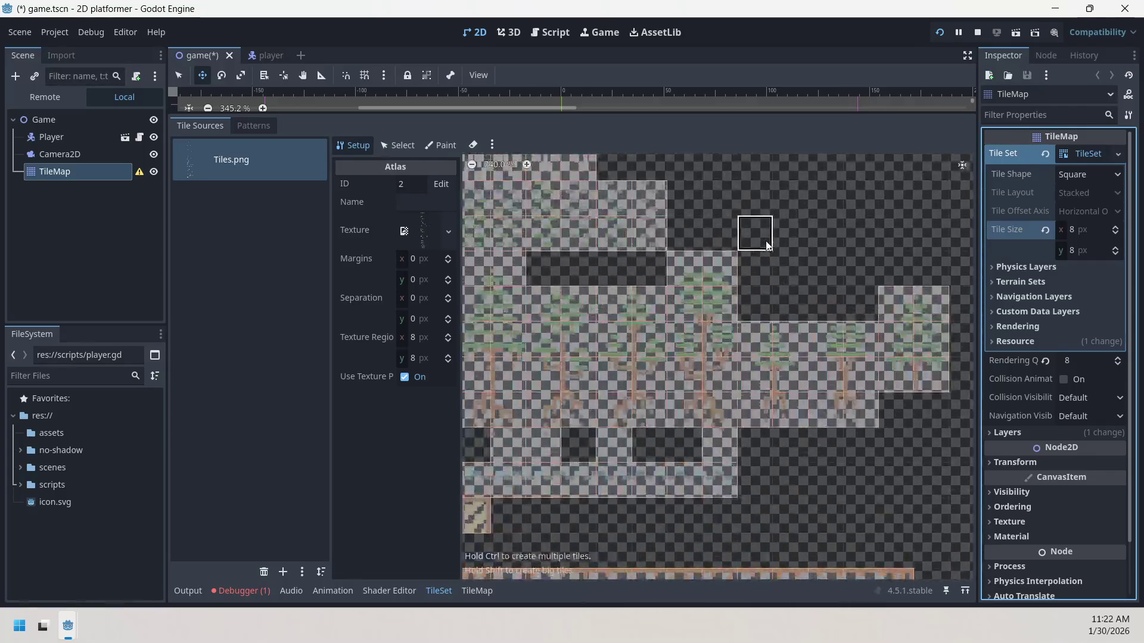
scroll(768, 250, down, 1)
scroll(777, 270, down, 3)
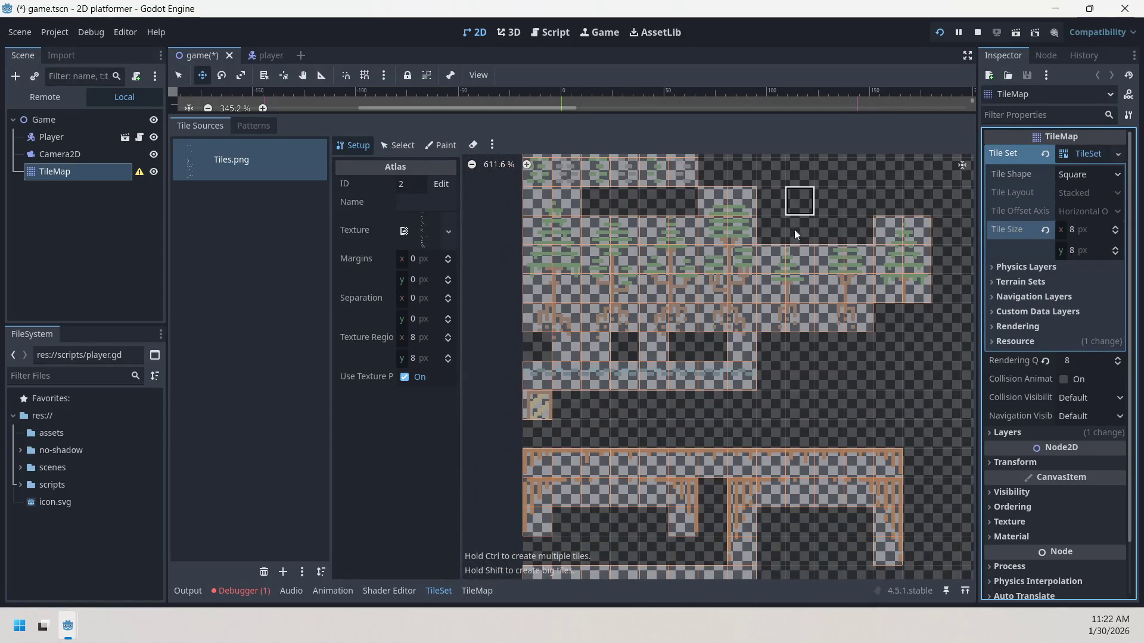
drag(784, 387, 759, 327)
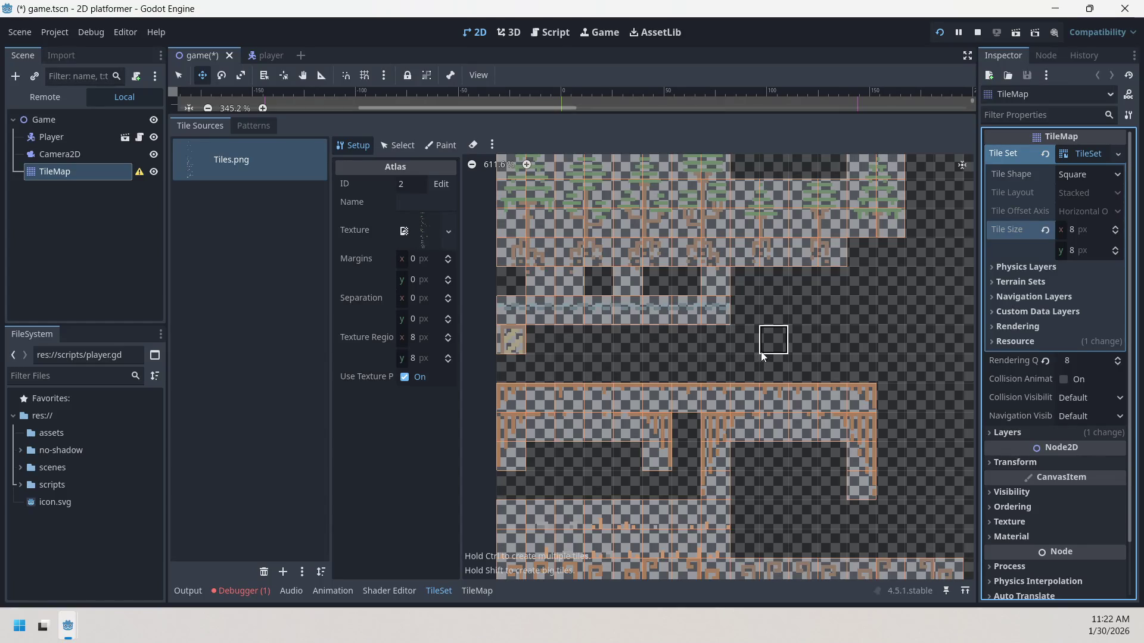
scroll(763, 326, down, 1)
drag(760, 324, 768, 228)
scroll(774, 358, down, 5)
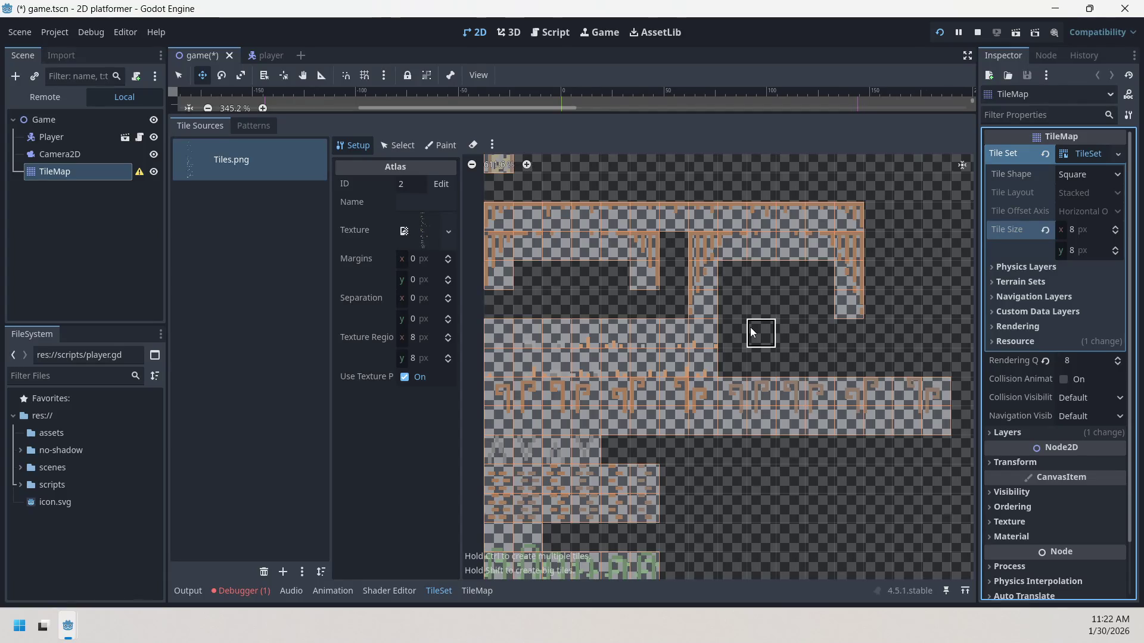
scroll(733, 282, down, 2)
- Pan and zoom across the Tiles.png atlas to view the flower, grass and mushroom rows
scroll(733, 282, down, 3)
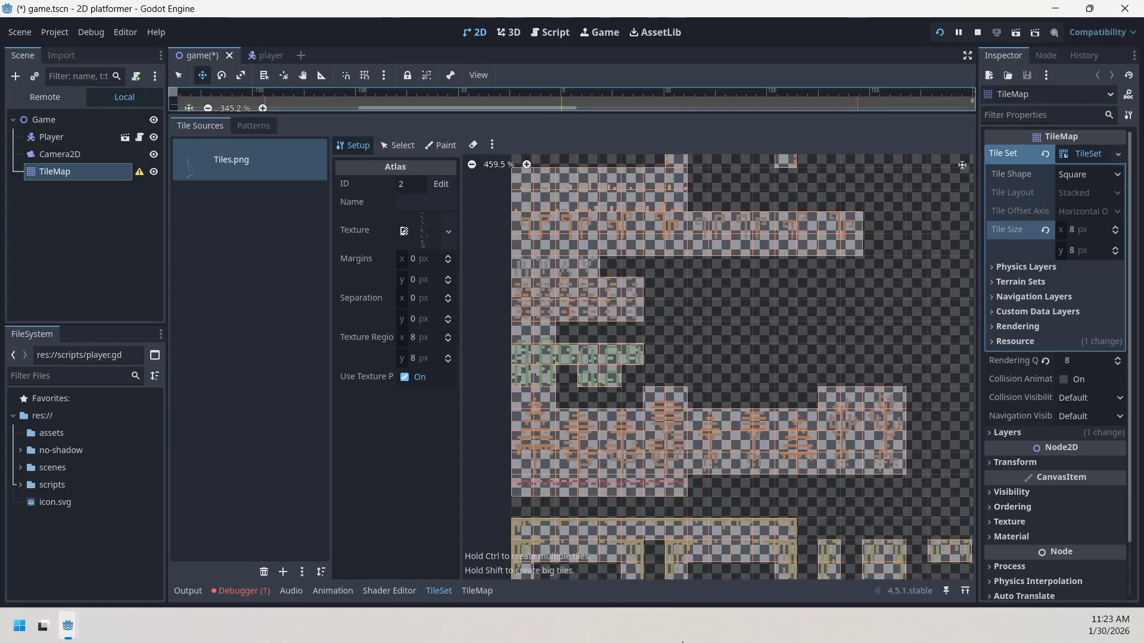
scroll(718, 315, up, 2)
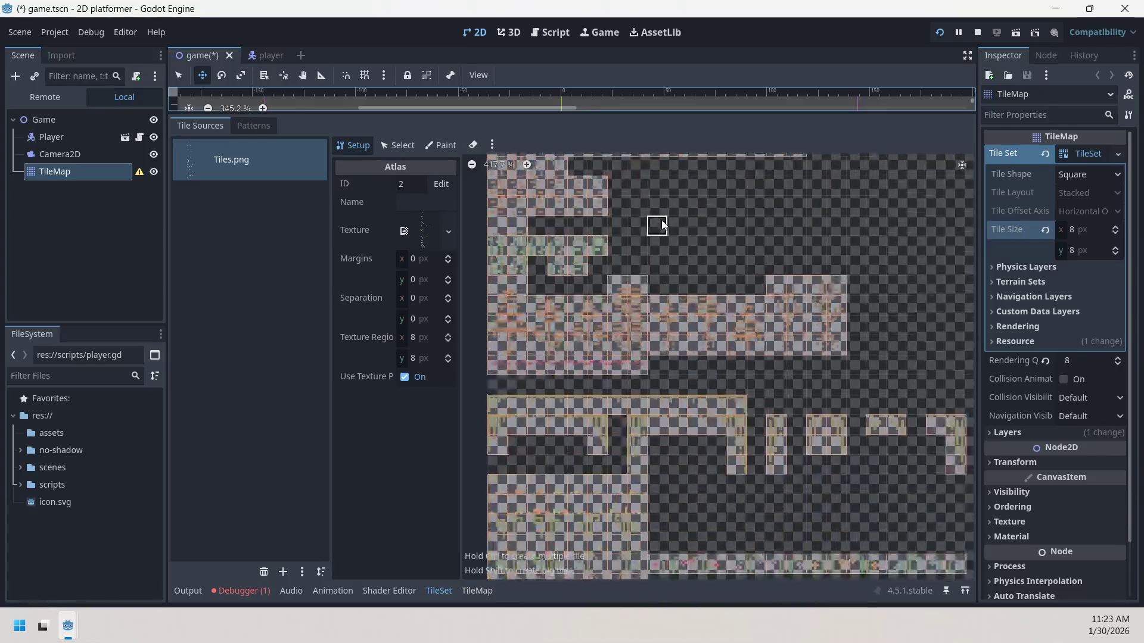
drag(674, 277, 699, 243)
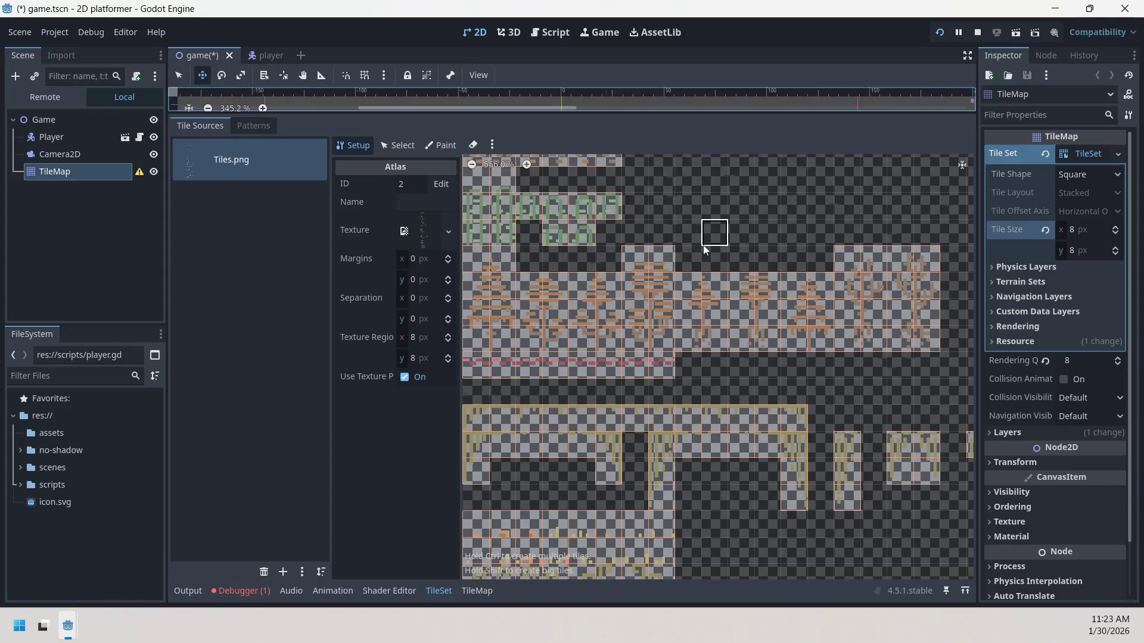
mouse_move(746, 377)
mouse_down()
mouse_move(803, 318)
mouse_move(723, 219)
mouse_move(562, 257)
mouse_up()
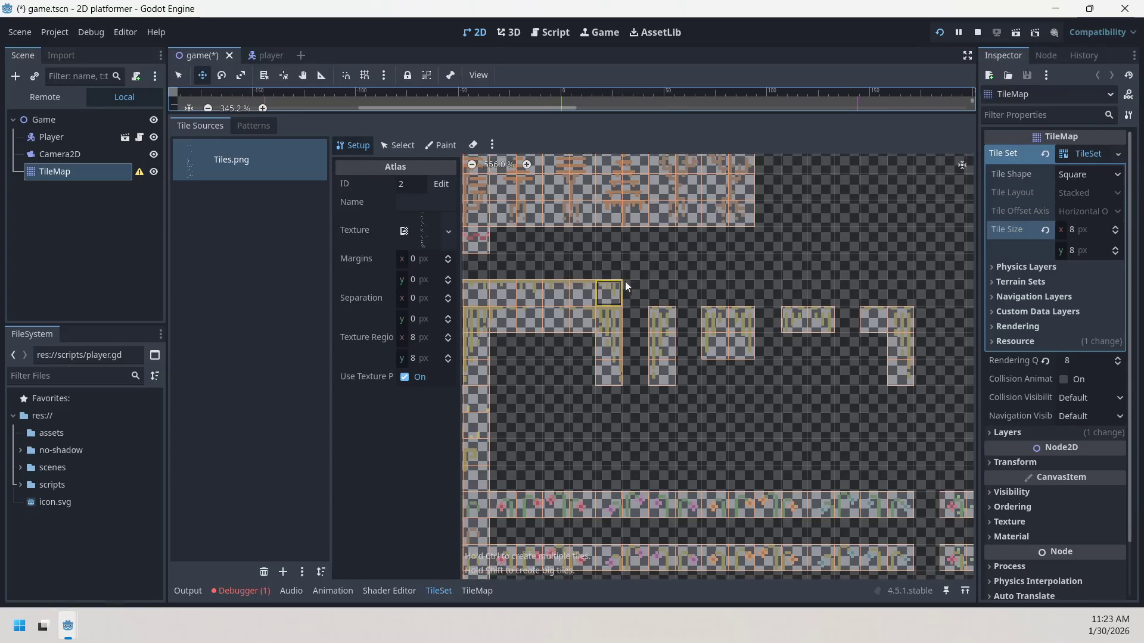
scroll(641, 283, down, 1)
drag(631, 309, 758, 217)
mouse_move(714, 305)
mouse_down()
mouse_move(788, 237)
mouse_move(766, 242)
mouse_move(748, 216)
mouse_up()
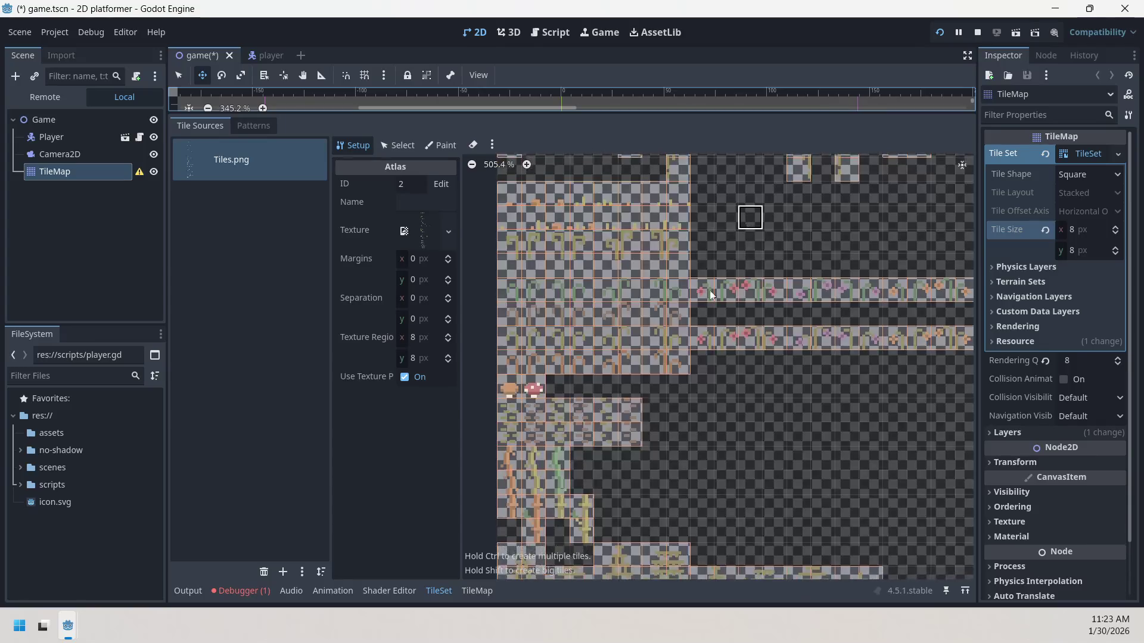
scroll(636, 352, down, 1)
scroll(637, 353, up, 11)
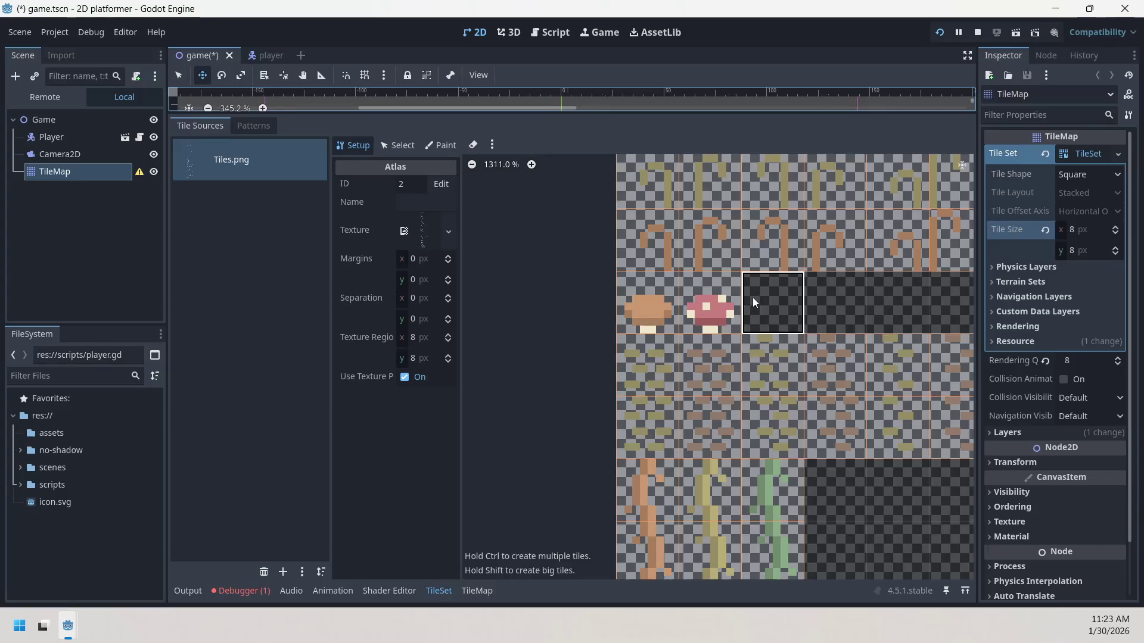
scroll(749, 298, down, 11)
drag(848, 399, 764, 252)
drag(804, 294, 720, 241)
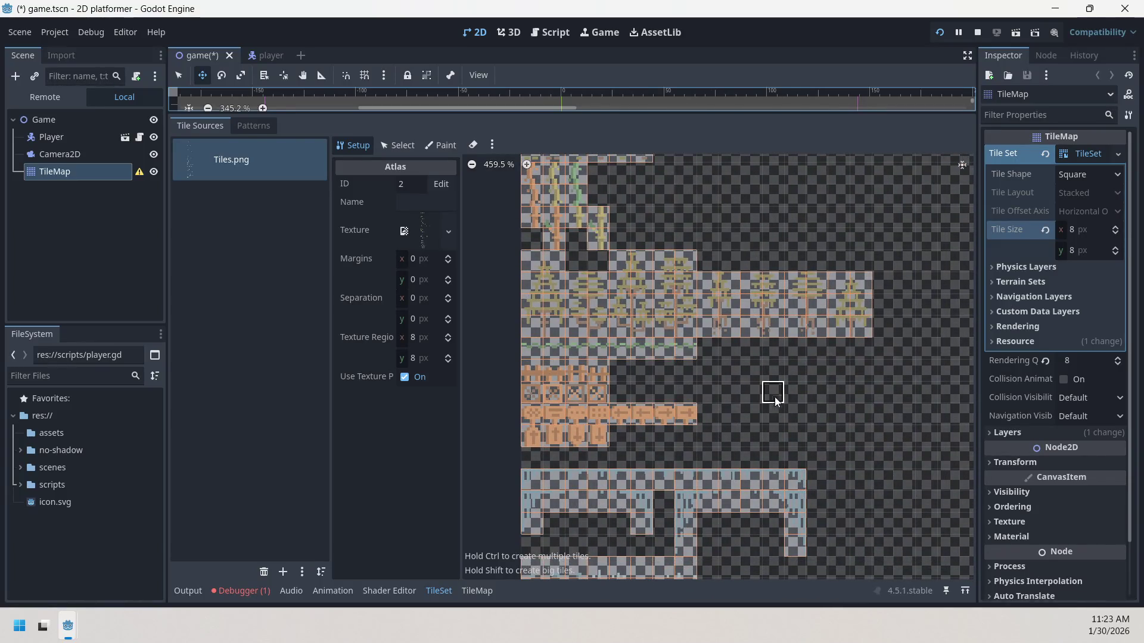
mouse_move(745, 419)
mouse_down()
mouse_move(719, 308)
mouse_move(752, 263)
mouse_move(724, 252)
mouse_move(715, 222)
mouse_move(690, 220)
mouse_up()
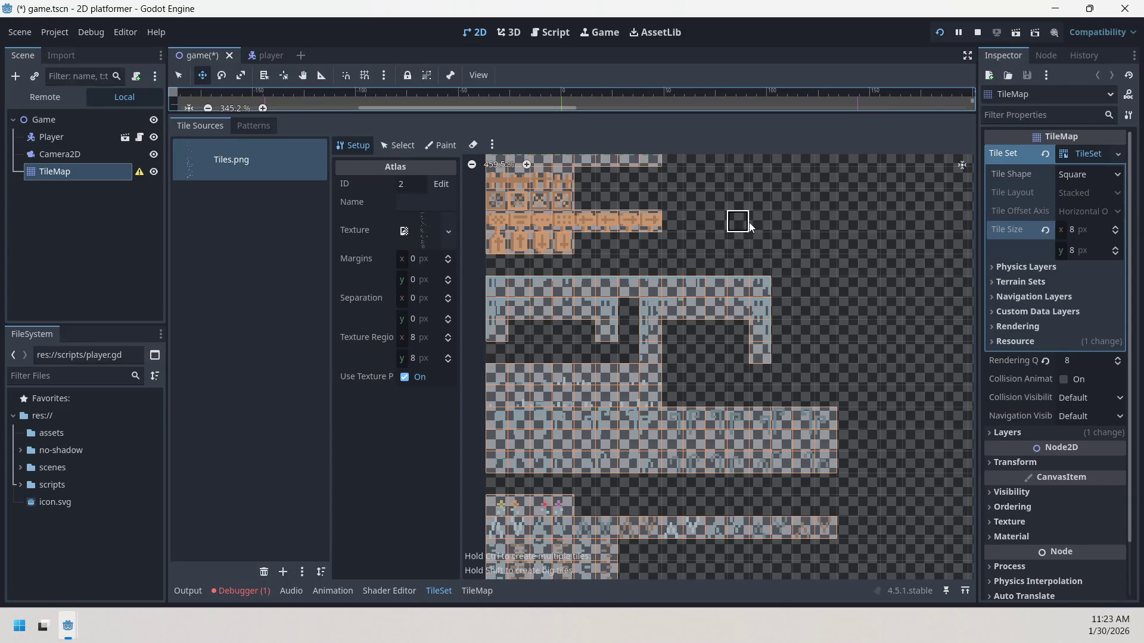
- Scroll around the atlas to inspect the platform tiles and lower rows
scroll(855, 327, down, 5)
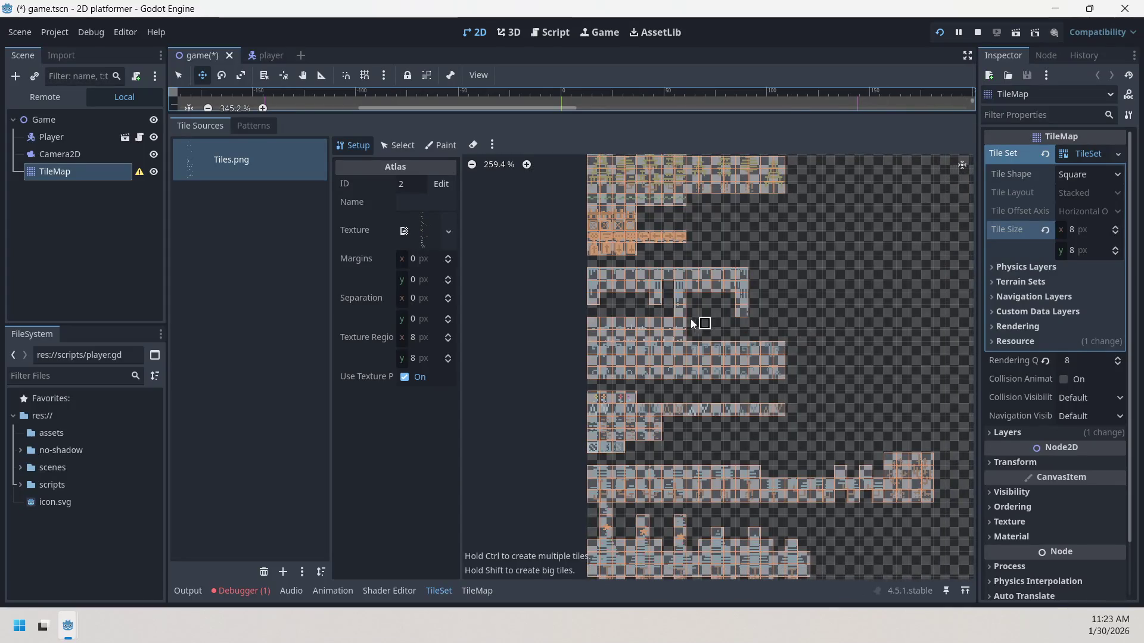
scroll(694, 324, up, 5)
scroll(732, 325, up, 1)
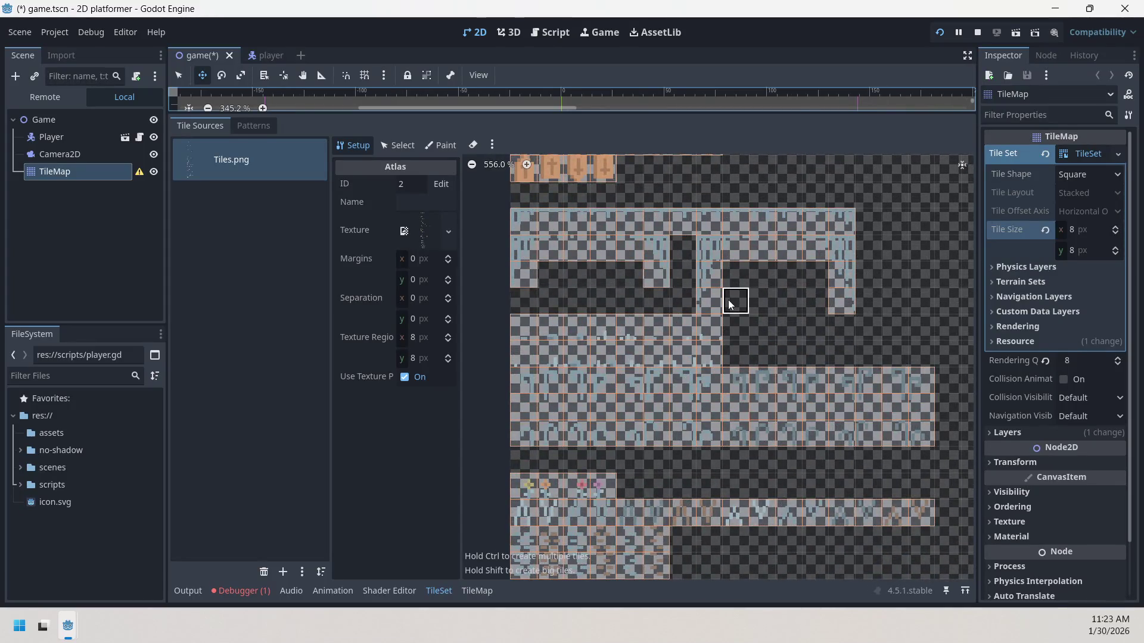
scroll(734, 304, up, 2)
drag(734, 305, 782, 255)
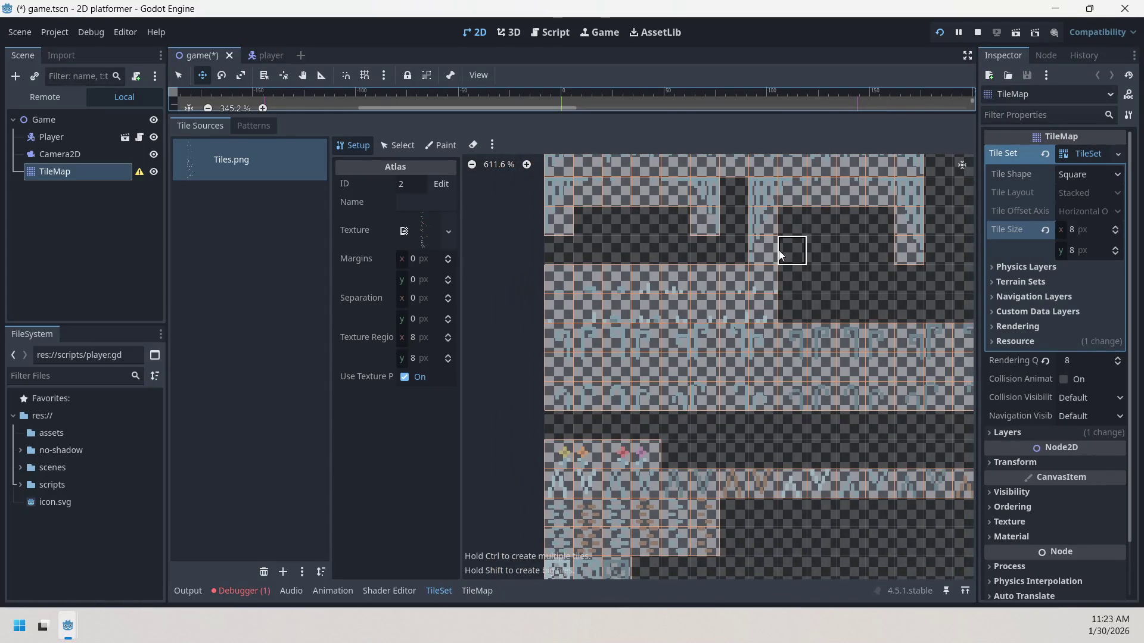
scroll(803, 331, down, 2)
drag(805, 429, 773, 315)
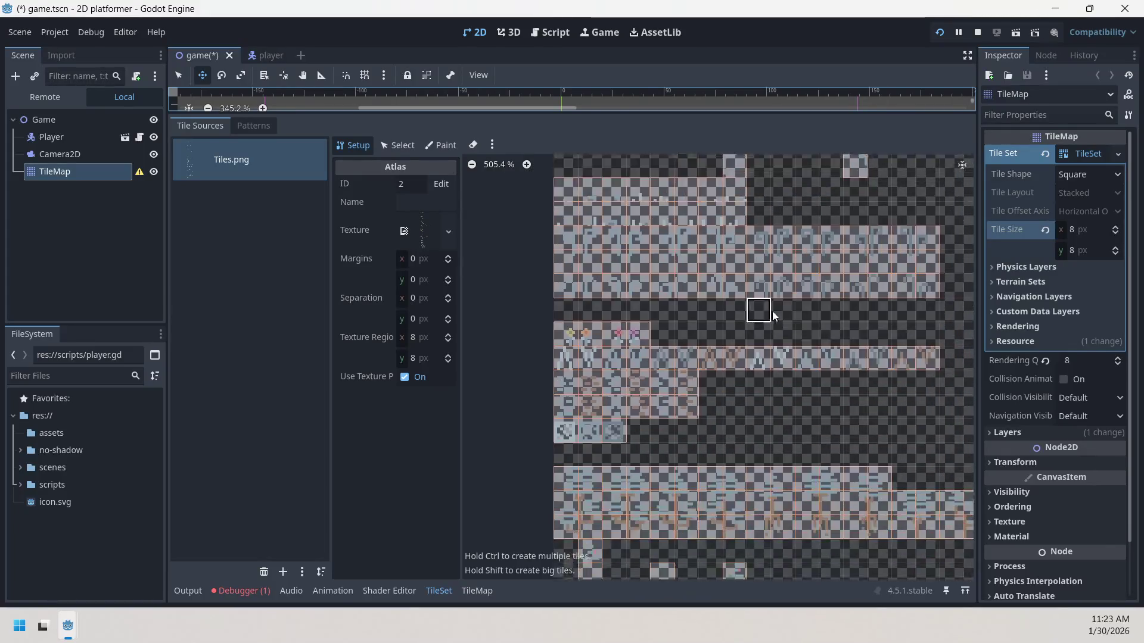
scroll(774, 314, down, 2)
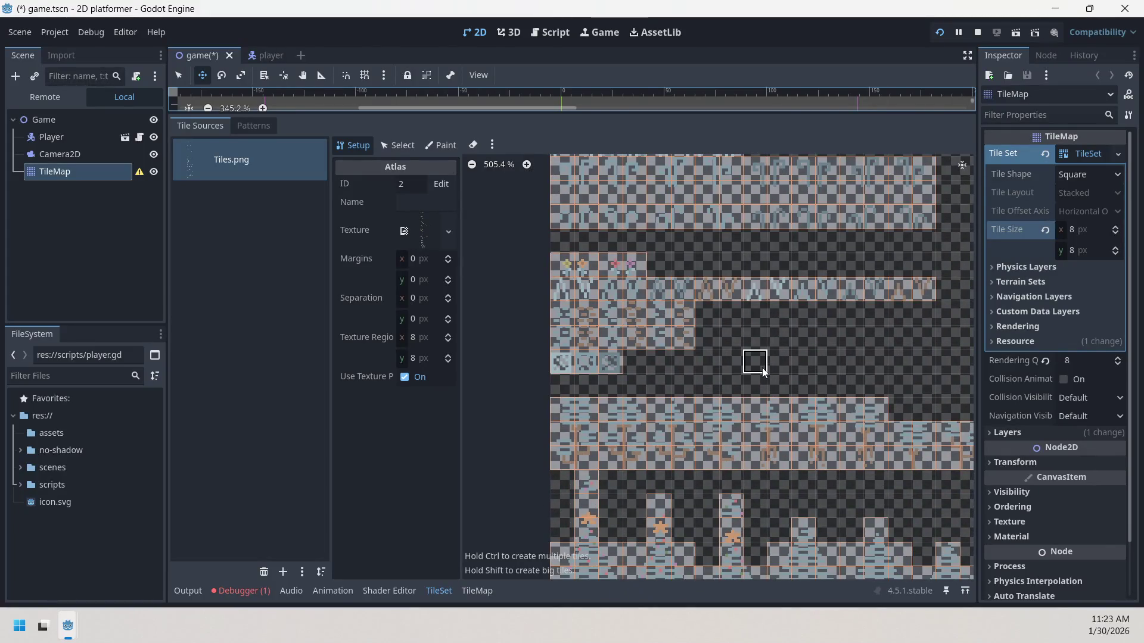
scroll(676, 386, up, 3)
scroll(680, 387, down, 2)
scroll(753, 367, down, 2)
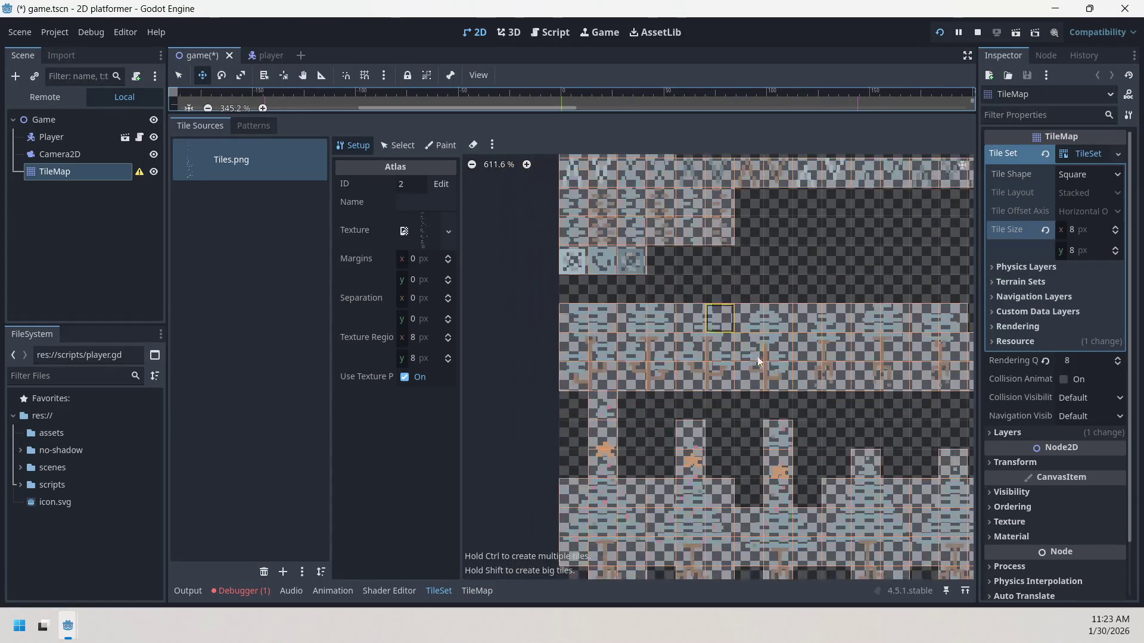
scroll(799, 417, down, 2)
scroll(816, 420, right, 3)
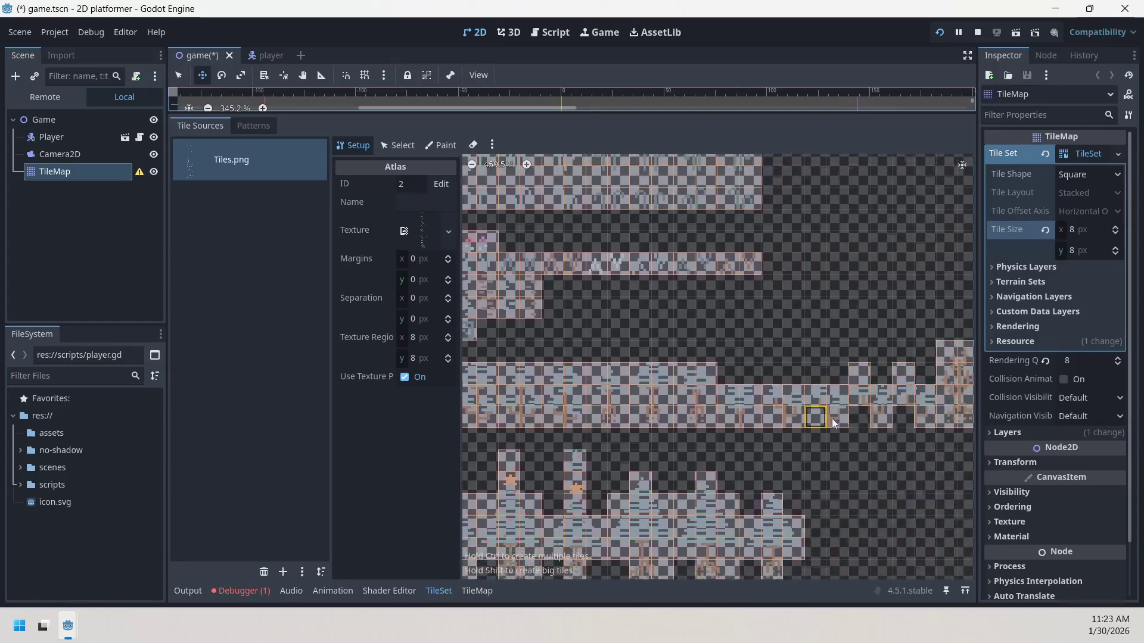
scroll(862, 426, down, 5)
scroll(858, 387, left, 3)
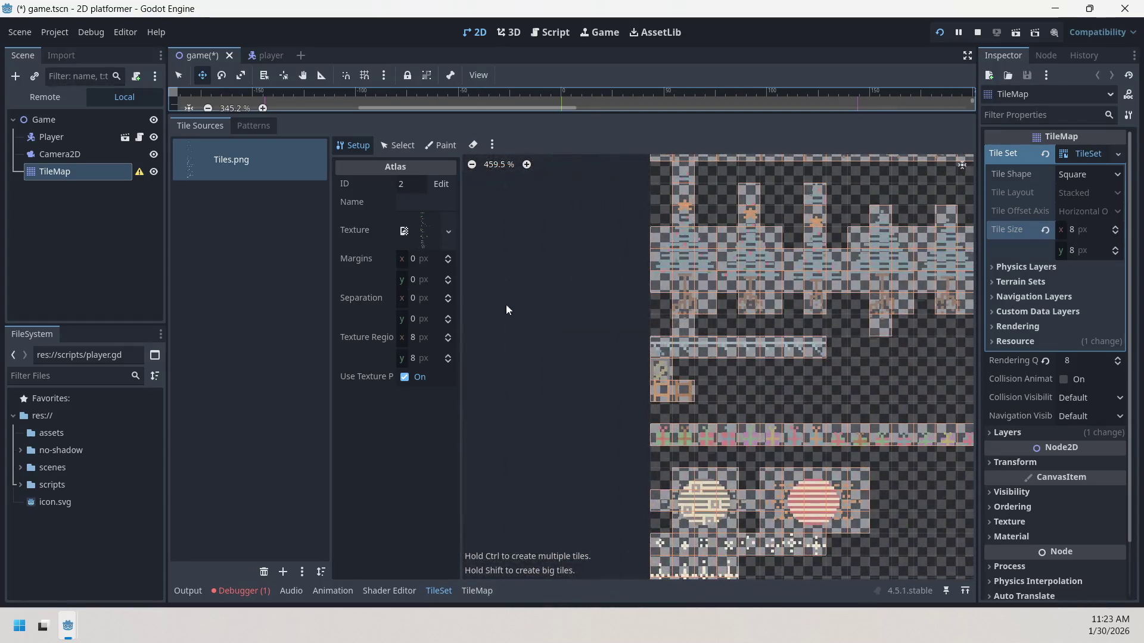
scroll(697, 334, right, 4)
scroll(898, 347, up, 2)
scroll(945, 313, down, 3)
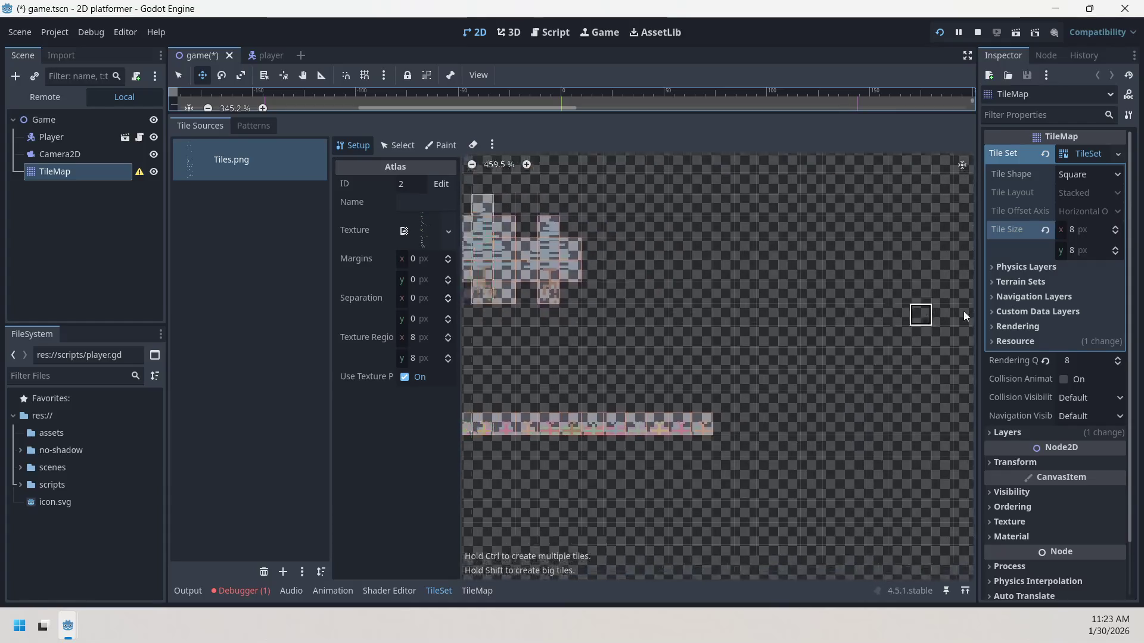
scroll(612, 247, left, 3)
scroll(754, 543, down, 4)
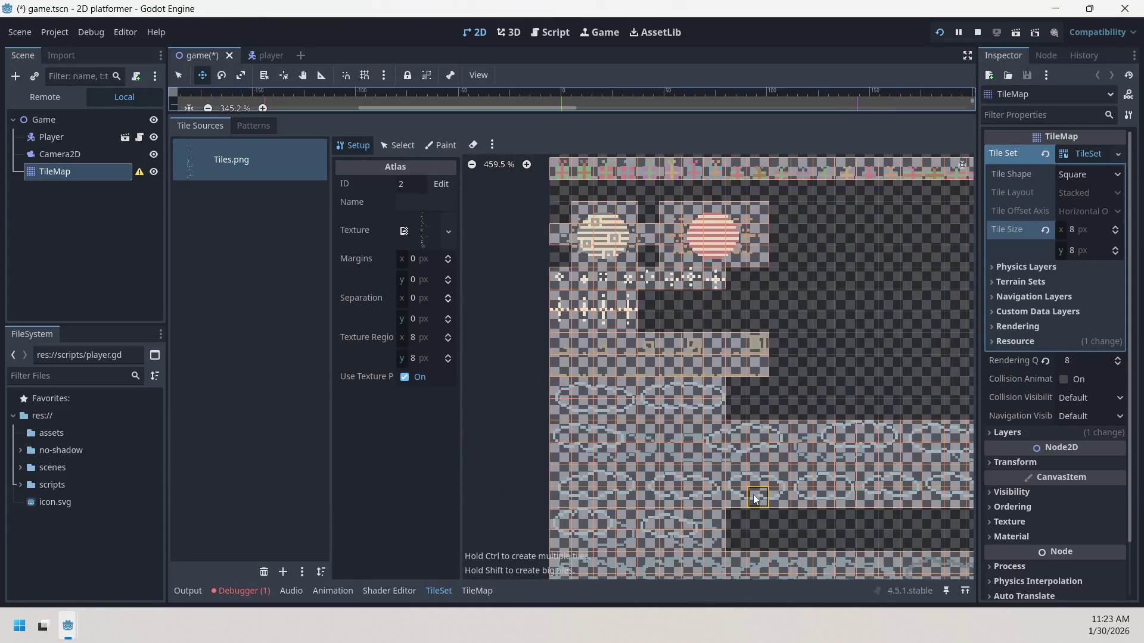
scroll(742, 452, down, 2)
scroll(684, 380, right, 1)
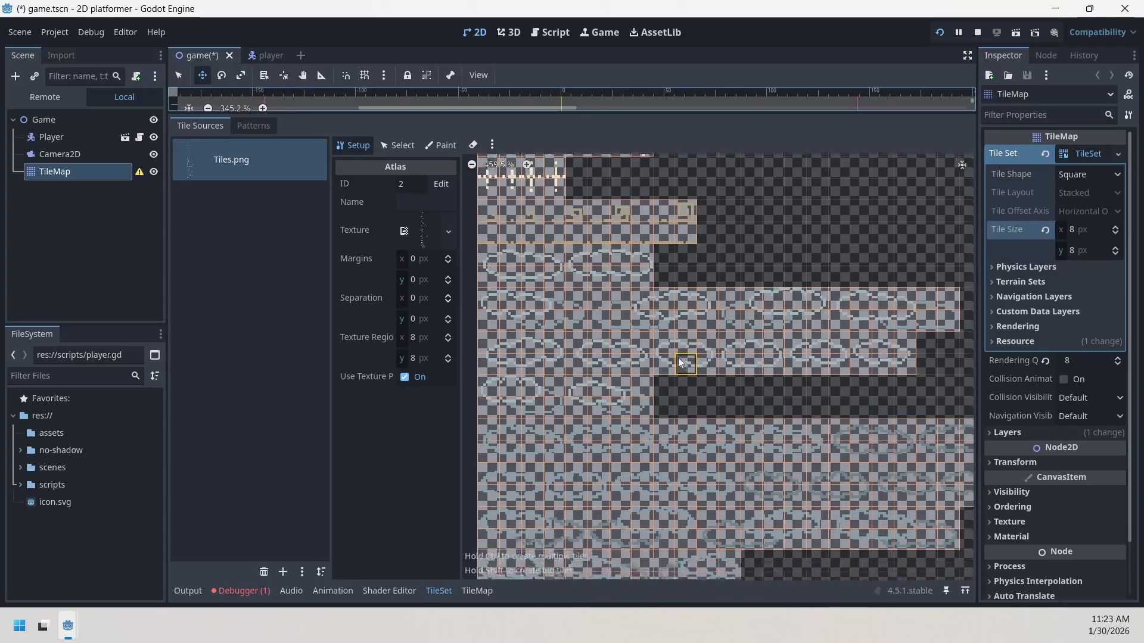
scroll(677, 356, down, 3)
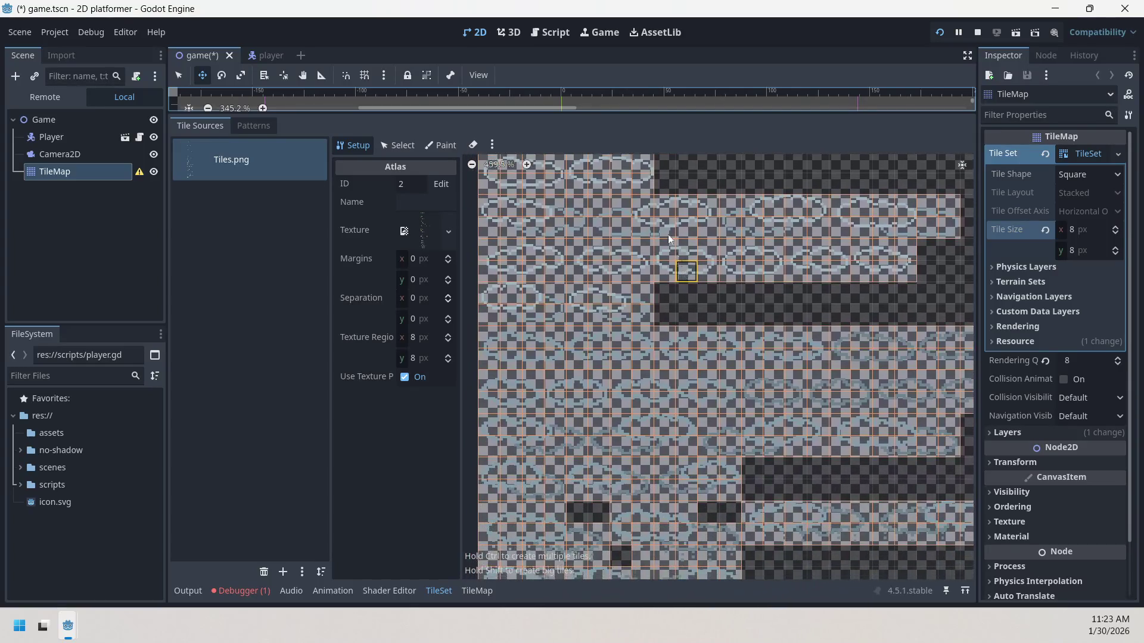
scroll(704, 309, left, 2)
scroll(707, 341, up, 3)
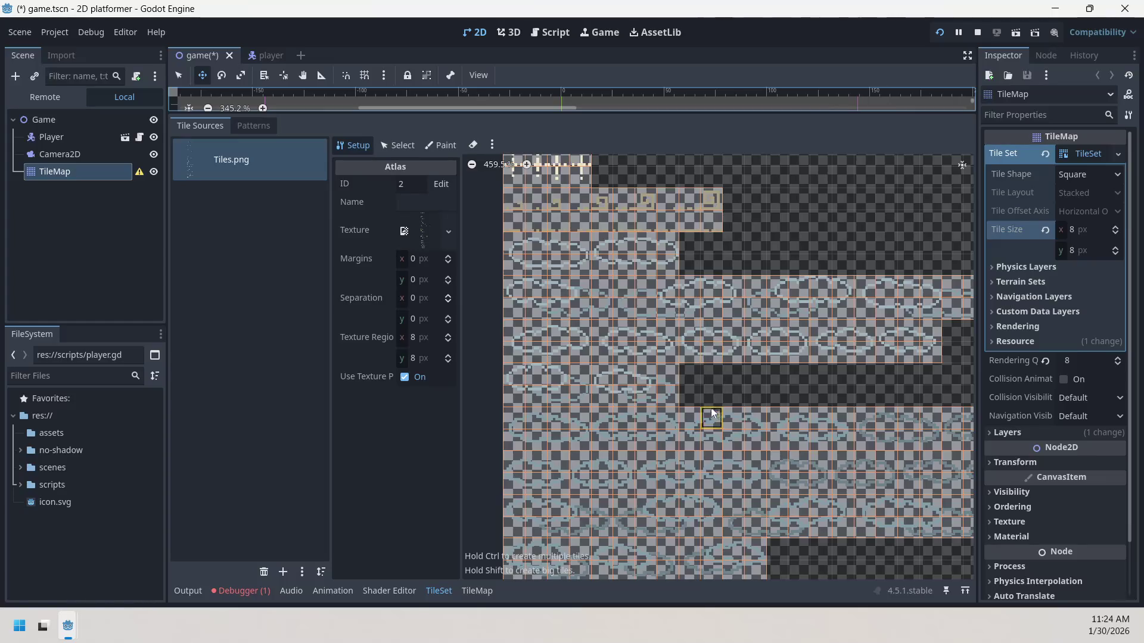
- Shift the view to the atlas's left edge and turn on the eraser
drag(726, 393, 694, 381)
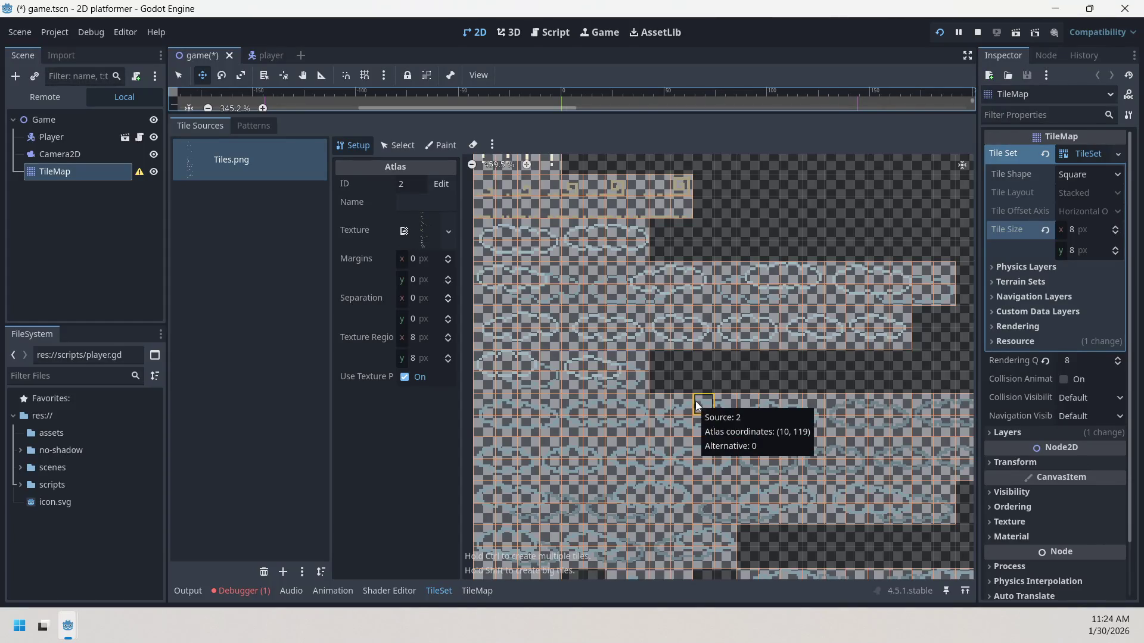
mouse_move(703, 357)
mouse_down()
mouse_move(756, 365)
mouse_move(692, 337)
mouse_up()
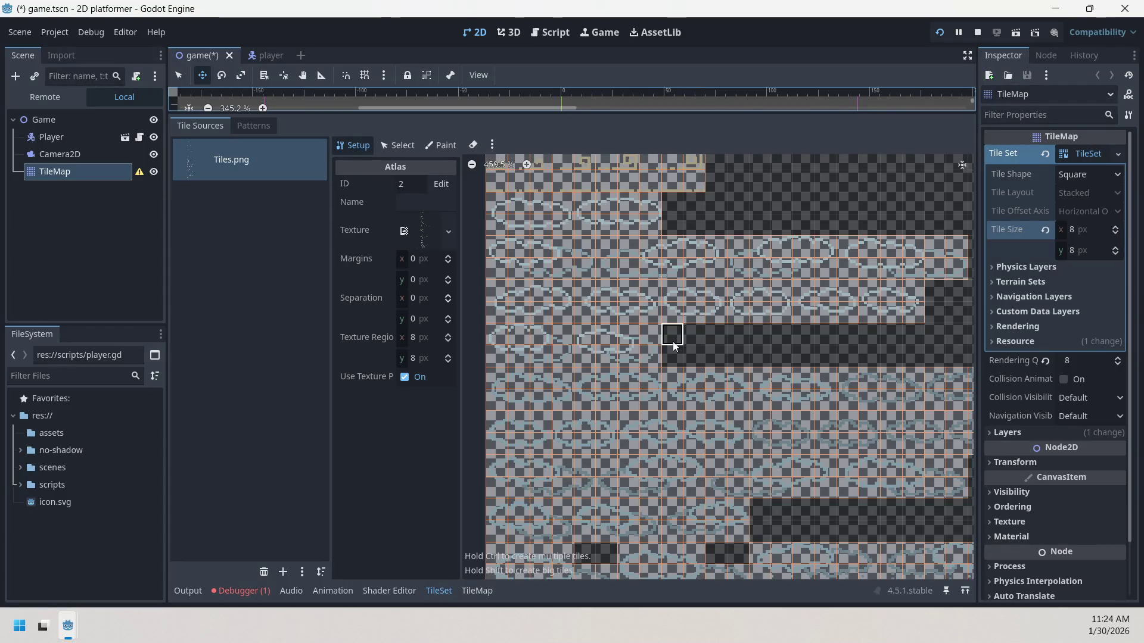
key(e)
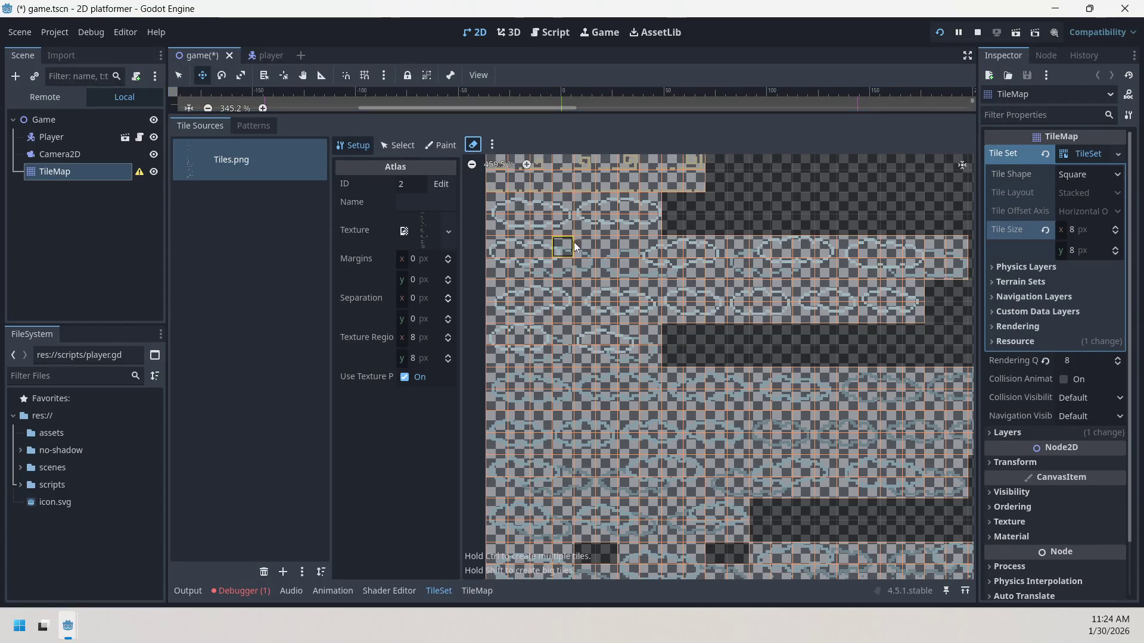
- Erase the tile at (0, 111) and the adjoining top-left block, then turn the eraser off
click(501, 208)
mouse_move(566, 232)
mouse_down()
mouse_move(547, 201)
mouse_move(504, 227)
mouse_move(599, 248)
mouse_up()
click(476, 143)
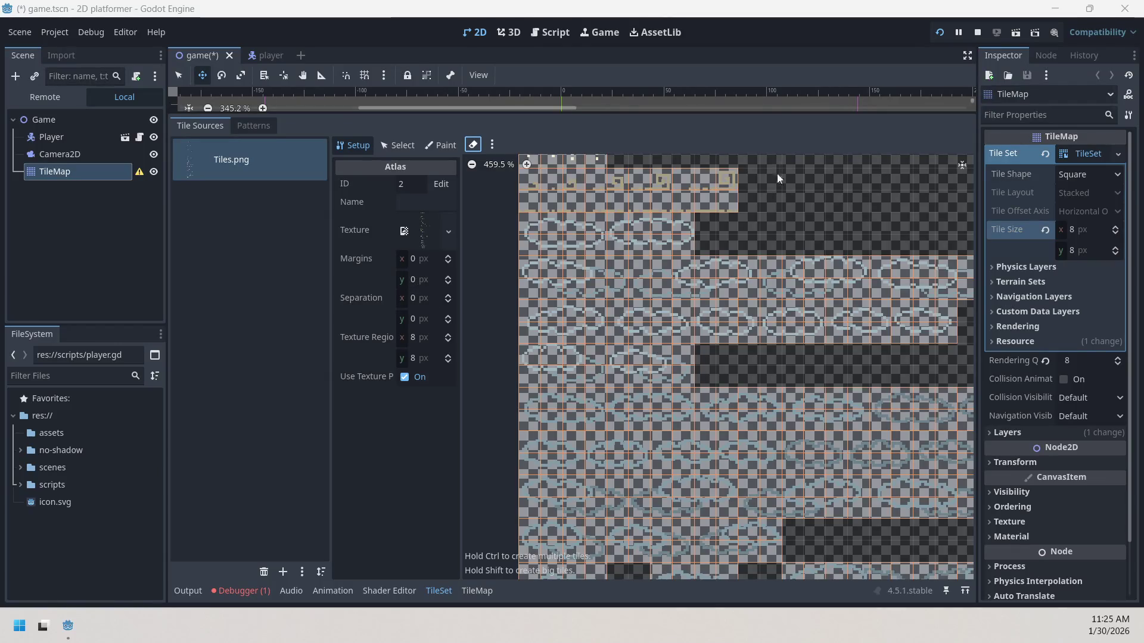
- Zoom into the tree tiles and select an atlas tile to inspect it
scroll(717, 306, up, 5)
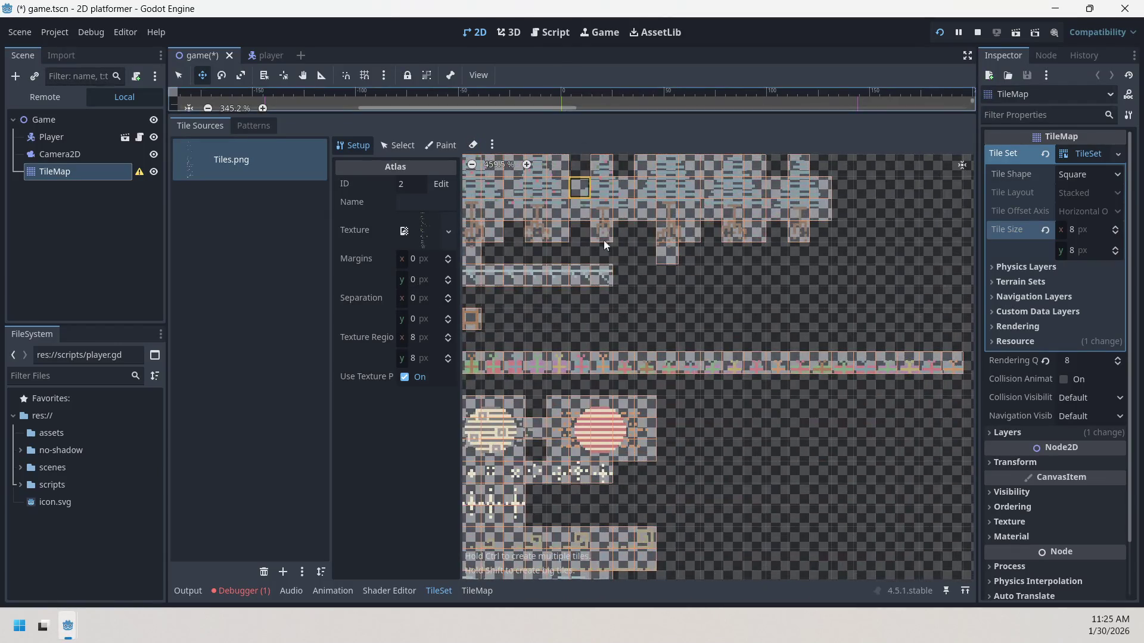
scroll(601, 228, up, 2)
scroll(634, 359, up, 5)
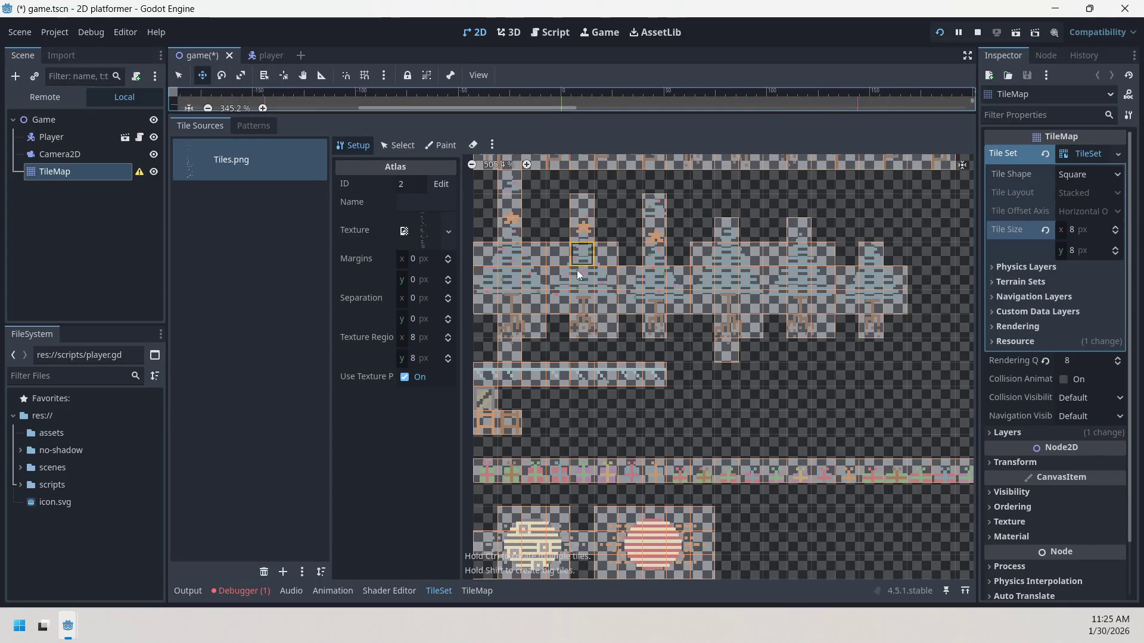
drag(645, 223, 670, 410)
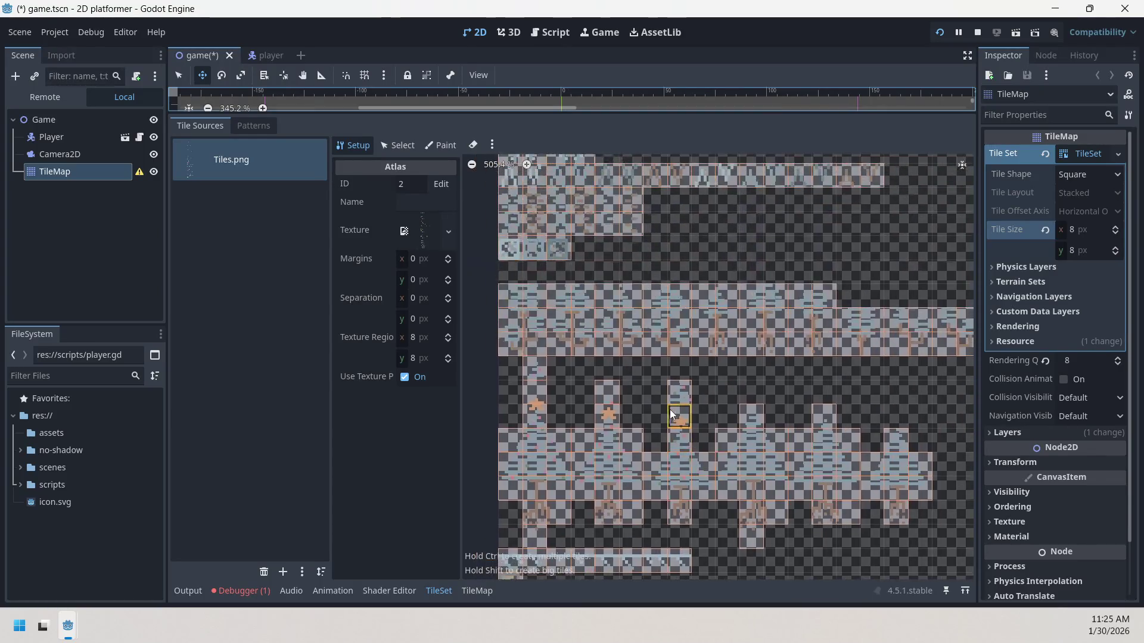
scroll(645, 253, up, 6)
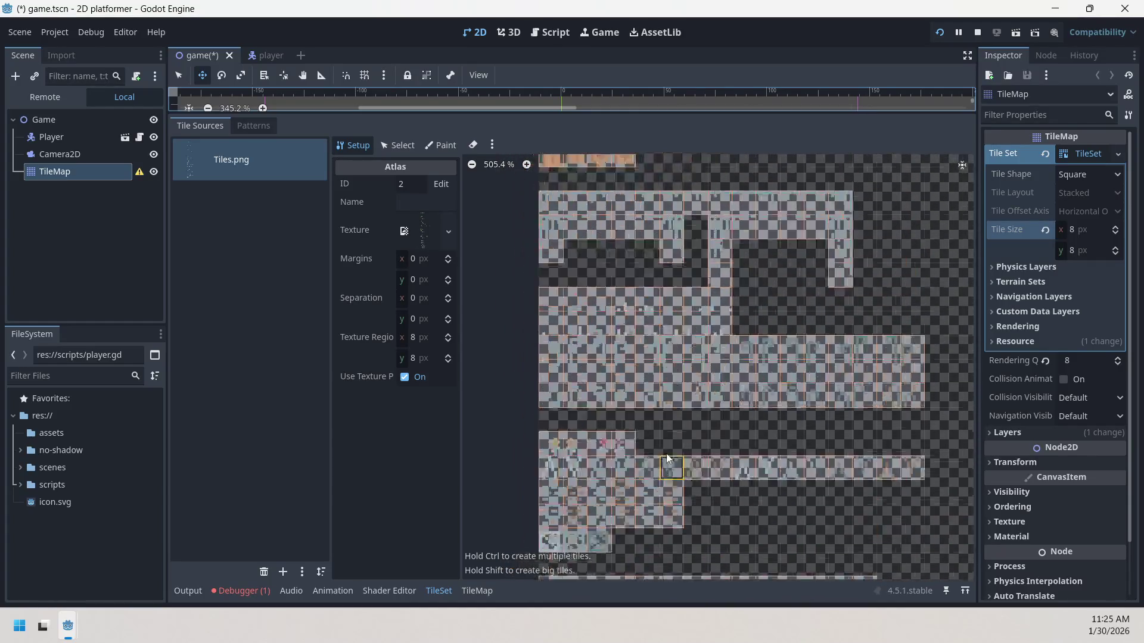
scroll(644, 298, up, 3)
ctrl+scroll(691, 370, down, 1)
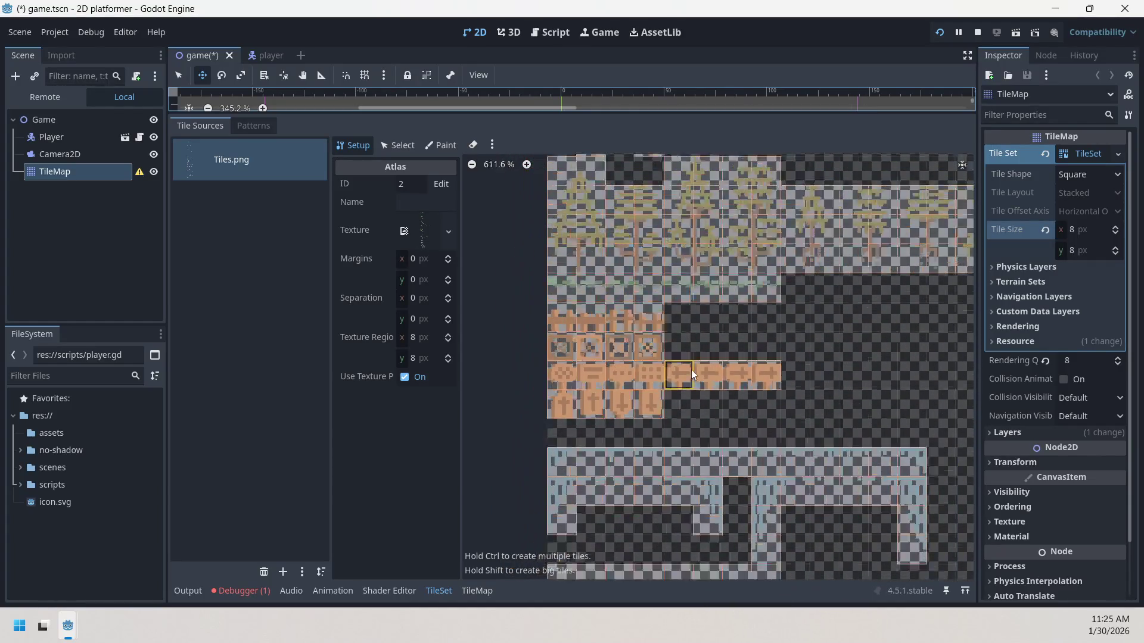
scroll(698, 400, up, 5)
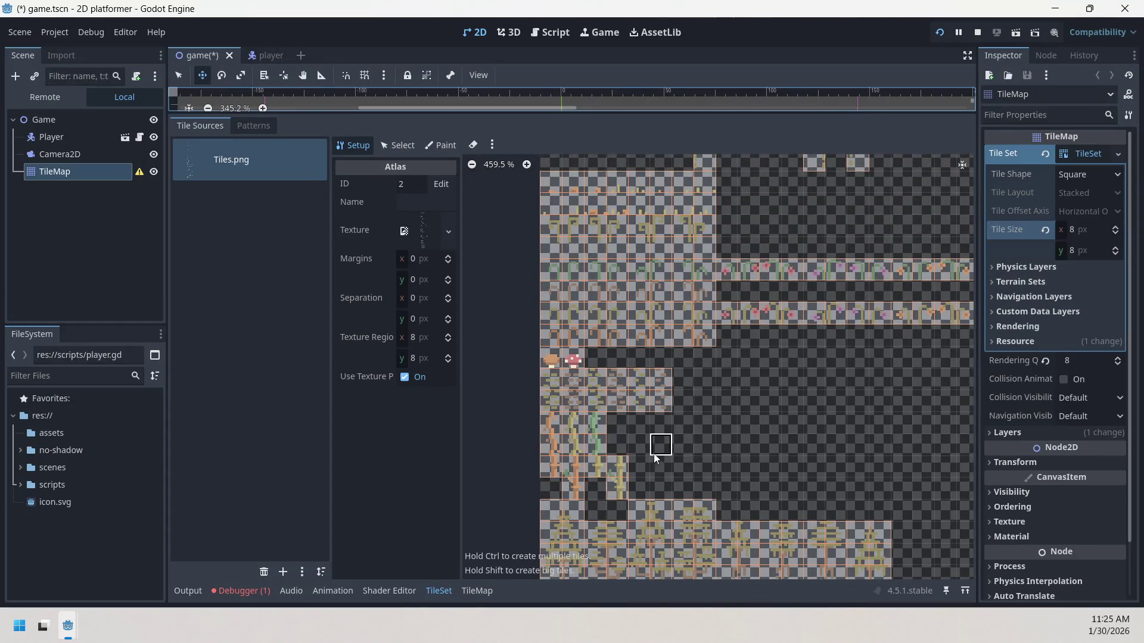
click(619, 484)
- Select the tree-trunk tile at atlas coordinates (3, 58)
scroll(652, 493, up, 5)
scroll(661, 492, up, 2)
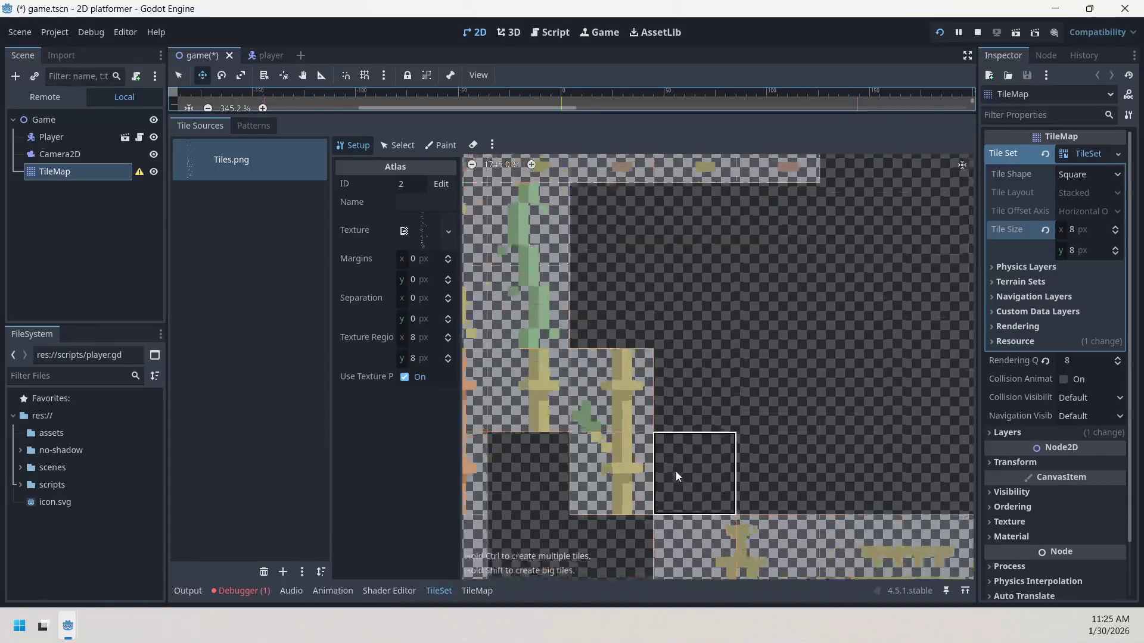
click(637, 445)
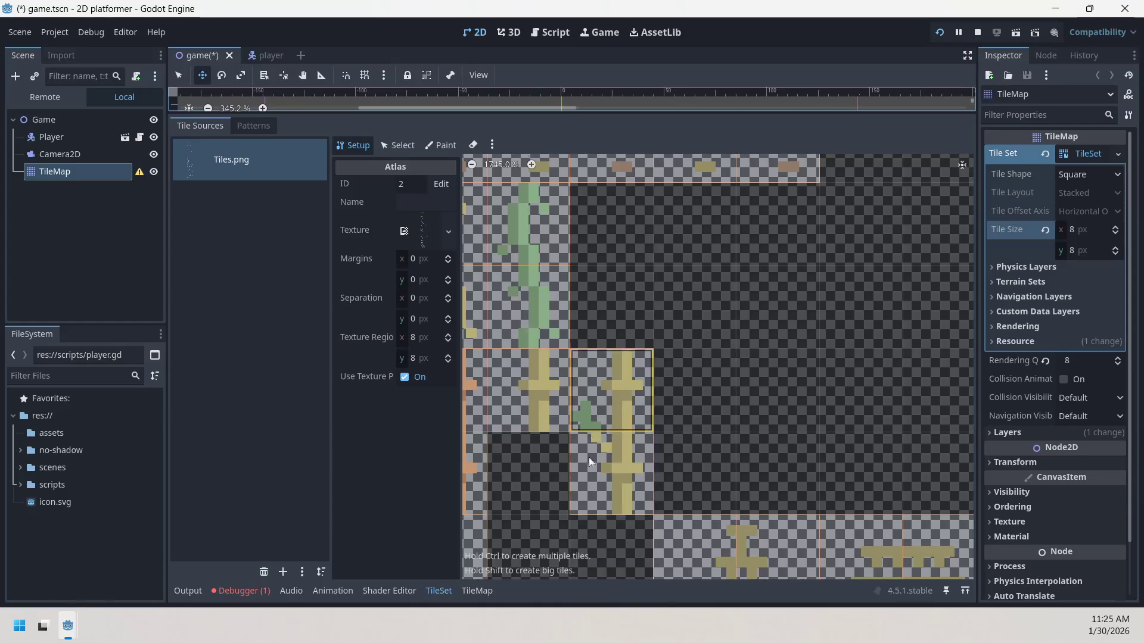
click(628, 392)
click(616, 488)
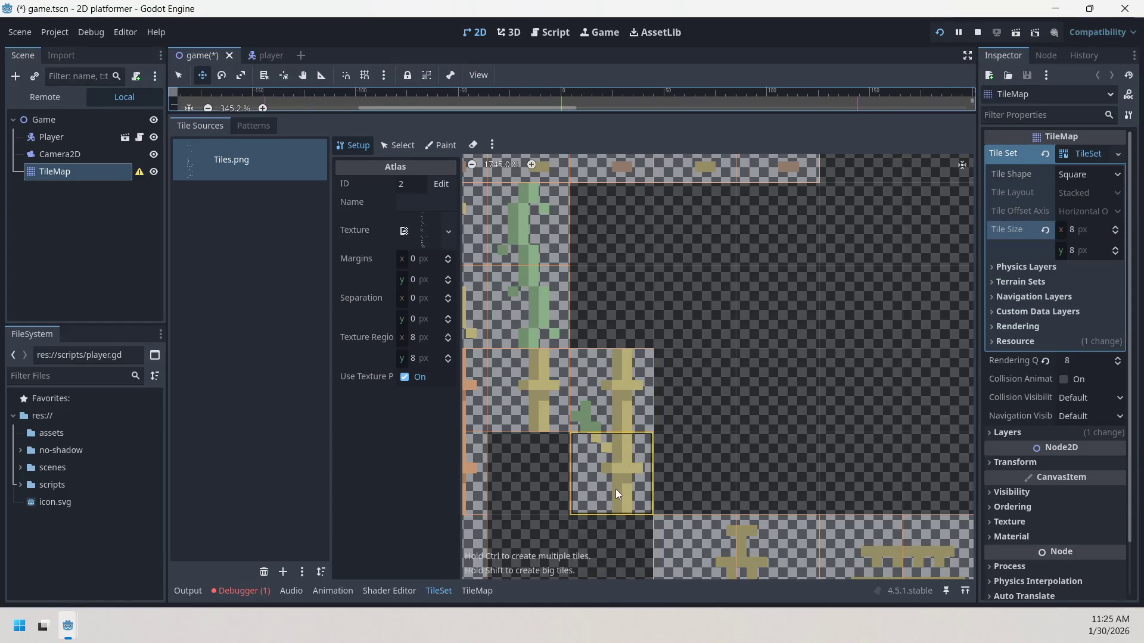
click(638, 405)
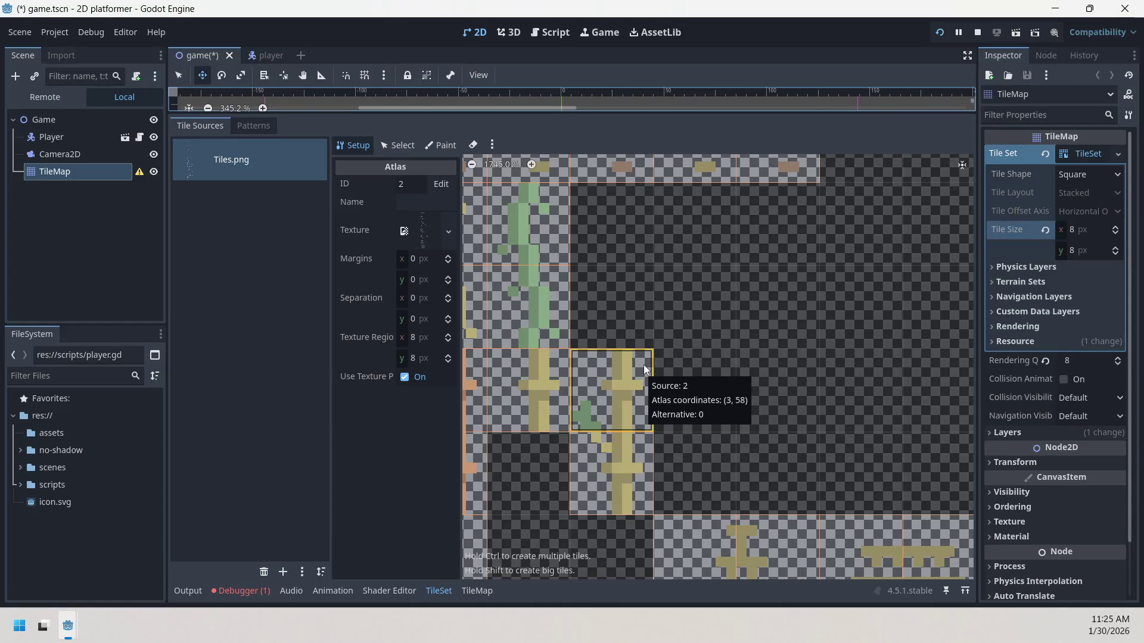
- Zoom into the Tiles.png atlas to view the enlarged tree tiles
scroll(642, 370, down, 6)
scroll(624, 342, down, 1)
scroll(639, 386, up, 5)
scroll(684, 339, down, 2)
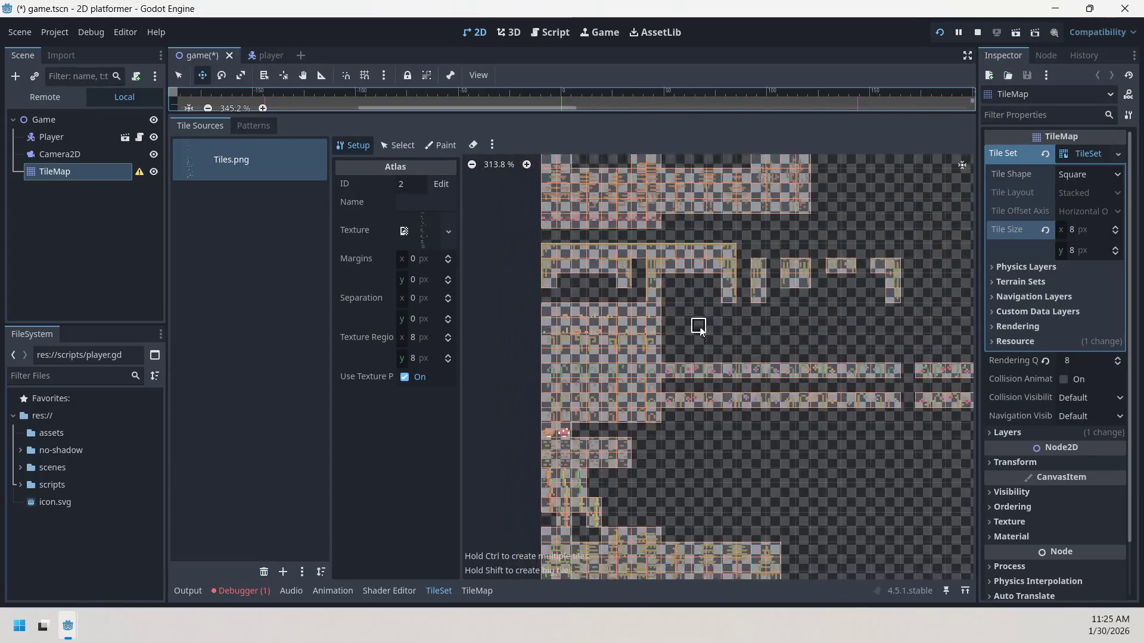
scroll(712, 488, up, 2)
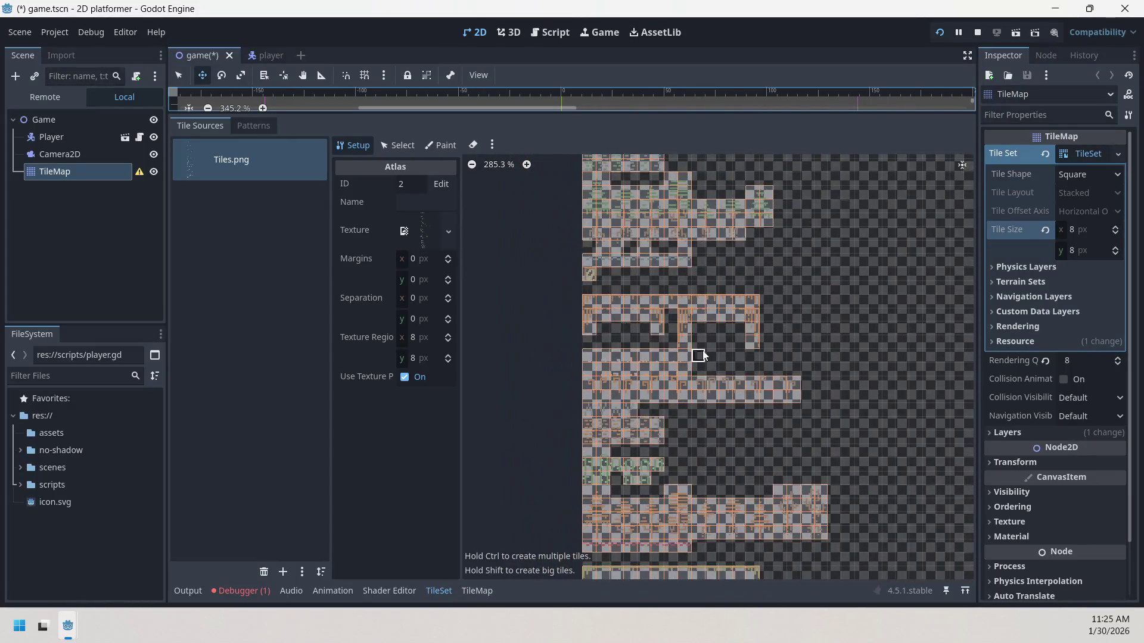
scroll(576, 505, up, 8)
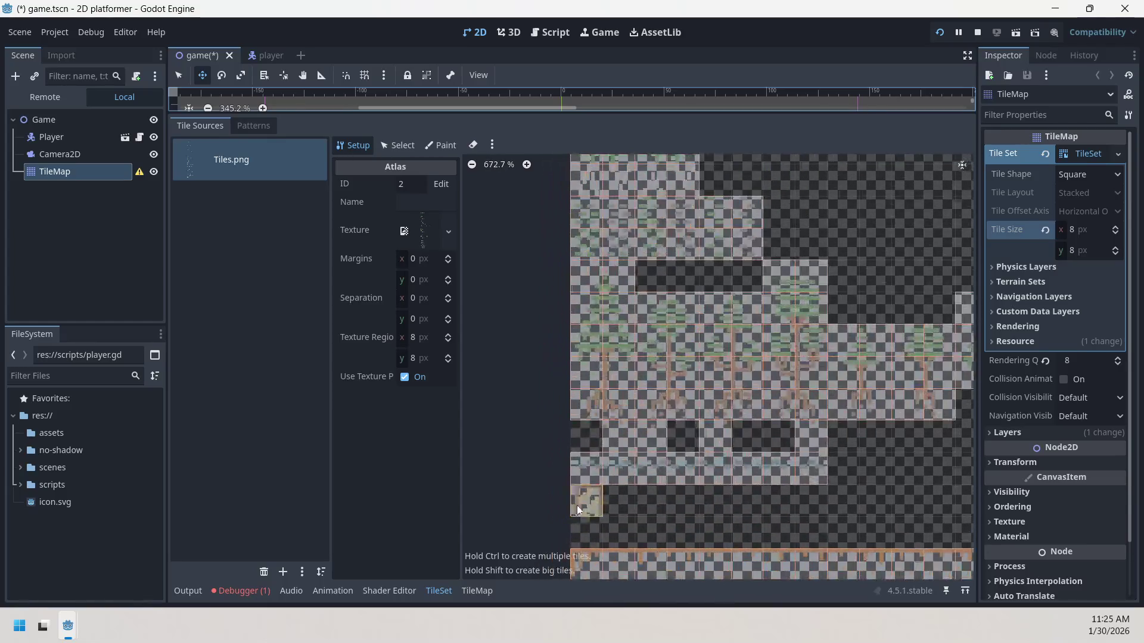
mouse_move(598, 504)
mouse_down()
mouse_move(707, 353)
mouse_move(709, 375)
mouse_move(649, 391)
mouse_move(619, 557)
mouse_up()
scroll(659, 478, down, 3)
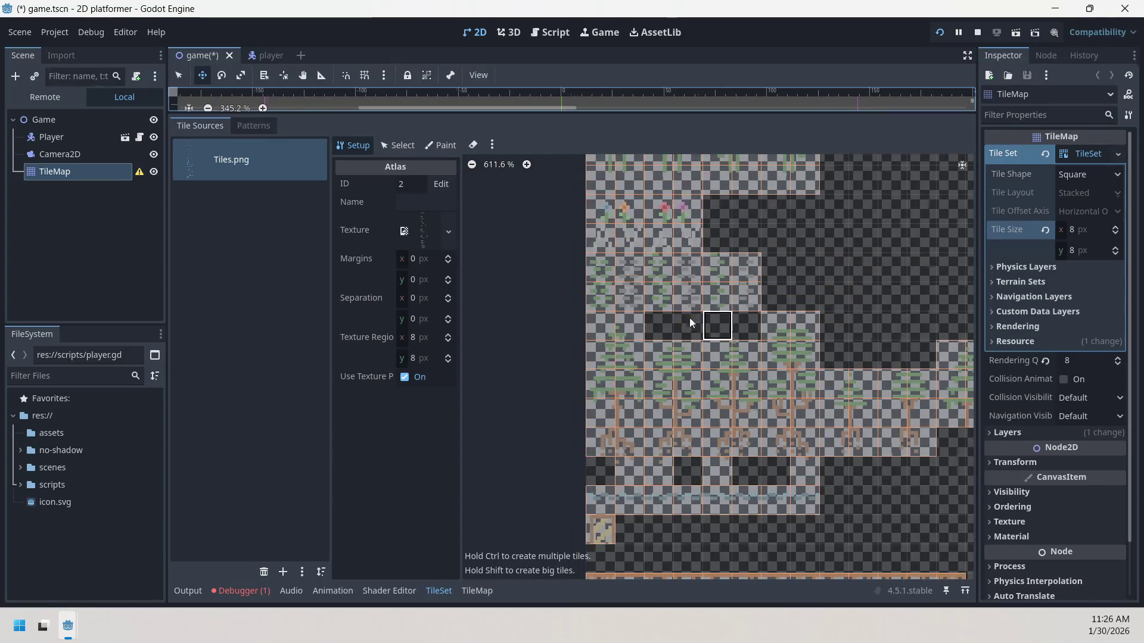
mouse_move(773, 300)
mouse_down()
mouse_move(740, 510)
mouse_move(842, 391)
mouse_move(683, 444)
mouse_up()
- Bring the Base Tiles area into view and turn on the eraser
scroll(683, 444, down, 11)
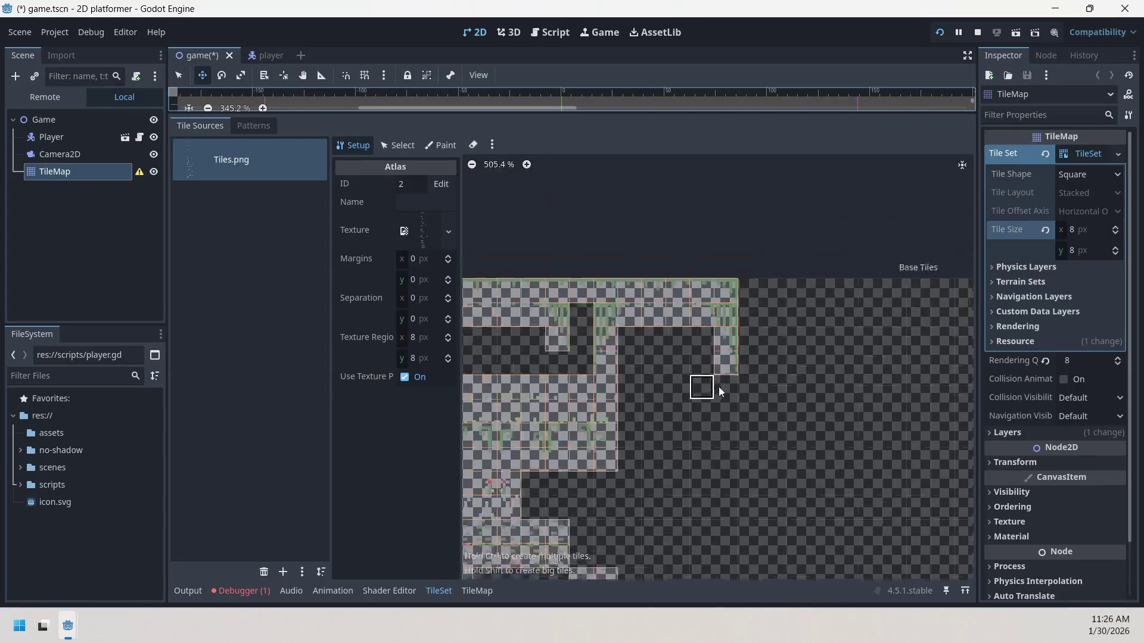
drag(745, 219, 723, 171)
scroll(761, 330, down, 1)
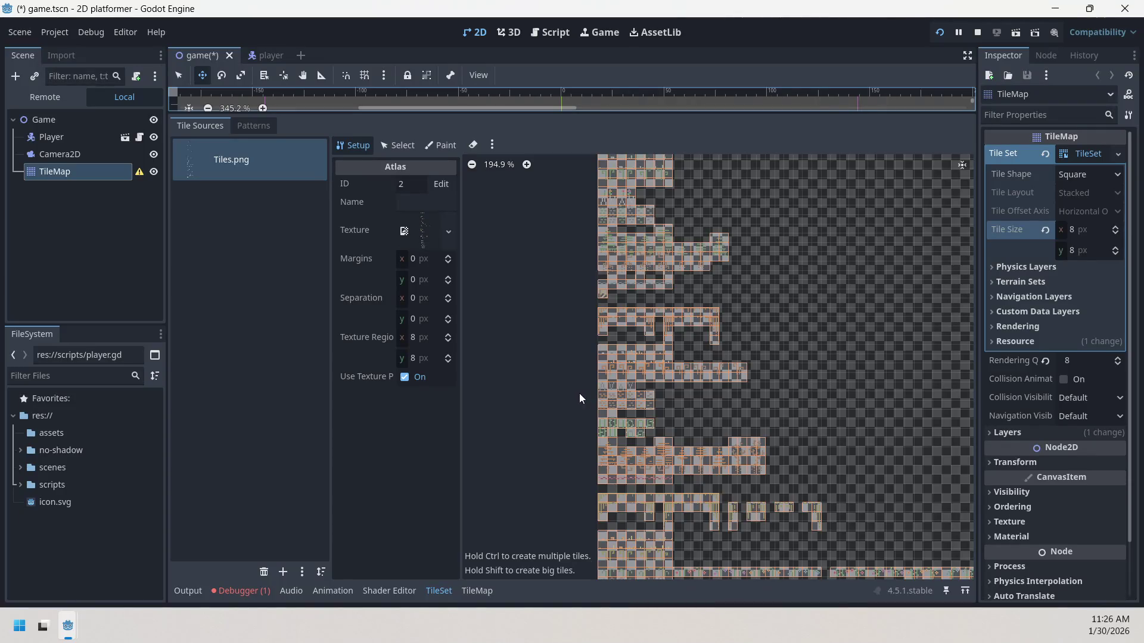
drag(677, 251, 682, 474)
scroll(688, 381, up, 1)
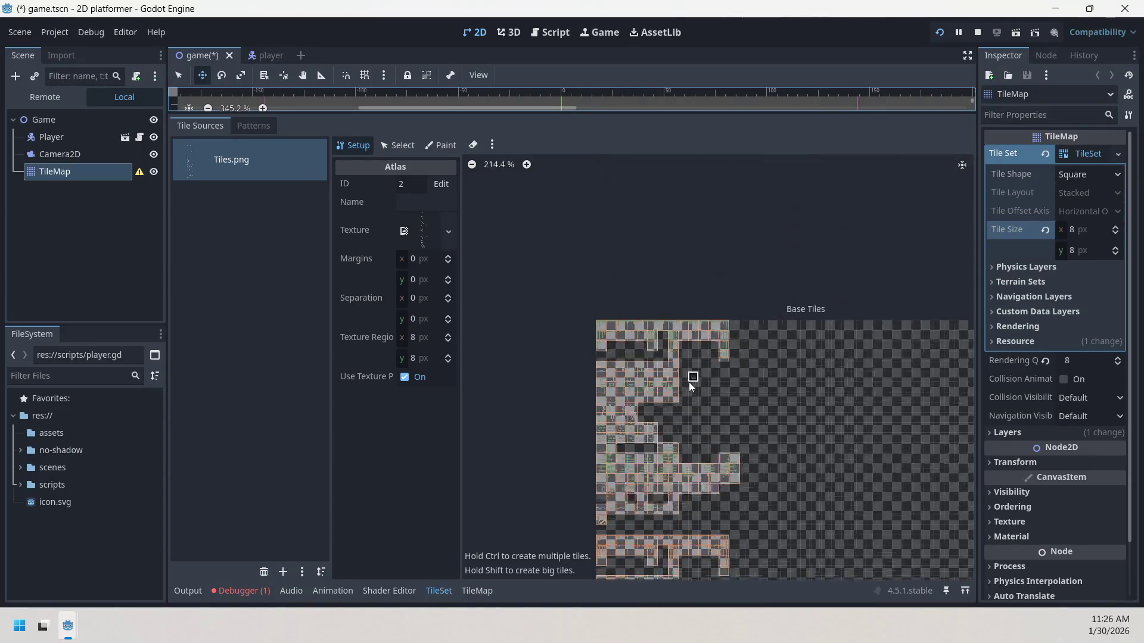
scroll(689, 381, up, 4)
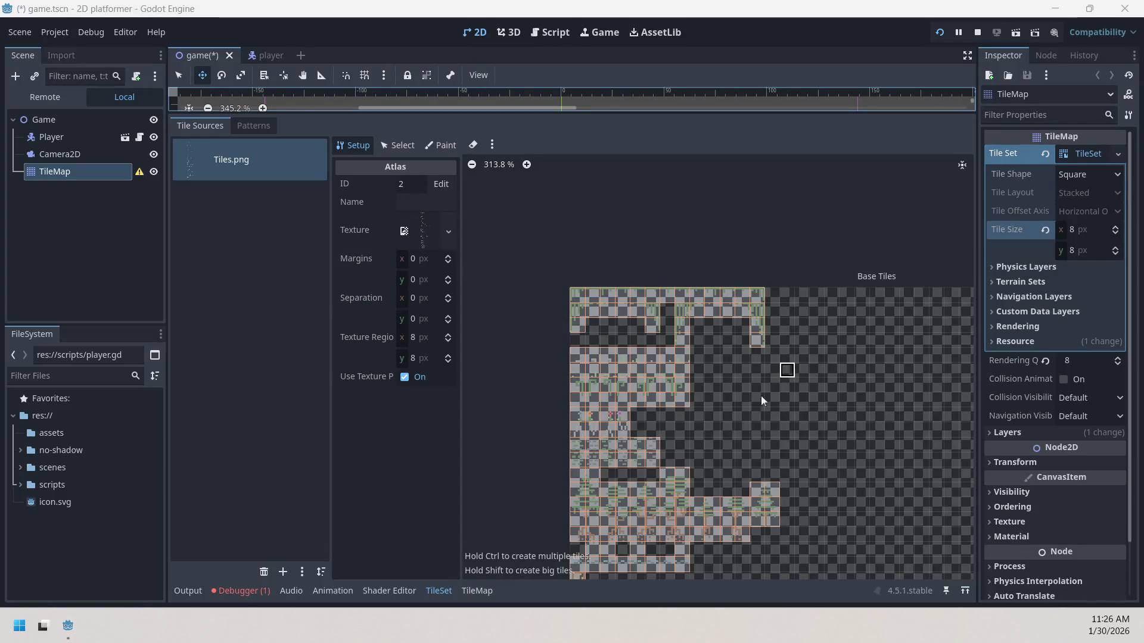
scroll(694, 423, down, 3)
scroll(698, 439, up, 5)
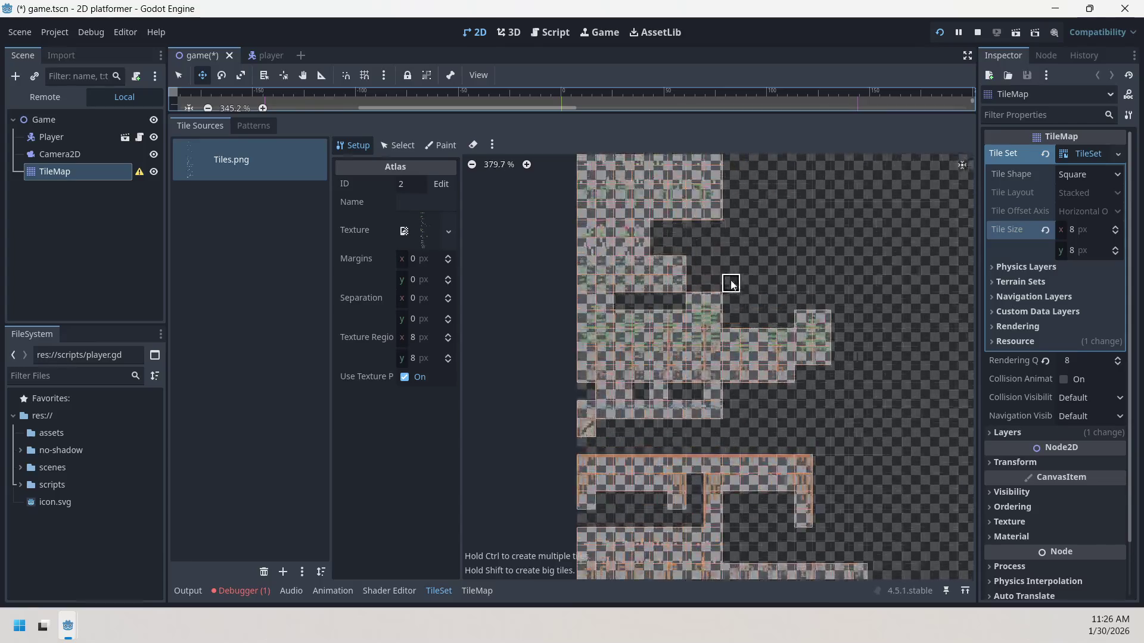
scroll(727, 381, up, 3)
scroll(728, 380, left, 3)
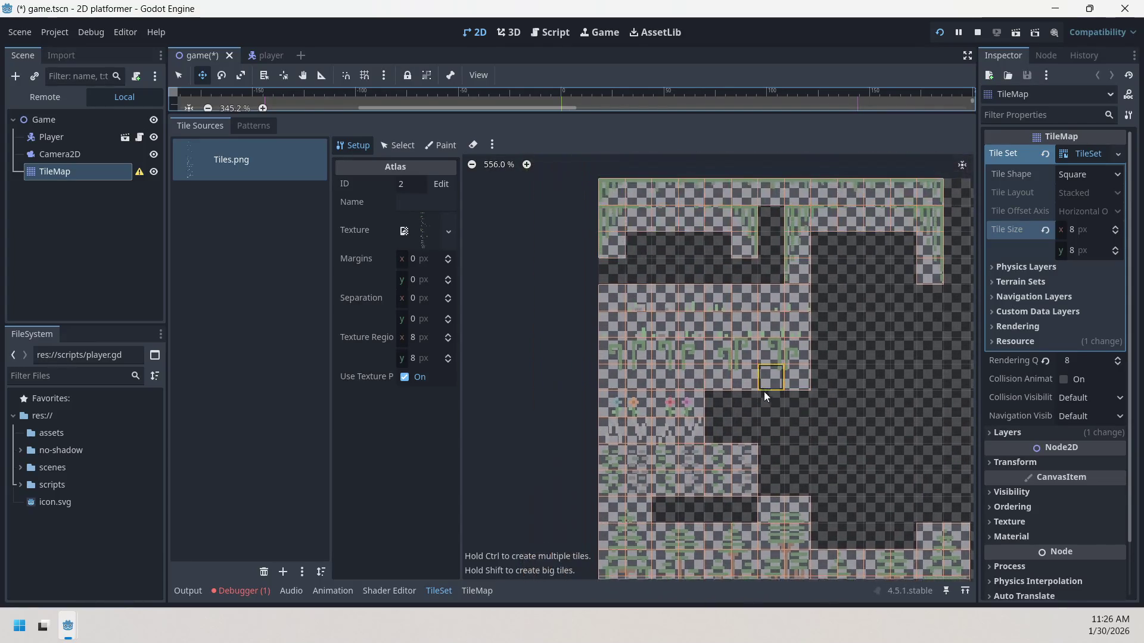
click(475, 145)
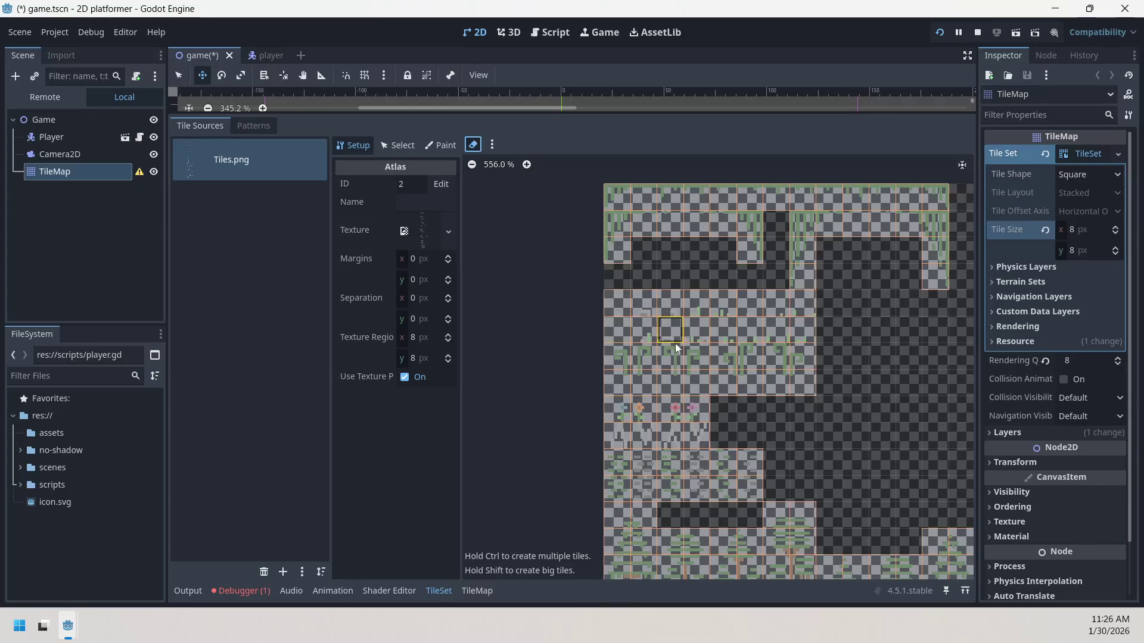
- Erase the stray left-column tile, turn off the eraser, and create tiles along a stretch
click(617, 356)
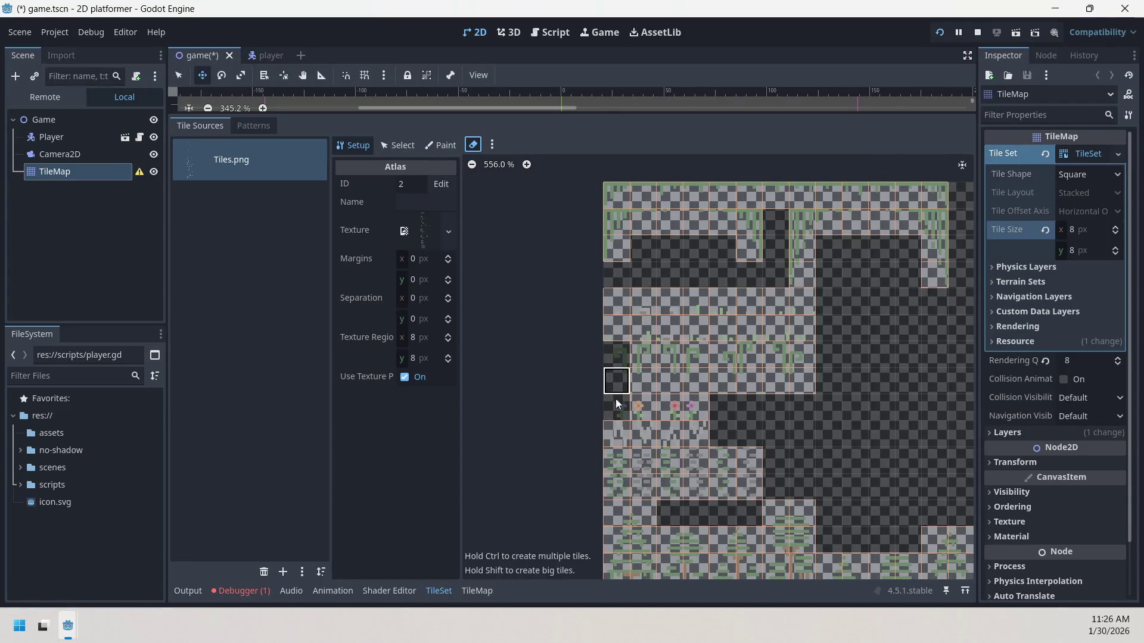
click(475, 144)
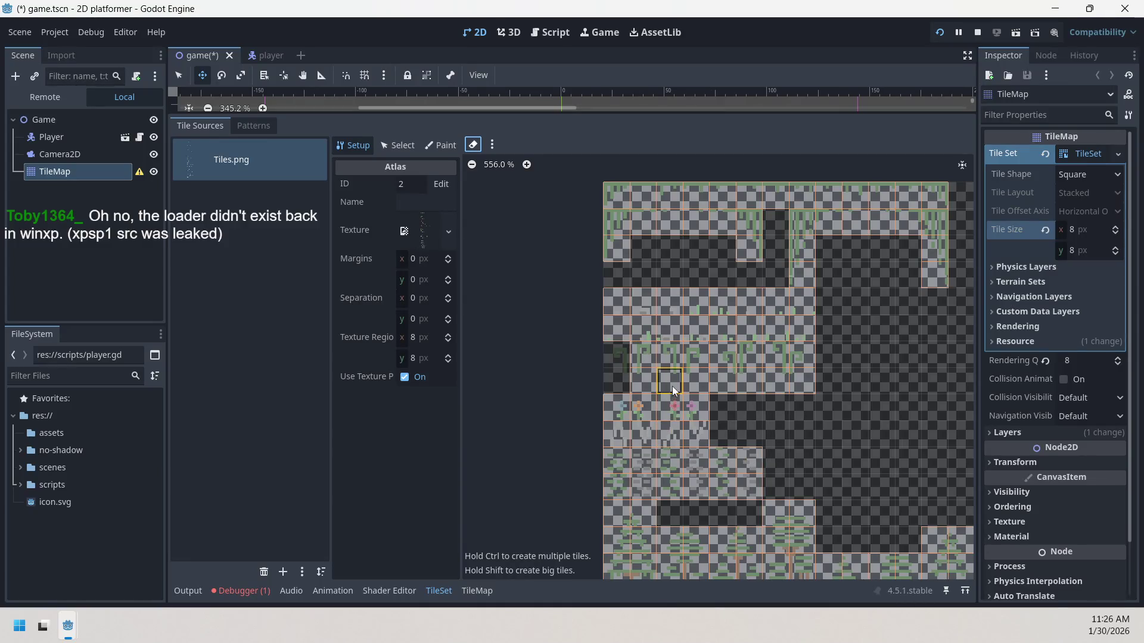
mouse_move(647, 373)
mouse_down()
mouse_move(798, 361)
mouse_move(659, 380)
mouse_up()
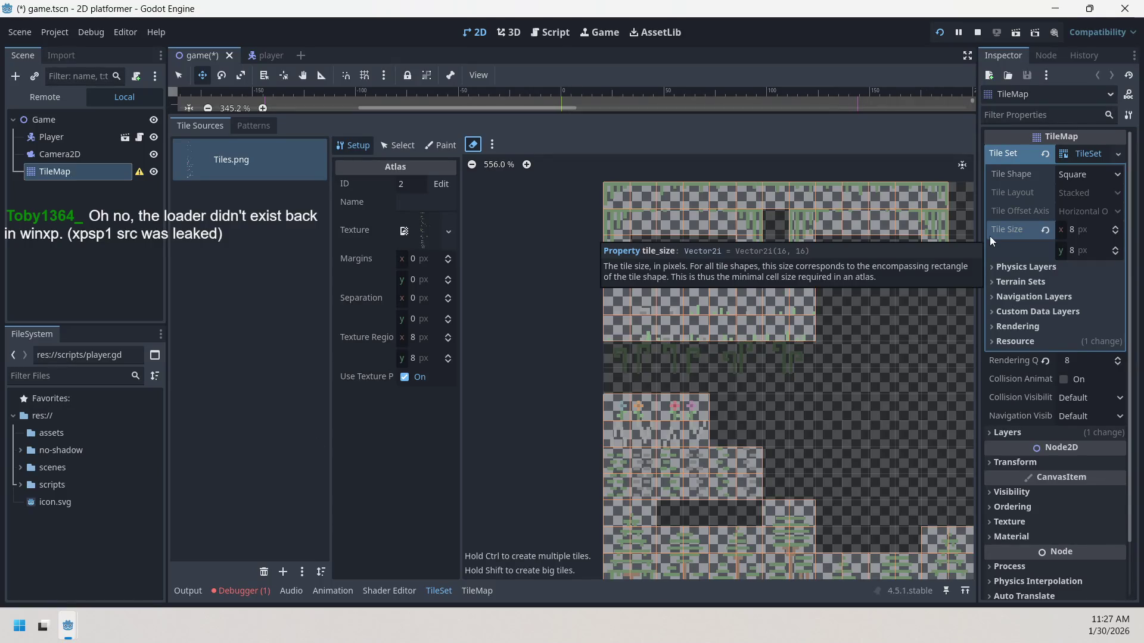
scroll(747, 353, up, 3)
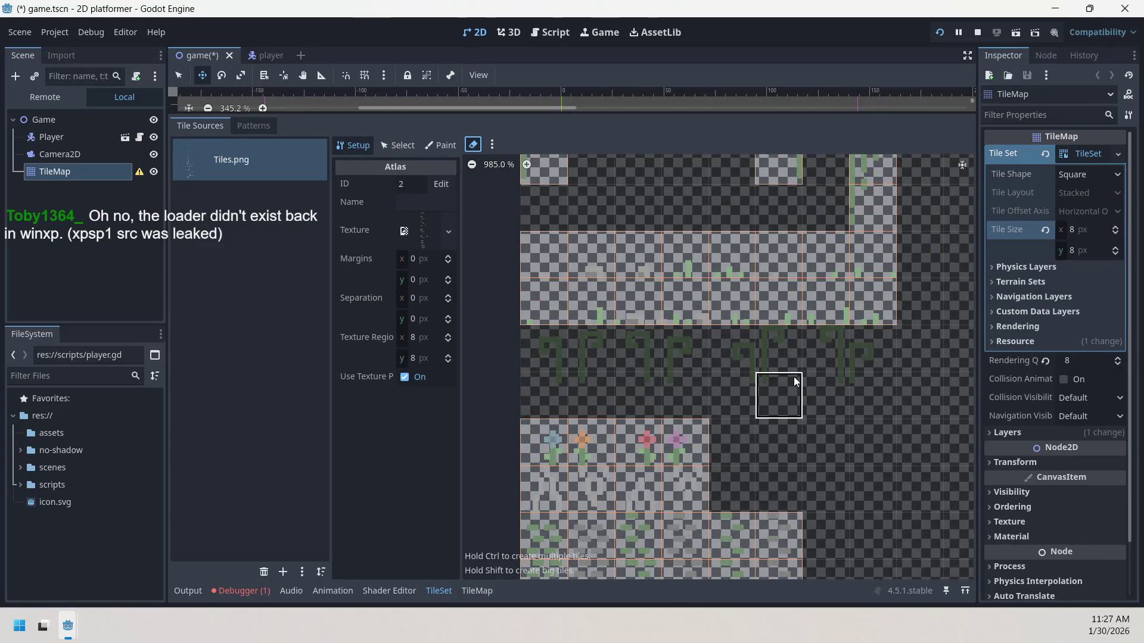
scroll(794, 377, down, 2)
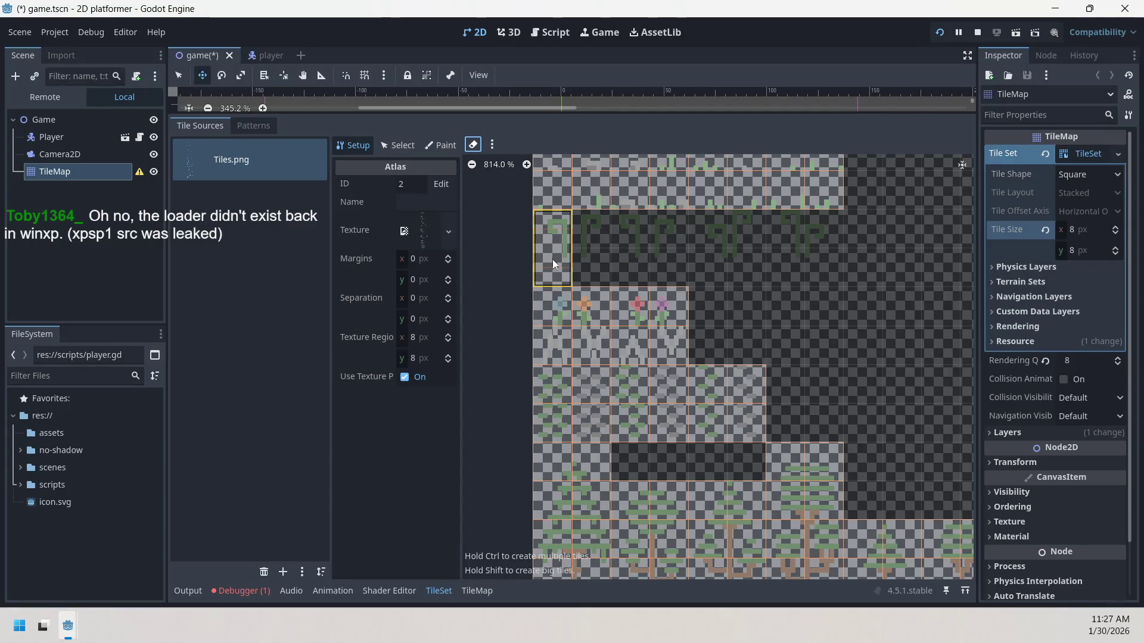
- Make each of the six grass sprouts a two-cell-high tile
click(591, 234)
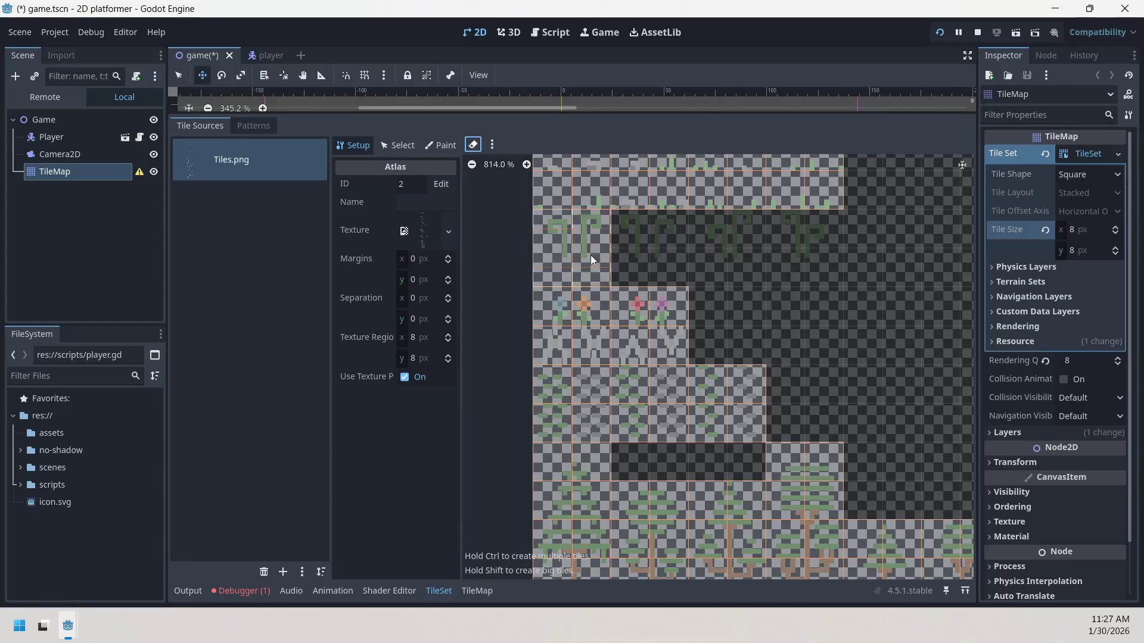
click(634, 242)
click(670, 233)
click(709, 256)
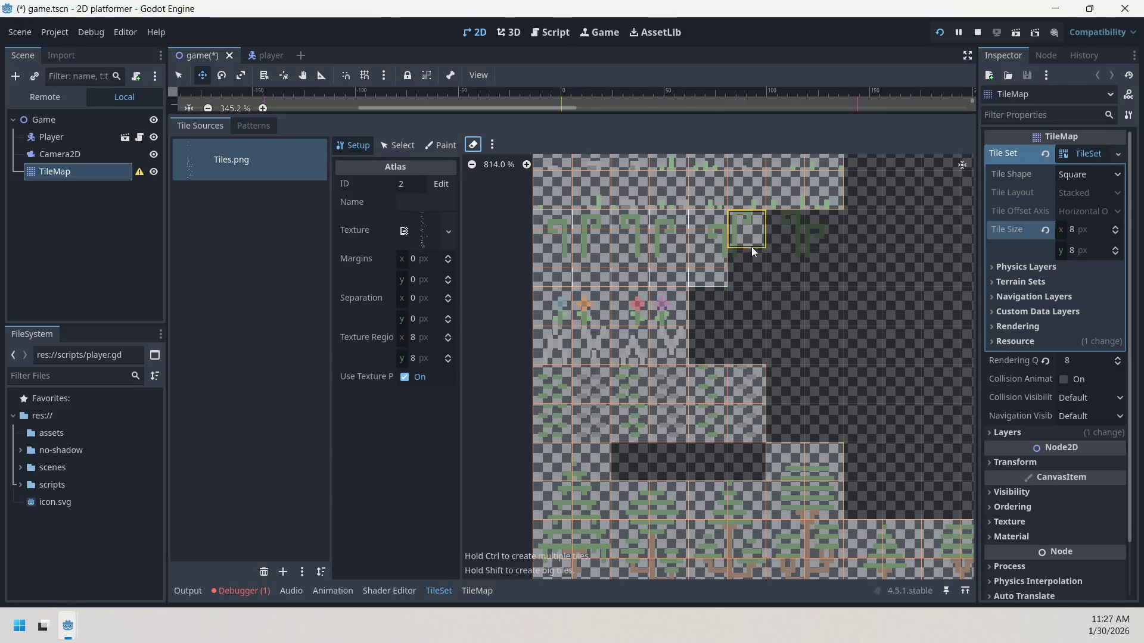
click(781, 241)
click(806, 256)
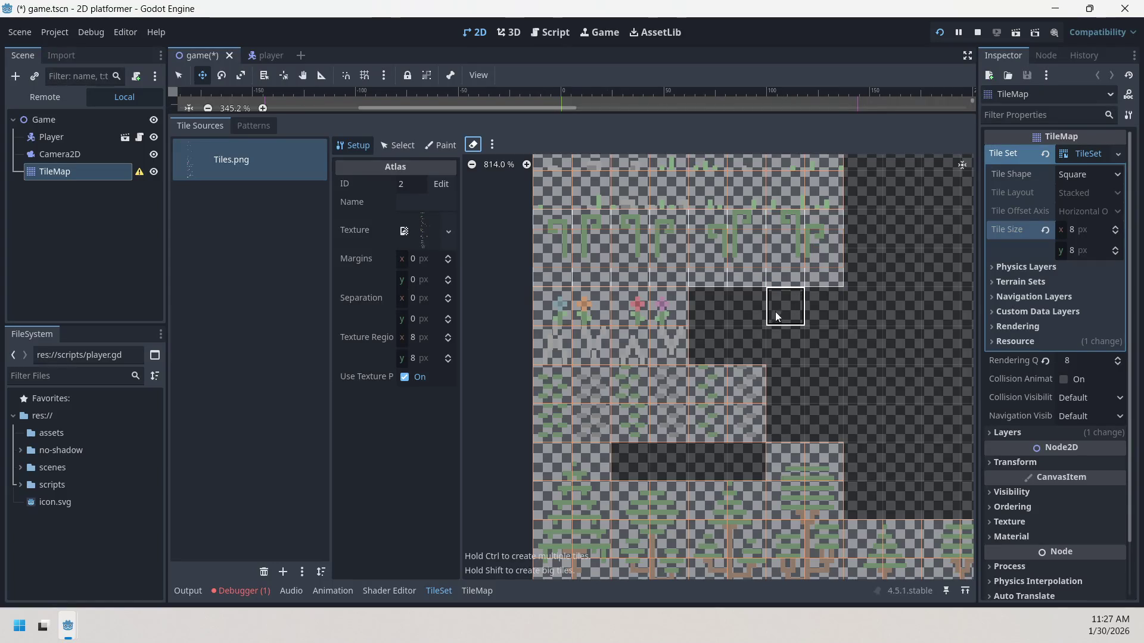
scroll(738, 331, down, 1)
- Create small tiles over the first tree and the columns of trees
scroll(738, 331, down, 5)
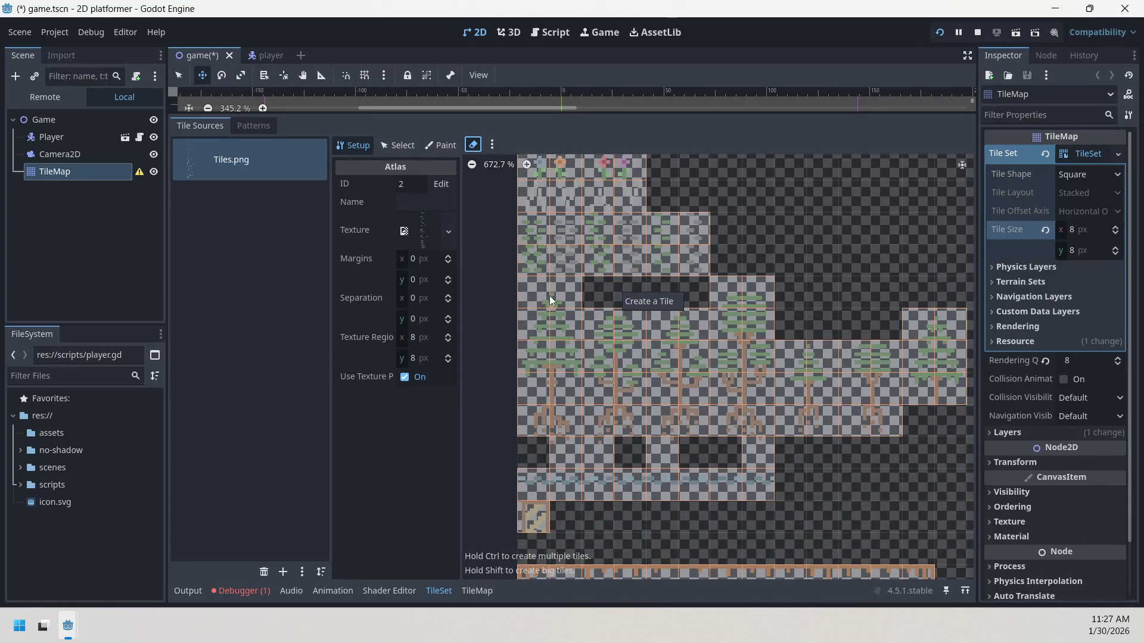
mouse_move(533, 293)
mouse_down()
mouse_move(563, 319)
mouse_move(542, 368)
mouse_move(562, 413)
mouse_move(588, 352)
mouse_move(627, 327)
mouse_move(627, 402)
mouse_move(662, 334)
mouse_move(694, 349)
mouse_move(710, 417)
mouse_move(733, 337)
mouse_move(766, 303)
mouse_move(770, 412)
mouse_move(785, 418)
mouse_up()
drag(822, 377, 861, 428)
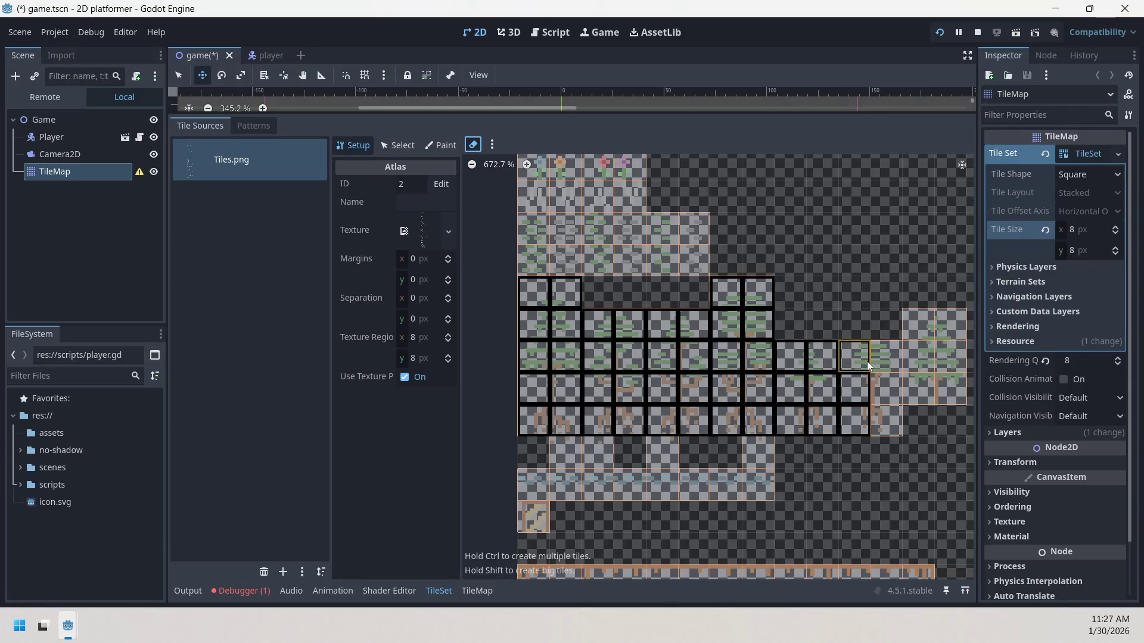
drag(867, 361, 925, 330)
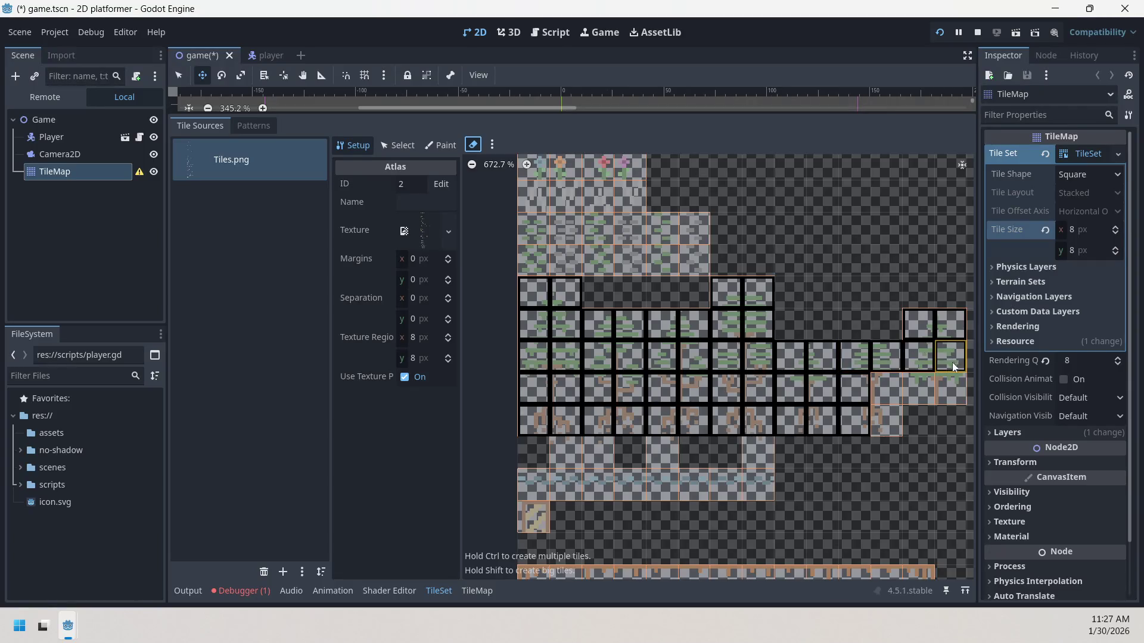
drag(926, 392, 888, 406)
- Delete those small tiles, erase the row beneath the trees, and make the first tree one 2x6 tile
key(Delete)
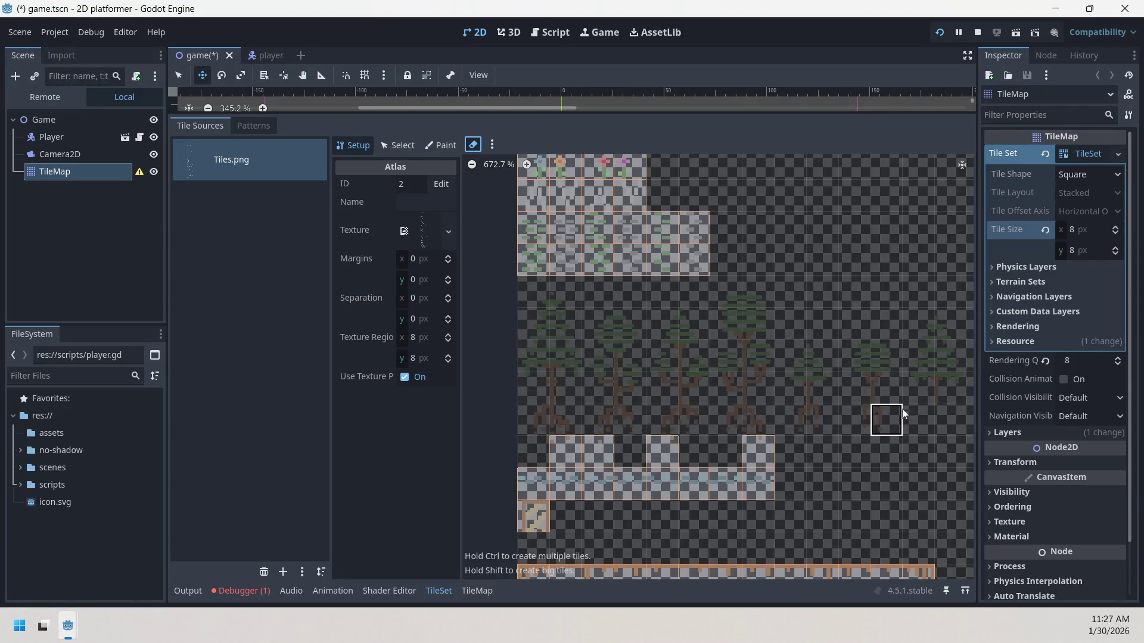
drag(556, 453, 766, 446)
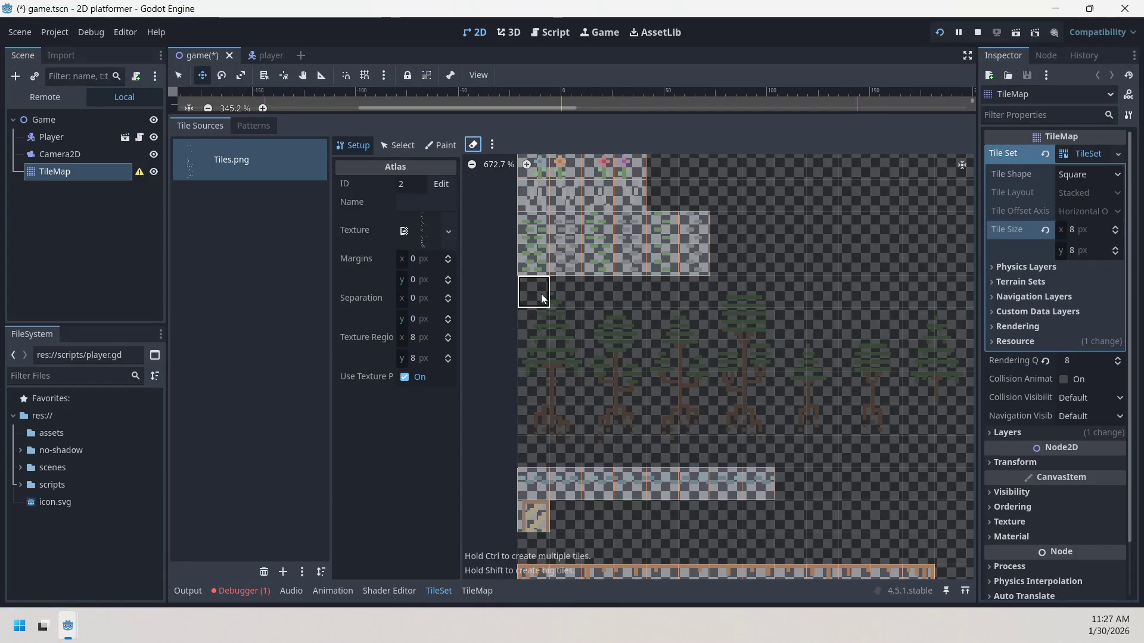
mouse_move(543, 301)
mouse_down()
mouse_move(541, 386)
mouse_move(563, 454)
mouse_up()
- Remove a stray single tile and merge the second and third trees into tall big tiles
click(599, 293)
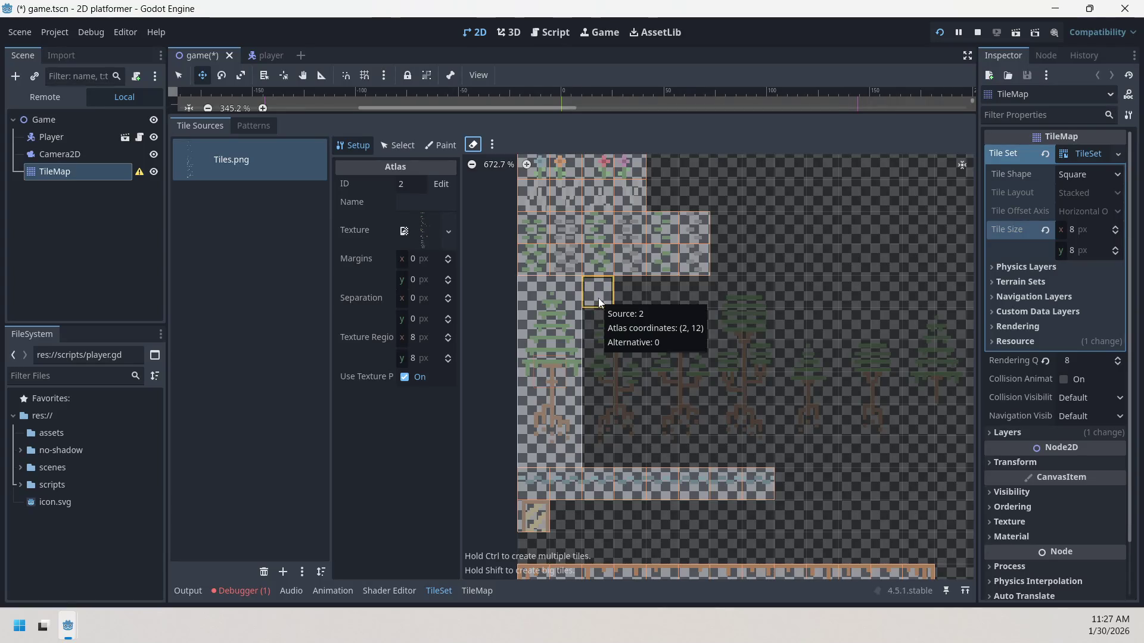
click(598, 298)
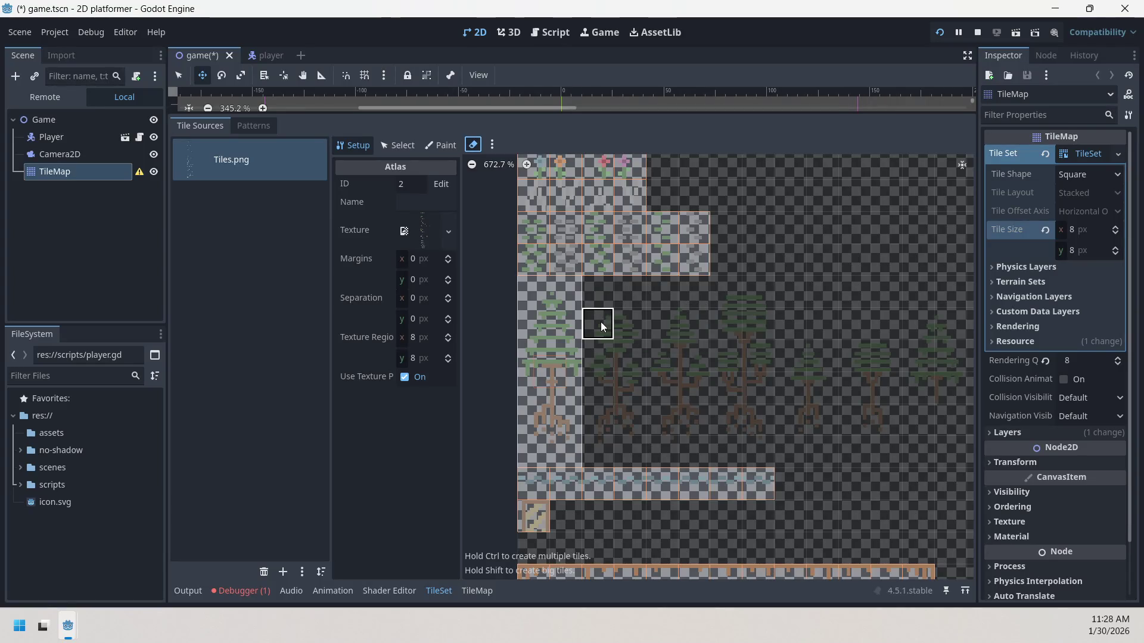
mouse_move(600, 322)
mouse_down()
mouse_move(630, 441)
mouse_move(631, 427)
mouse_up()
drag(600, 323, 632, 453)
drag(660, 324, 691, 455)
- Merge the fourth tree, the small right-hand trees and the last tree into big tiles
mouse_move(726, 292)
mouse_down()
mouse_move(743, 323)
mouse_move(757, 453)
mouse_up()
mouse_move(789, 354)
mouse_down()
mouse_move(823, 393)
mouse_move(818, 425)
mouse_up()
drag(854, 355, 880, 428)
drag(924, 337, 950, 399)
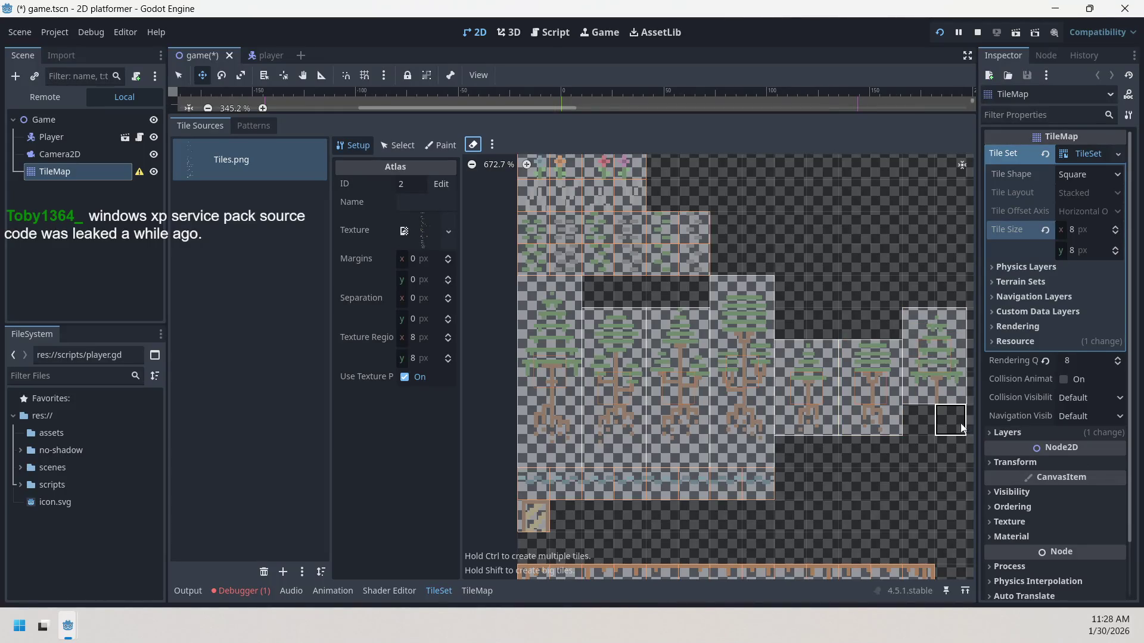
scroll(937, 427, down, 2)
scroll(841, 455, right, 3)
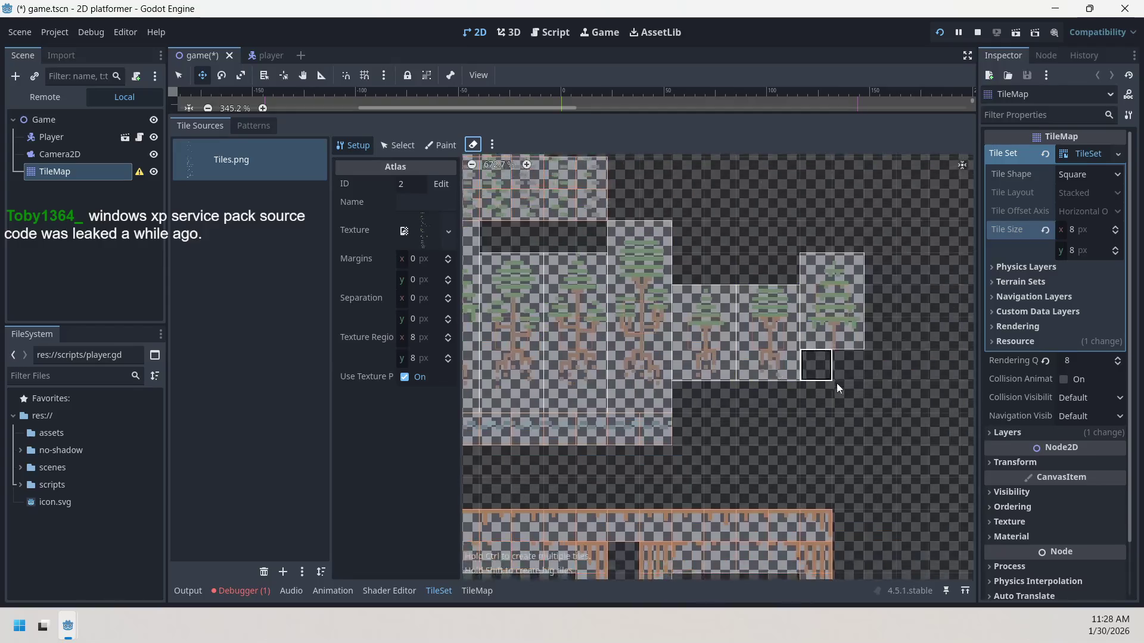
scroll(838, 388, left, 1)
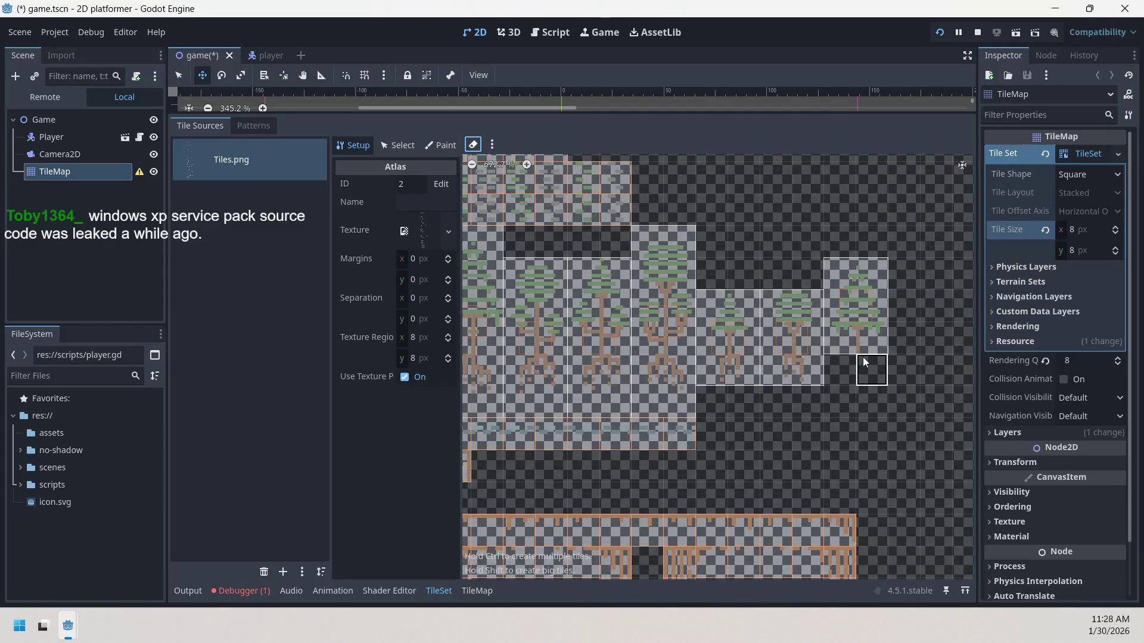
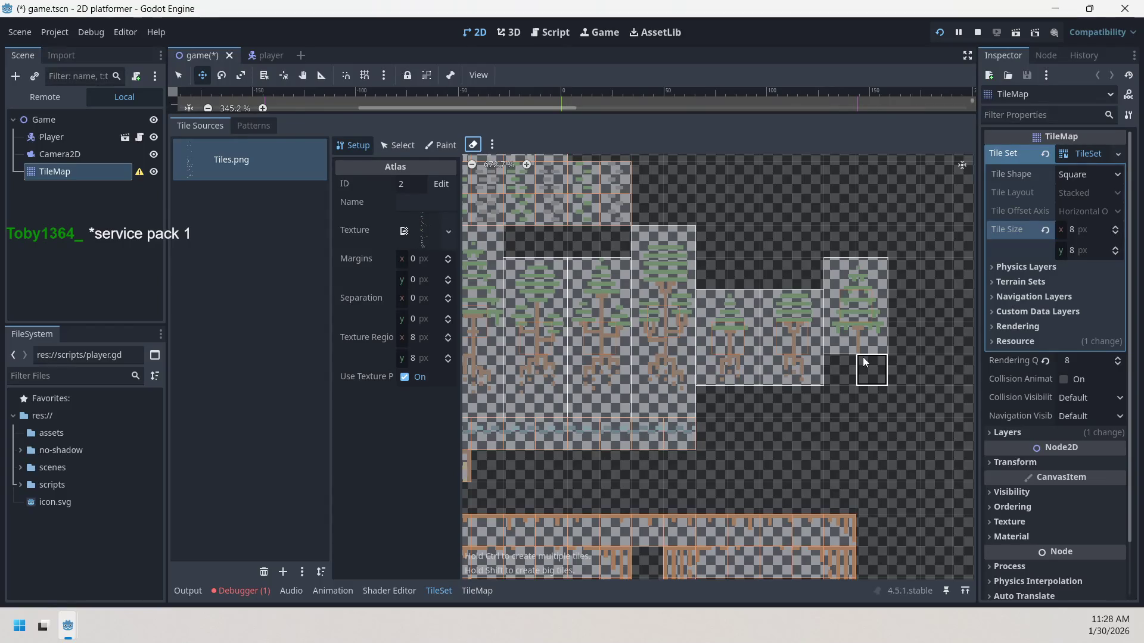
- Erase the drip tiles down the left column and two two-cell drip tiles
drag(752, 409, 884, 277)
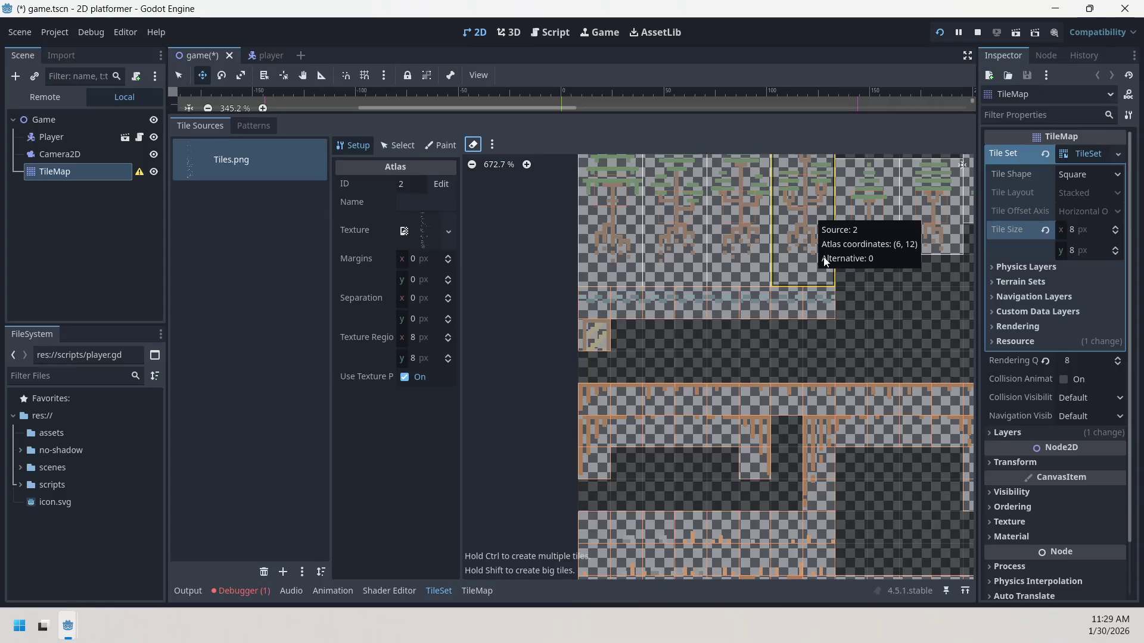
scroll(781, 398, down, 1)
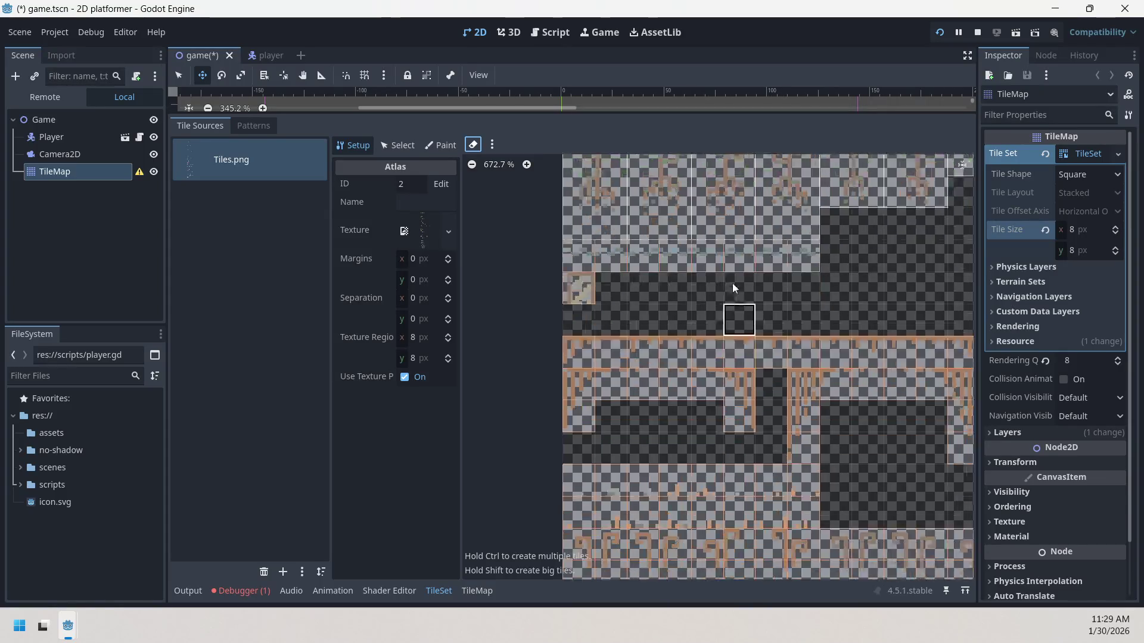
scroll(571, 224, up, 1)
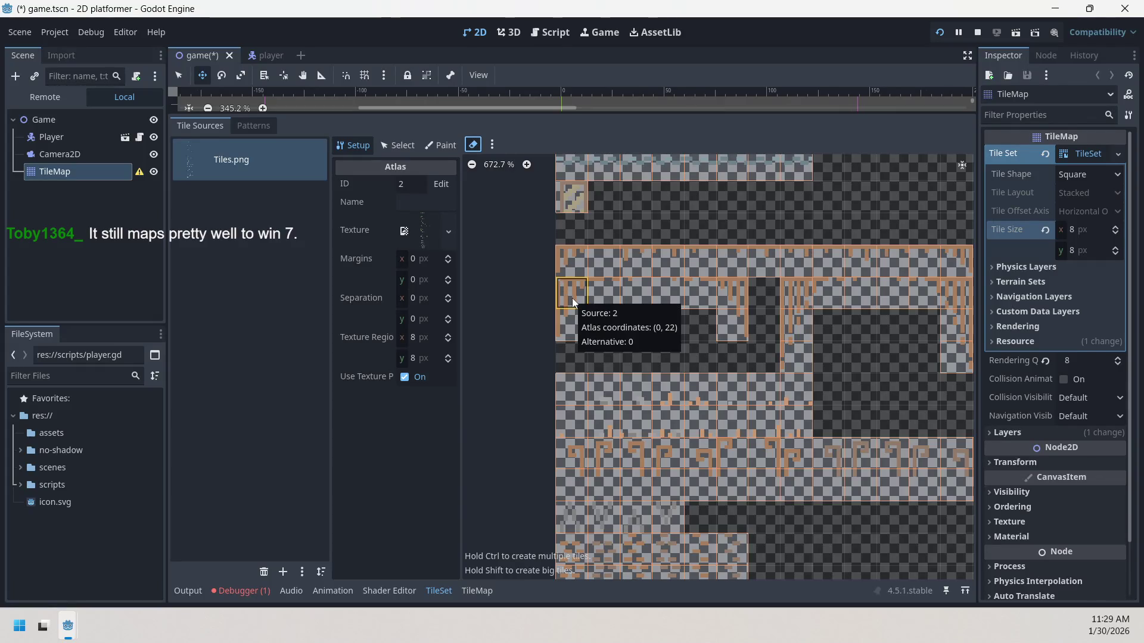
drag(572, 297, 569, 336)
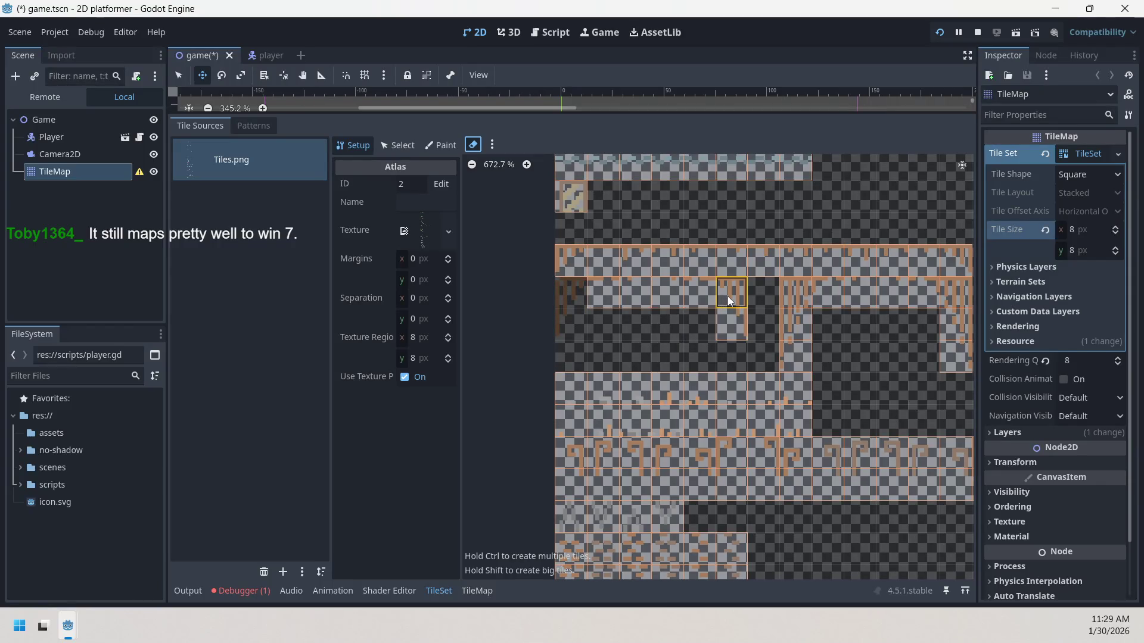
click(733, 326)
scroll(769, 341, right, 3)
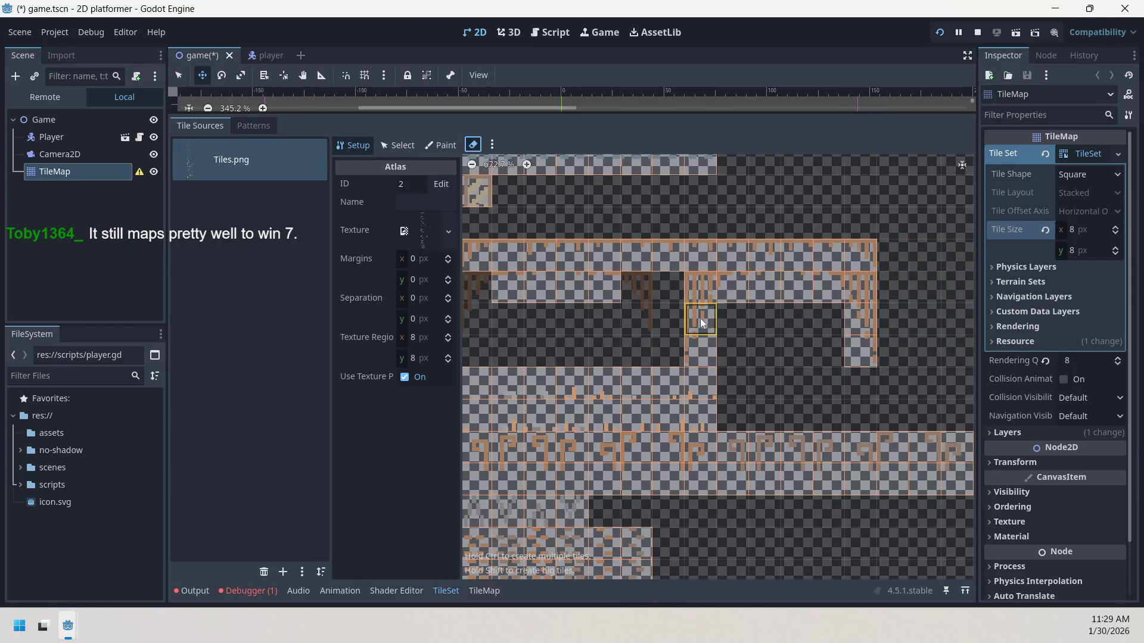
click(702, 318)
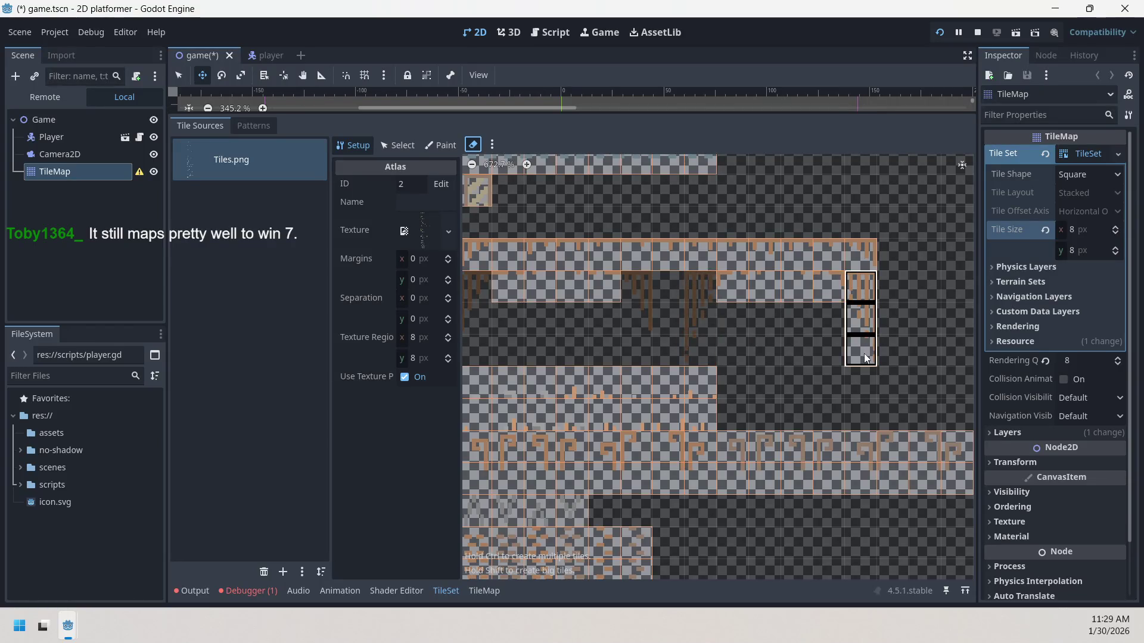
- Erase the tall three-cell drip tile on the right, then undo the mistaken erases to restore it
click(866, 295)
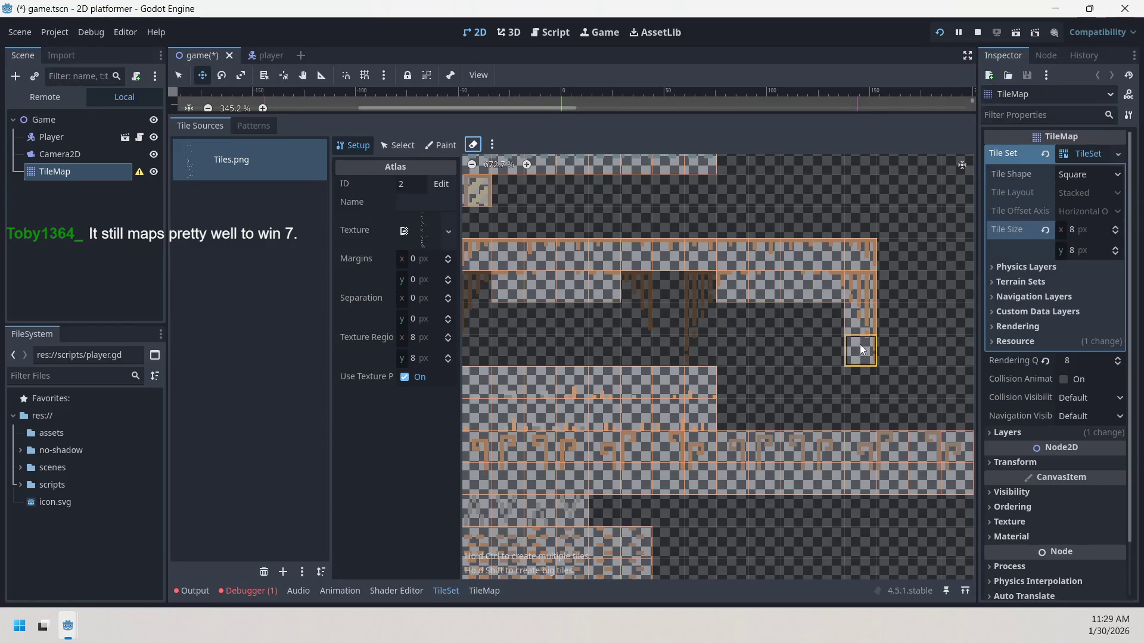
click(863, 295)
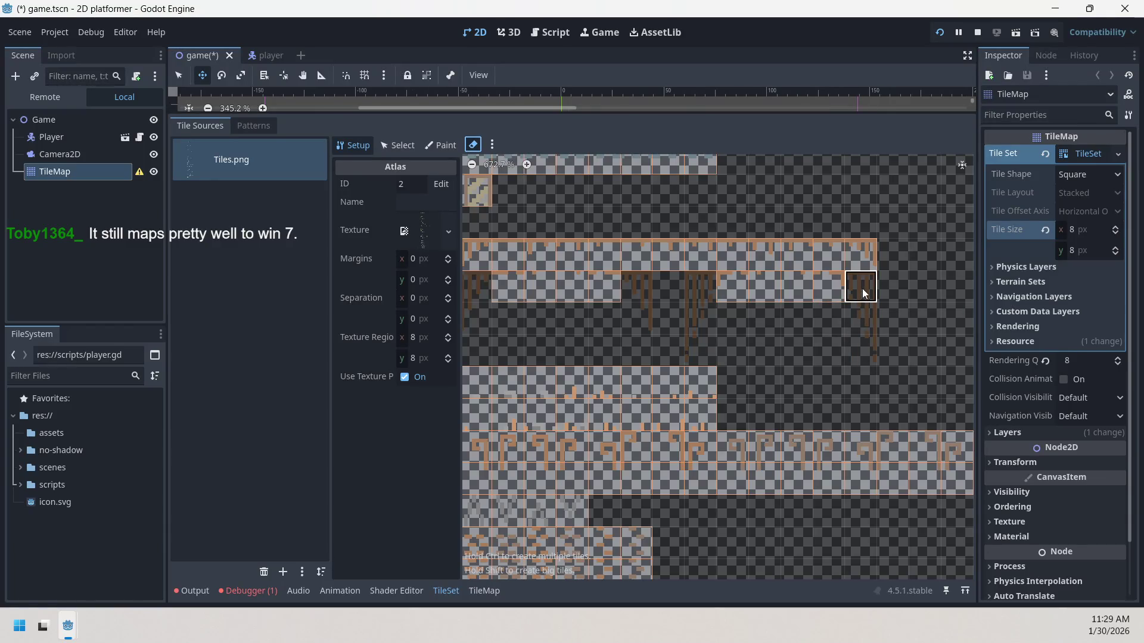
key(ctrl+z)
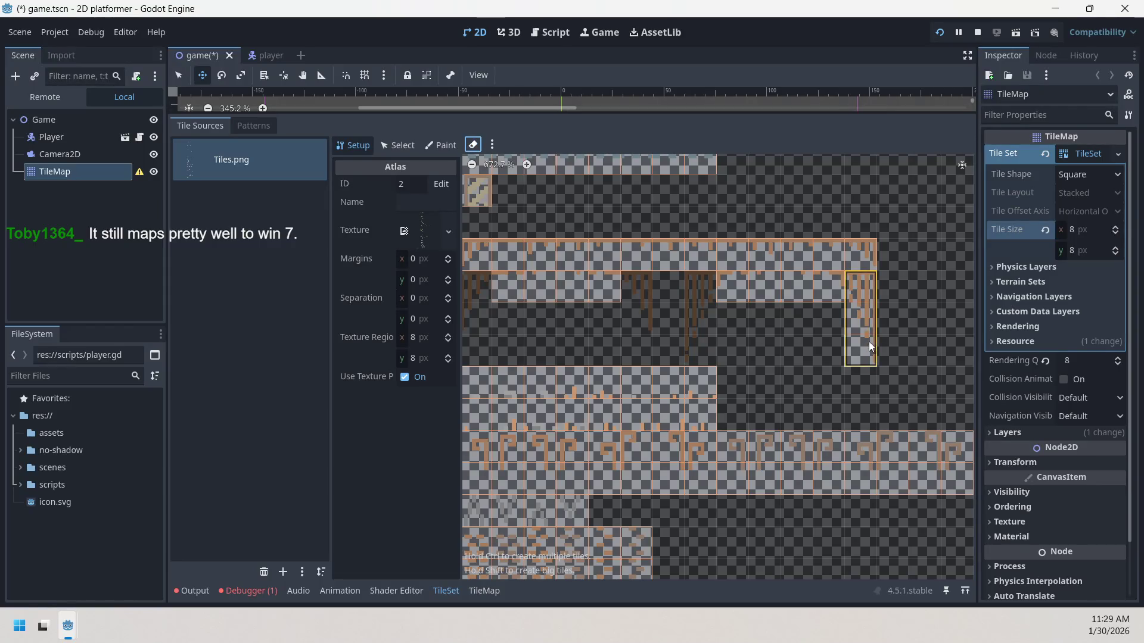
key(ctrl+z)
key(ctrl+z)
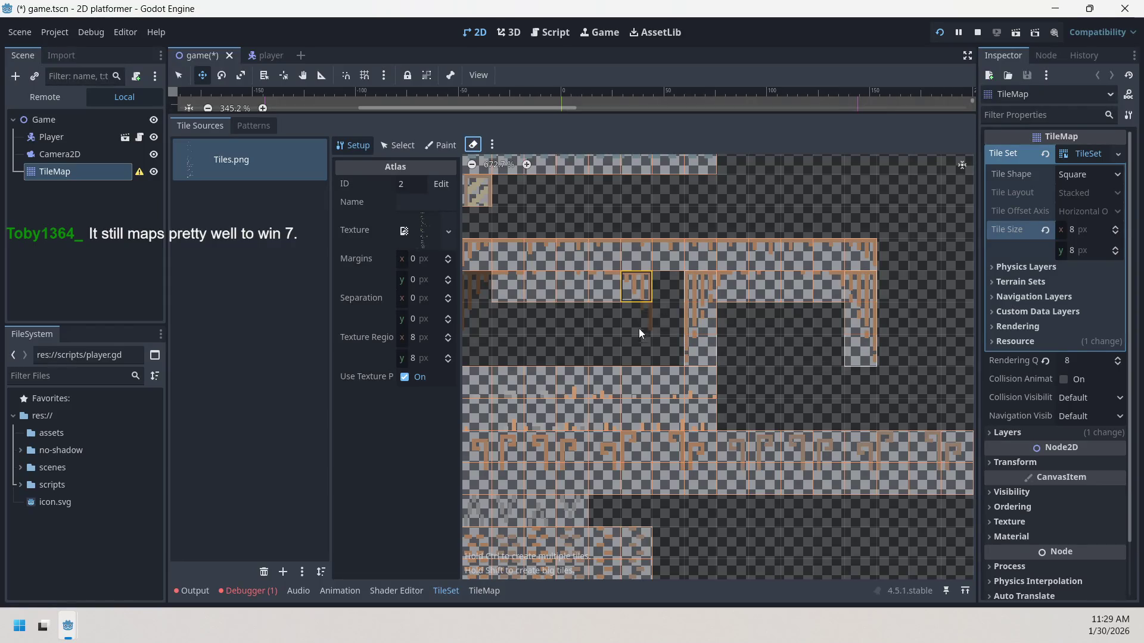
mouse_move(525, 327)
mouse_down()
mouse_move(608, 326)
mouse_move(651, 296)
mouse_up()
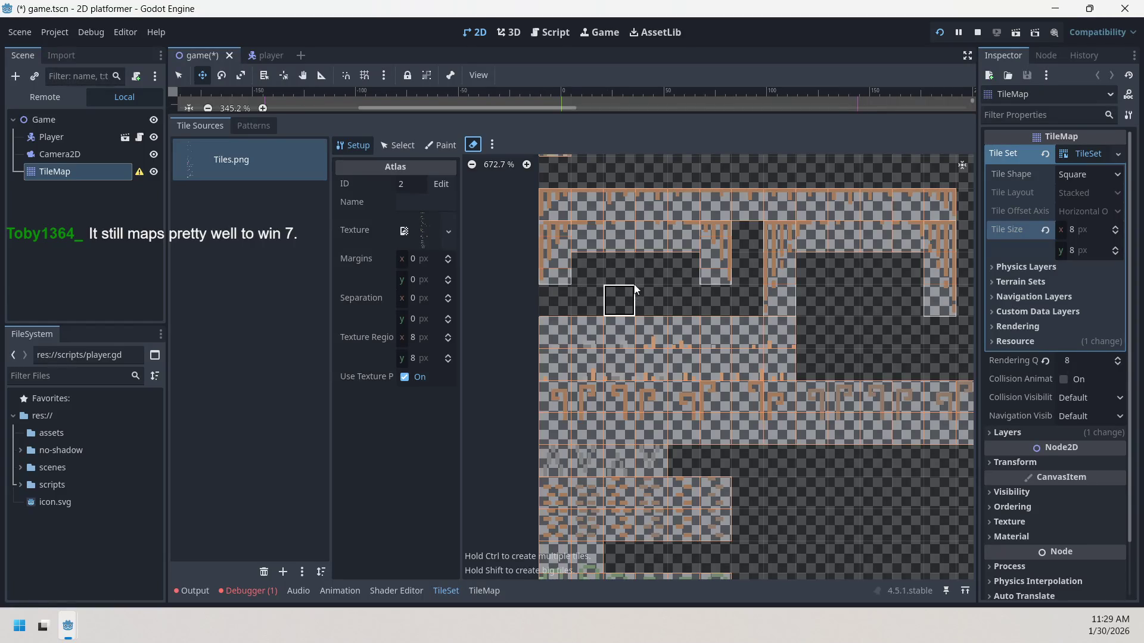
- Erase the old wide tiles across the orange root-pattern row
drag(636, 289, 580, 230)
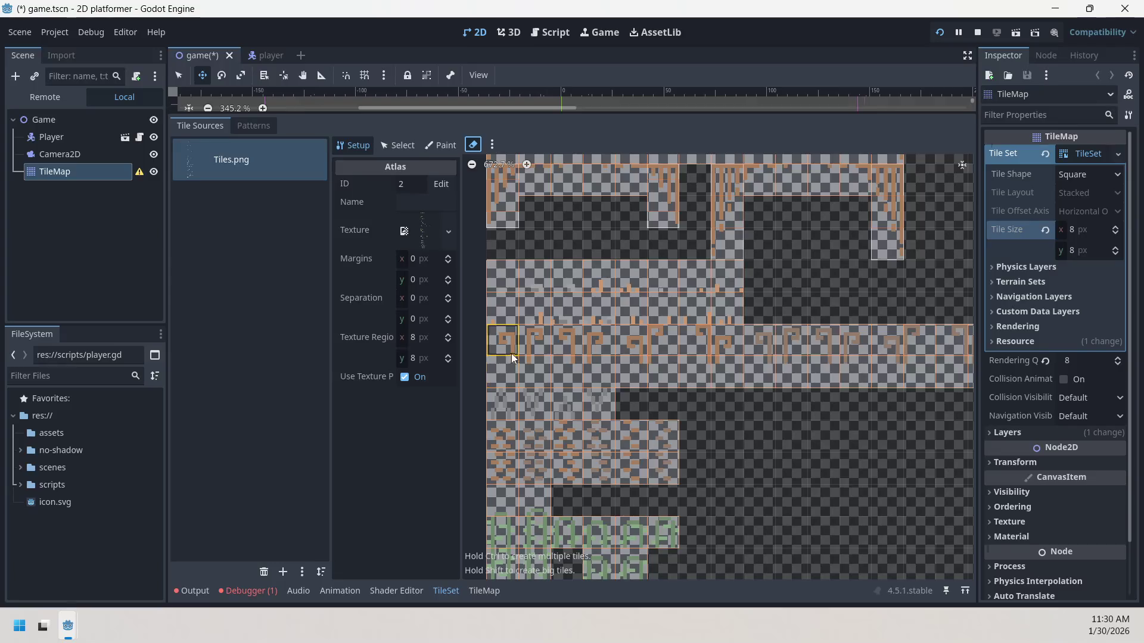
drag(593, 342, 565, 336)
scroll(565, 339, up, 2)
scroll(569, 337, down, 2)
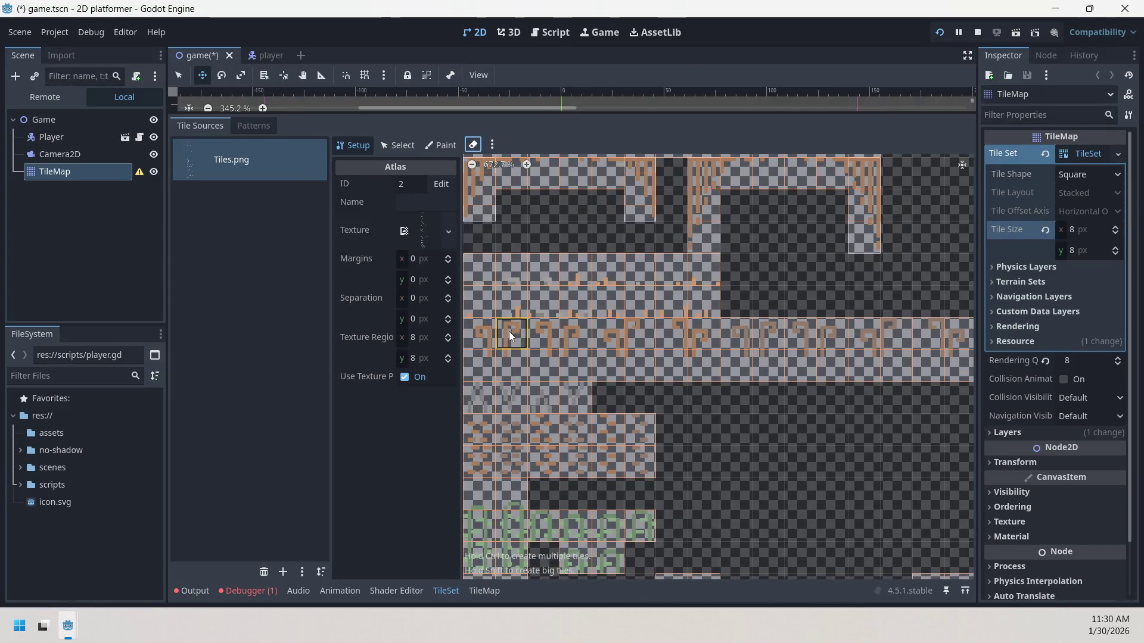
mouse_move(487, 337)
mouse_down()
mouse_move(560, 375)
mouse_move(987, 380)
mouse_move(932, 392)
mouse_up()
scroll(932, 394, down, 1)
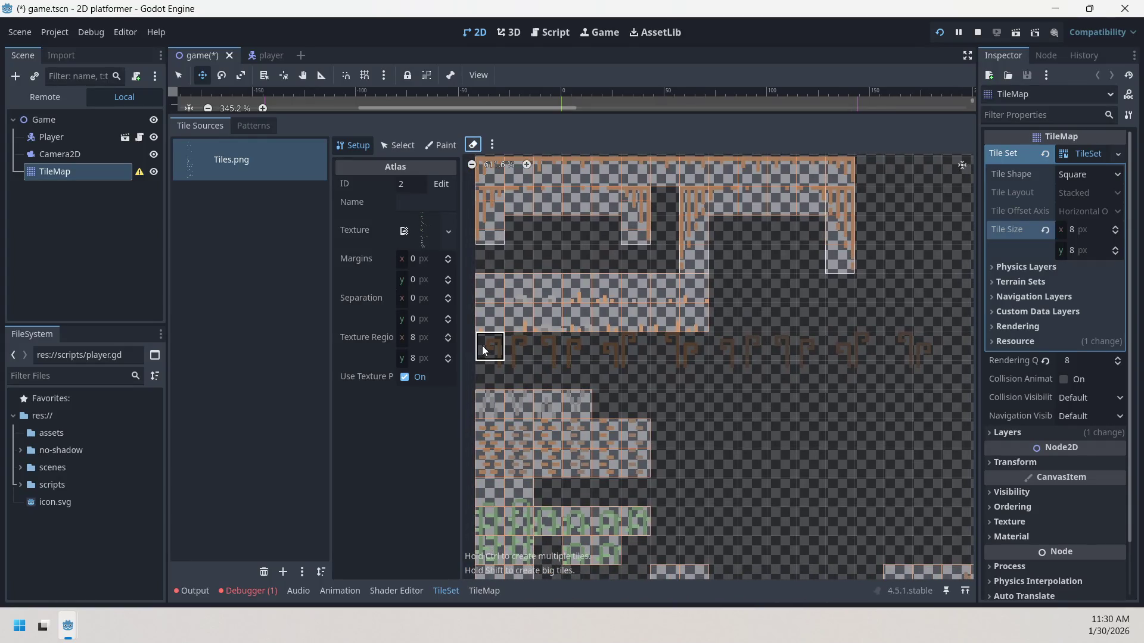
- Create individual 8x8 tiles along the whole root row, start to end
mouse_move(489, 364)
mouse_down()
mouse_move(569, 360)
mouse_move(619, 374)
mouse_up()
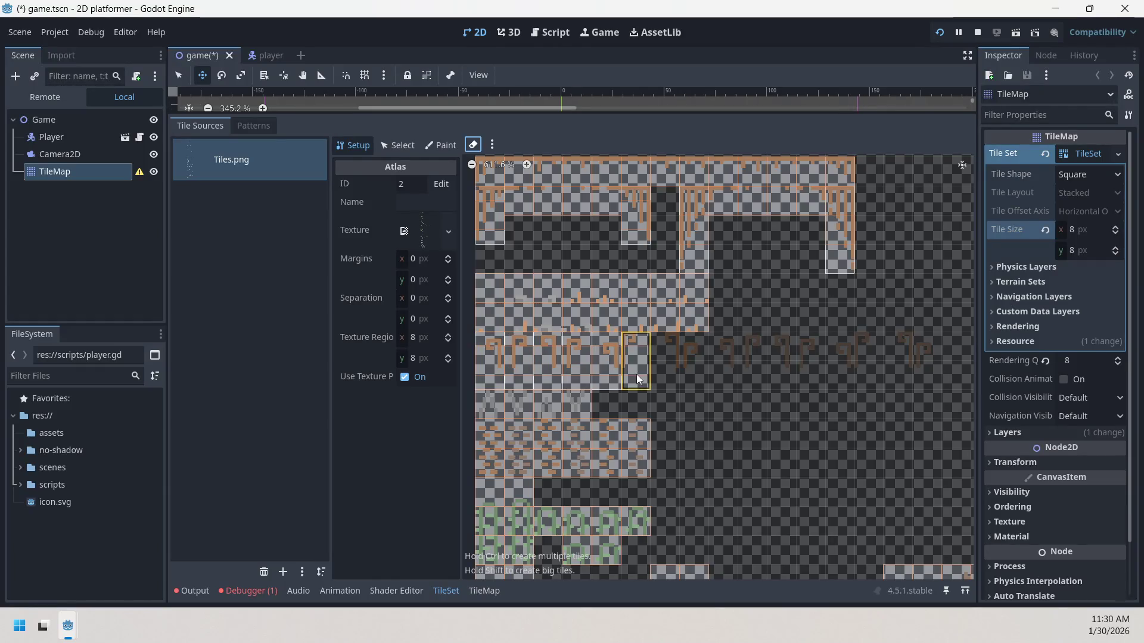
click(670, 354)
drag(697, 374, 724, 358)
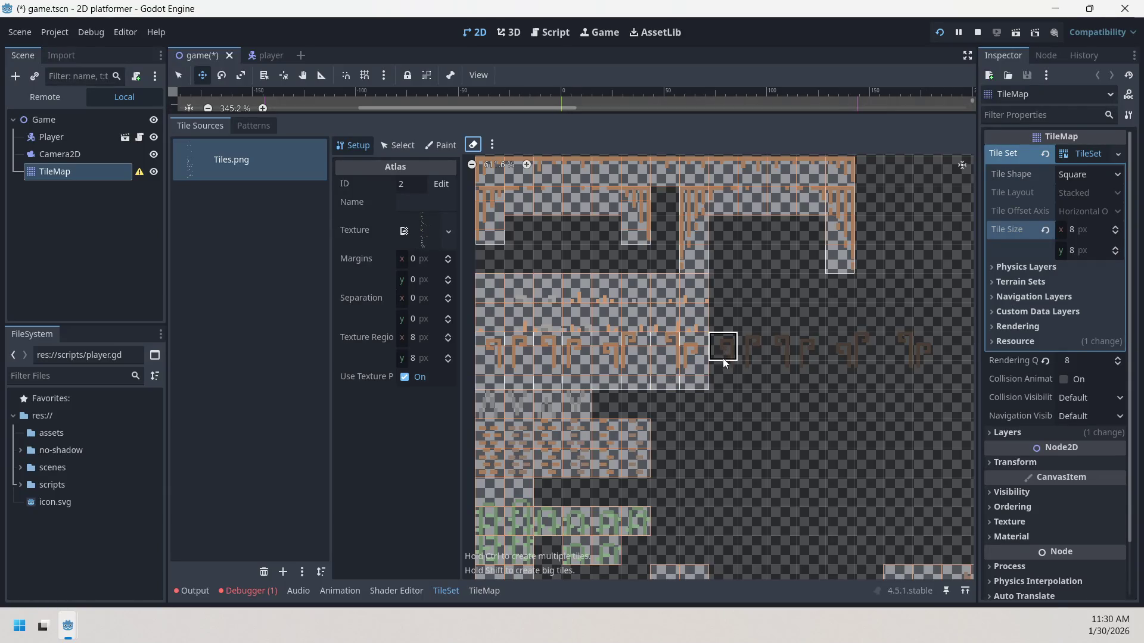
click(748, 371)
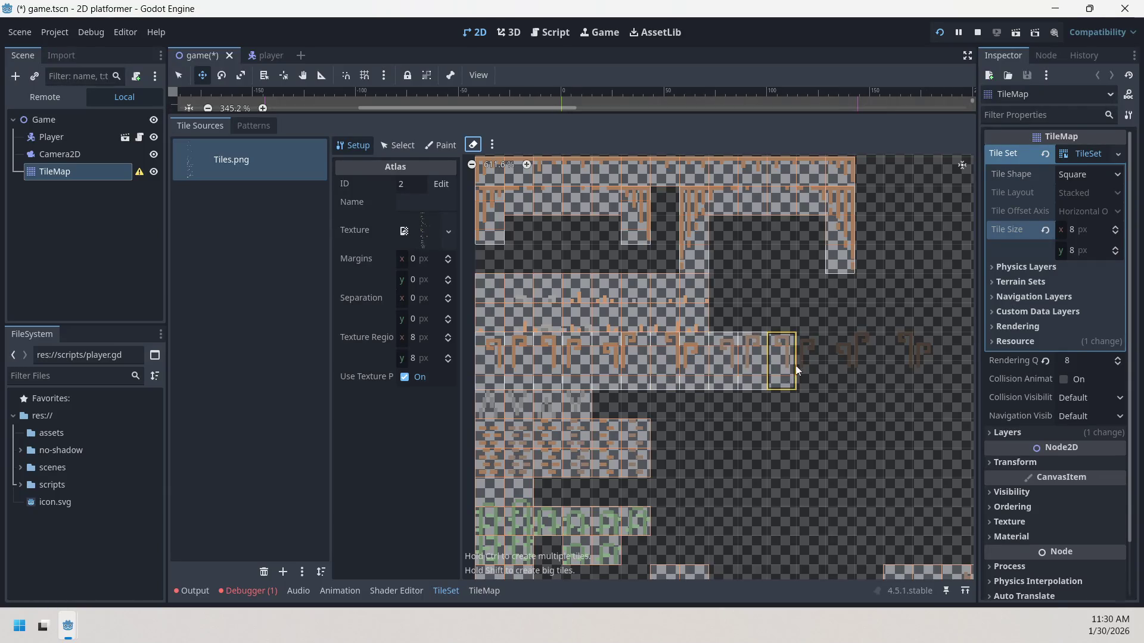
click(808, 369)
click(841, 365)
click(868, 358)
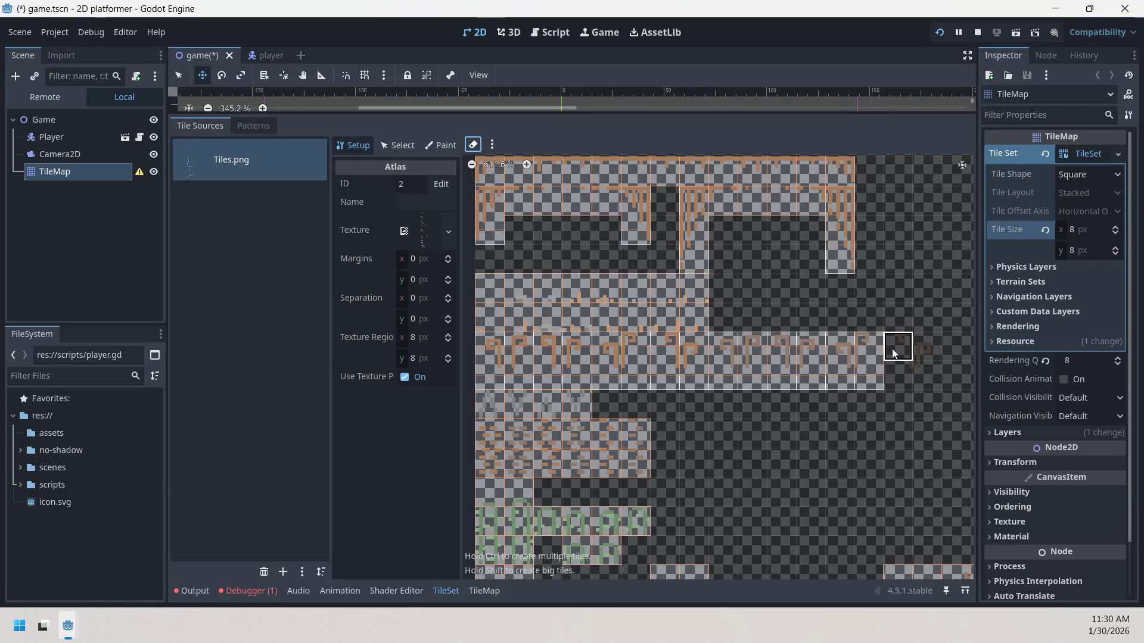
click(898, 358)
click(923, 368)
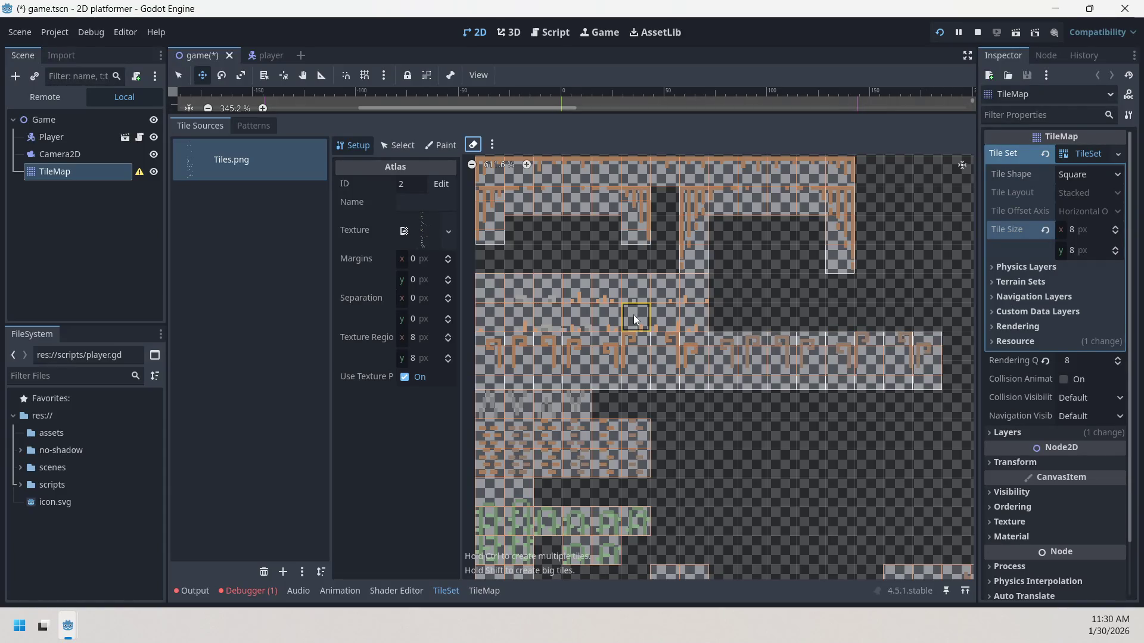
scroll(733, 331, down, 3)
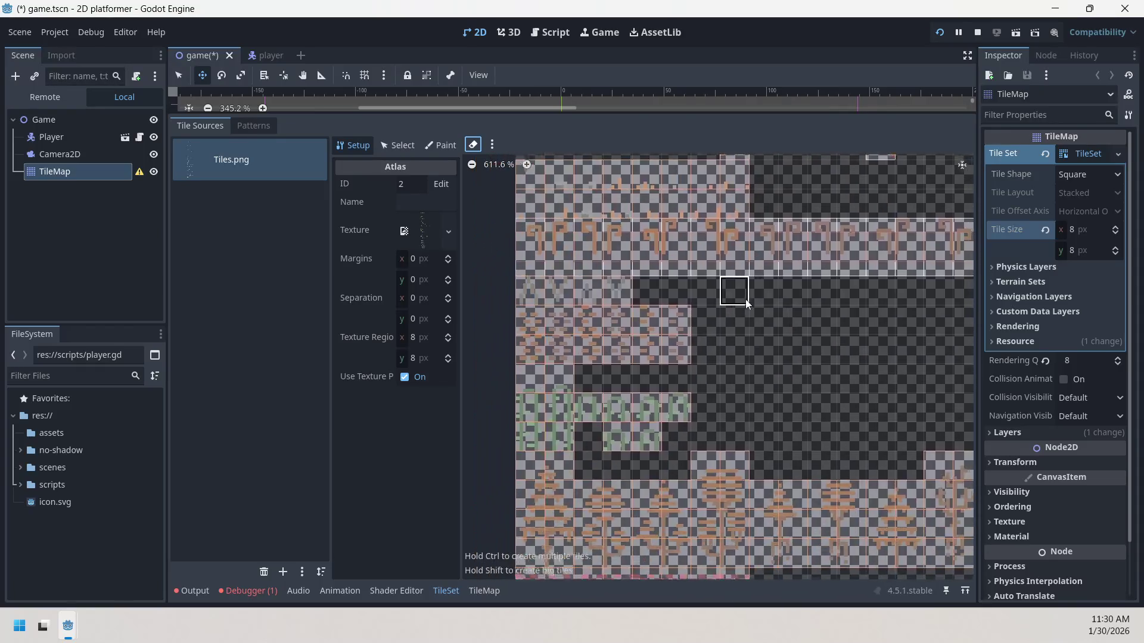
scroll(744, 321, down, 2)
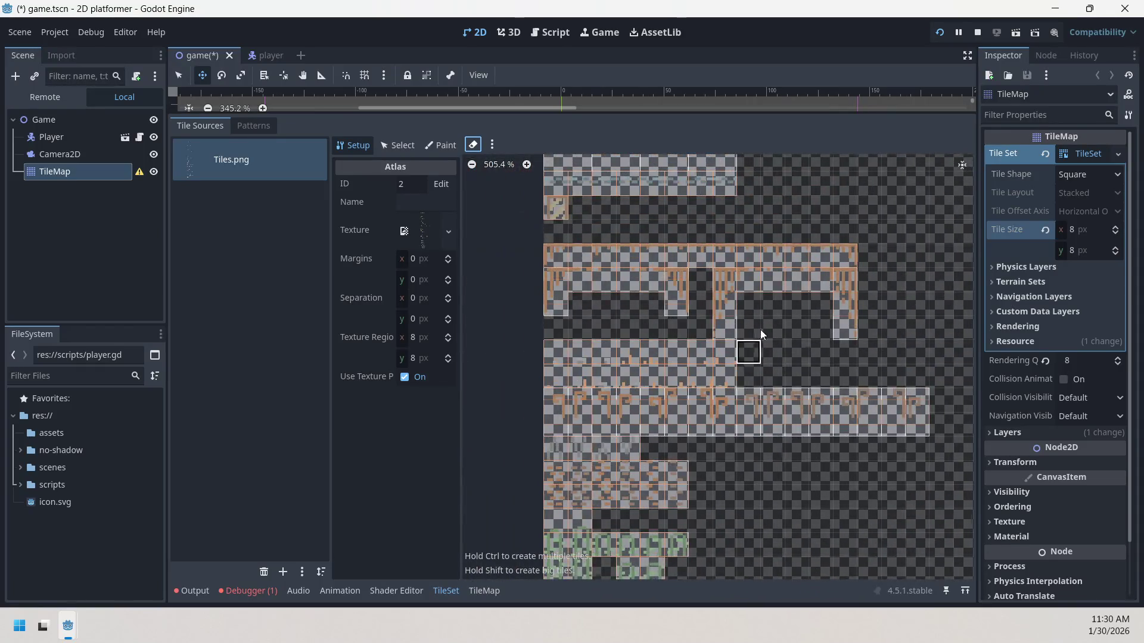
scroll(744, 328, up, 2)
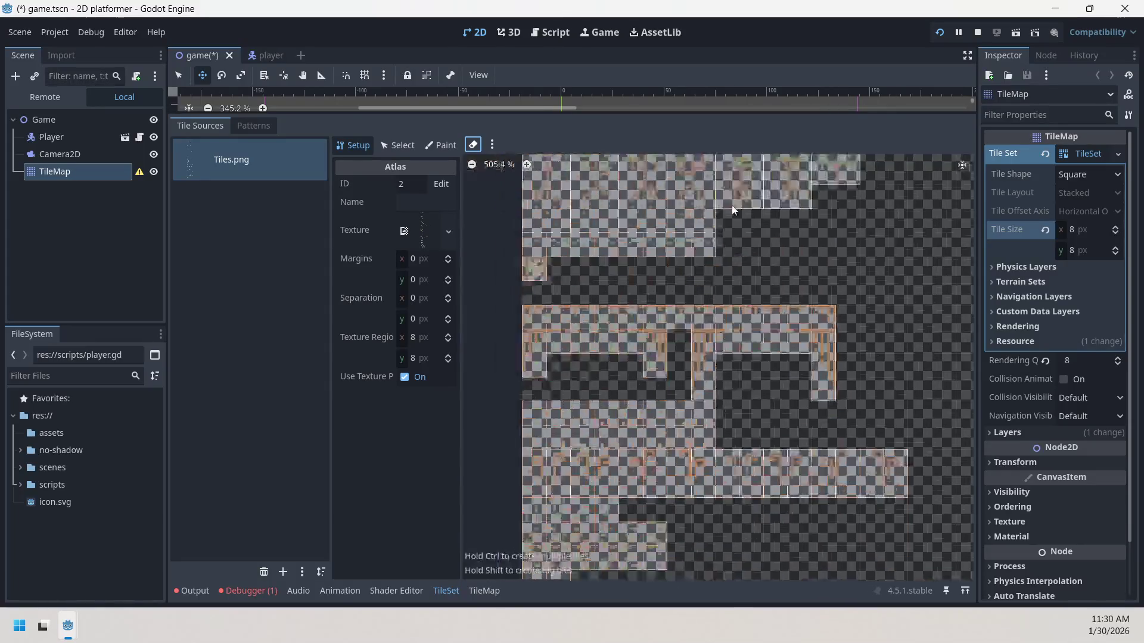
scroll(617, 340, up, 6)
scroll(619, 350, up, 3)
scroll(639, 311, down, 5)
scroll(626, 384, down, 6)
scroll(659, 416, up, 4)
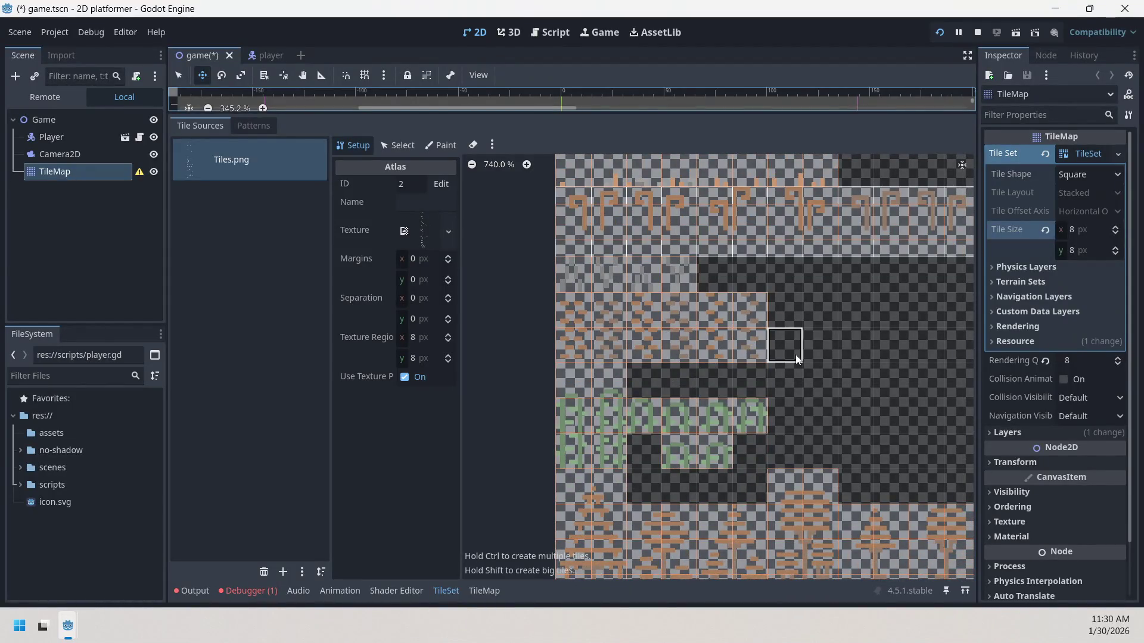
scroll(758, 342, down, 2)
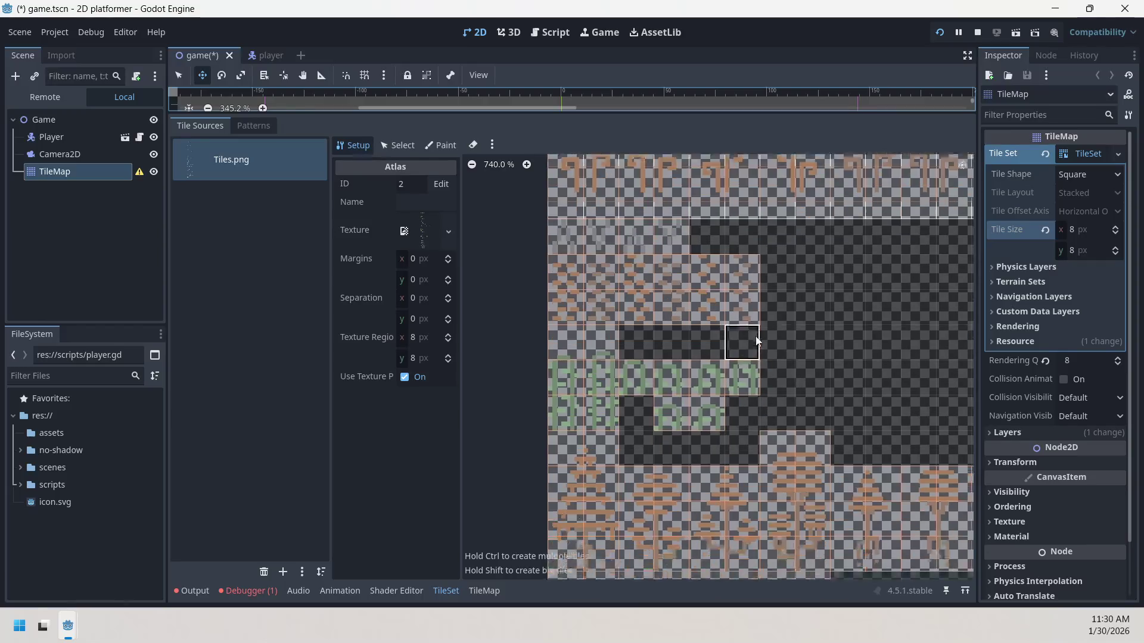
scroll(759, 342, down, 2)
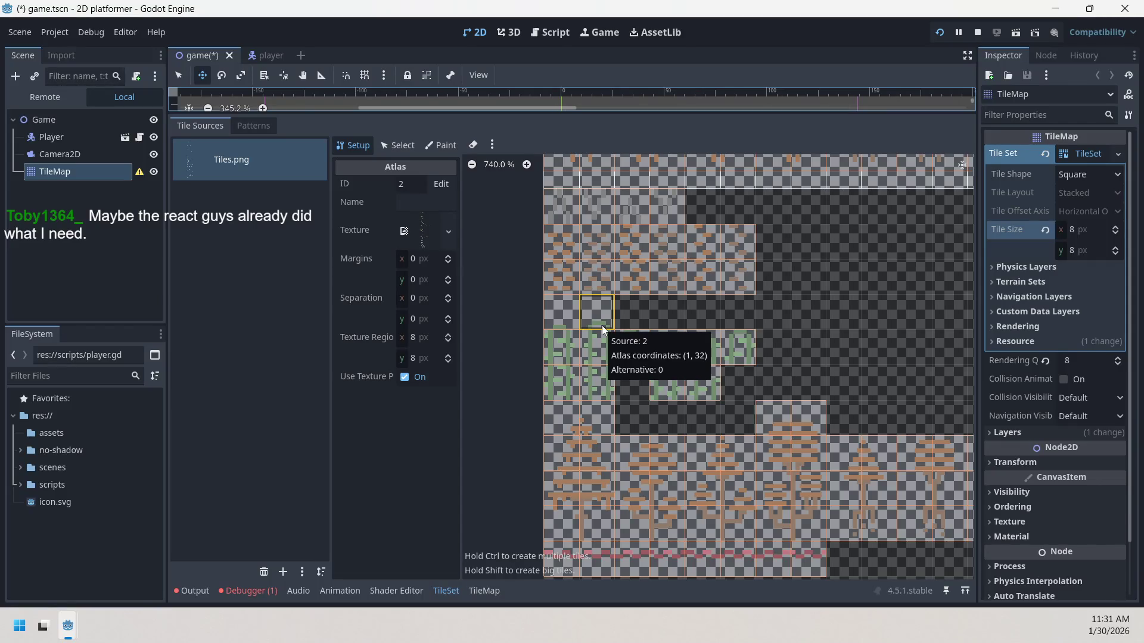
key(e)
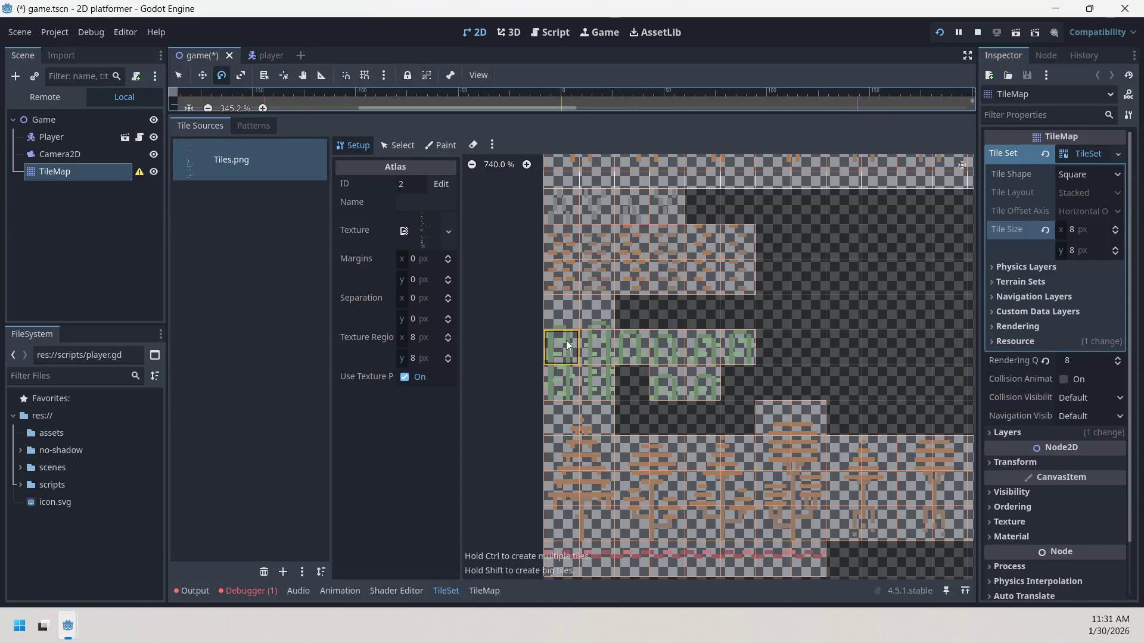
- Turn on the eraser and erase the tiles in the left green column
click(473, 145)
mouse_move(571, 334)
mouse_down()
mouse_move(562, 376)
mouse_move(597, 297)
mouse_up()
key(ctrl+z)
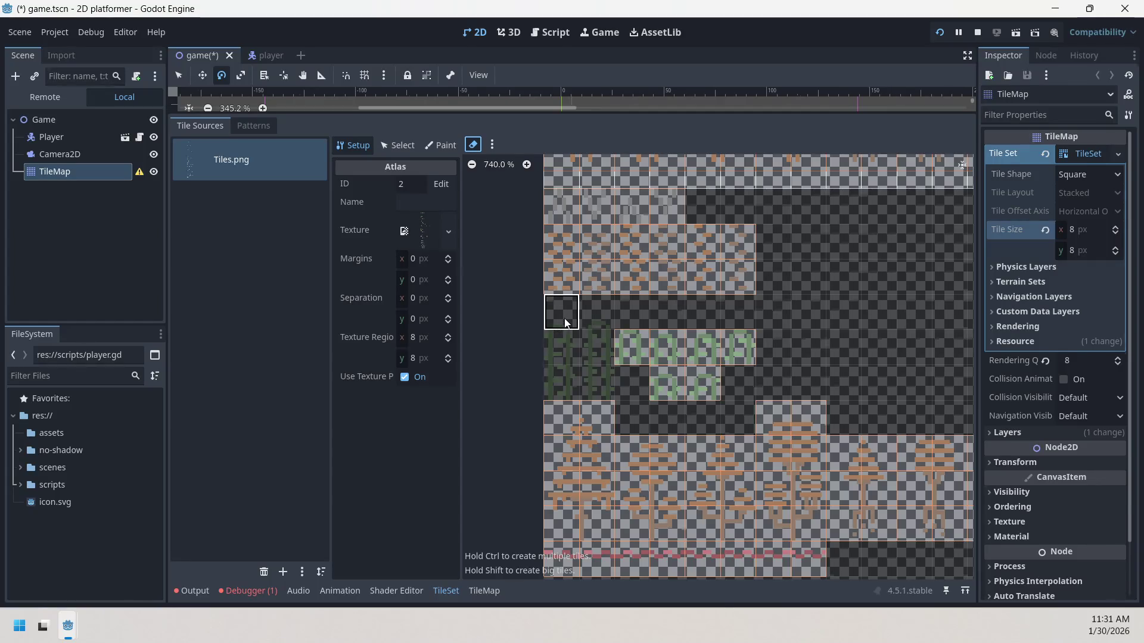
mouse_move(609, 354)
mouse_down()
mouse_move(709, 370)
mouse_move(550, 338)
mouse_up()
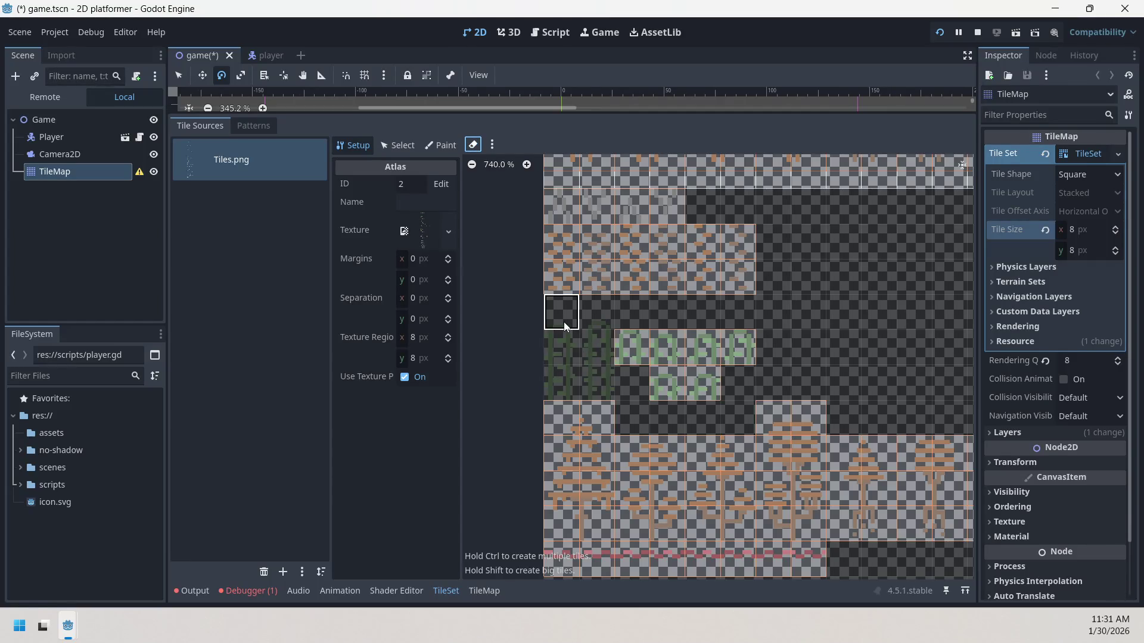
- Erase the two tall green tiles in the left columns and select the neighbouring green tiles
click(556, 373)
click(560, 358)
click(607, 353)
click(602, 357)
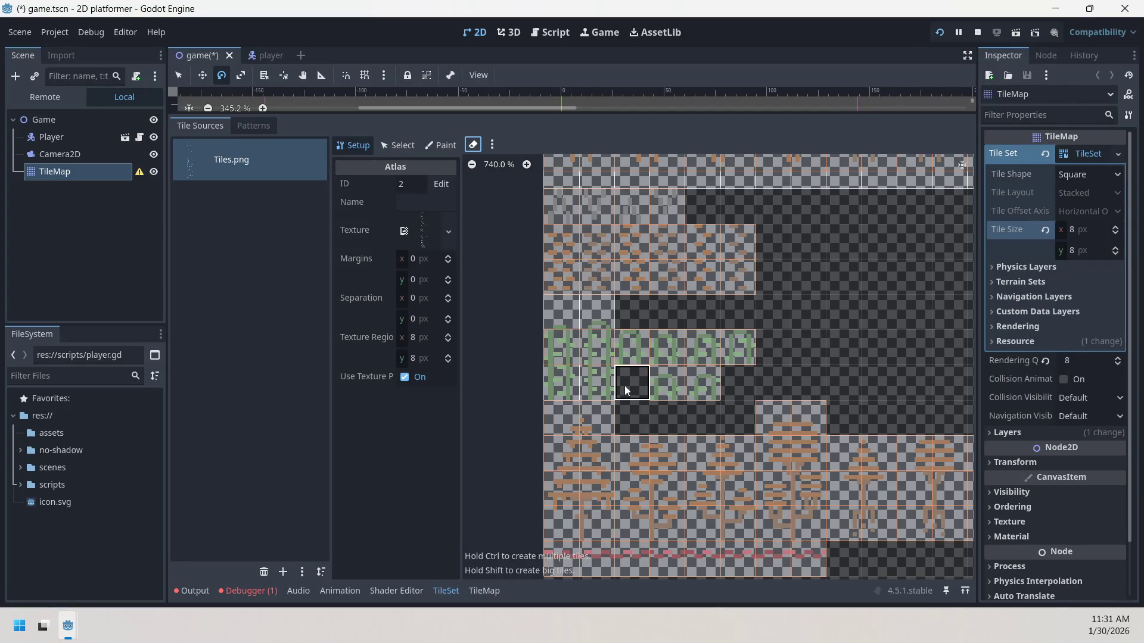
click(634, 358)
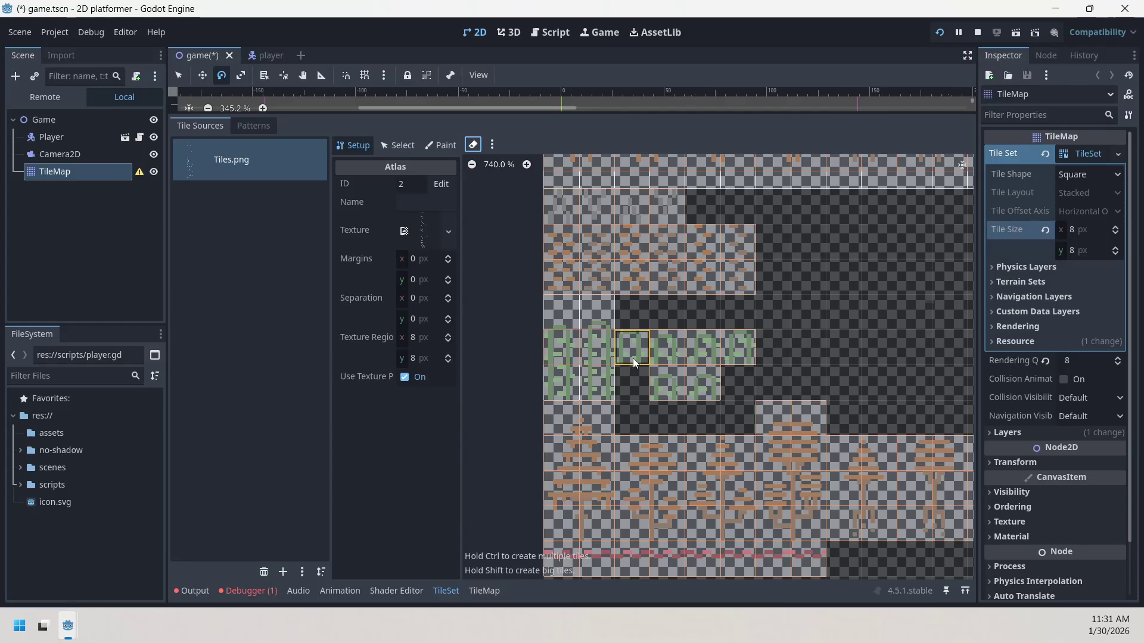
click(671, 375)
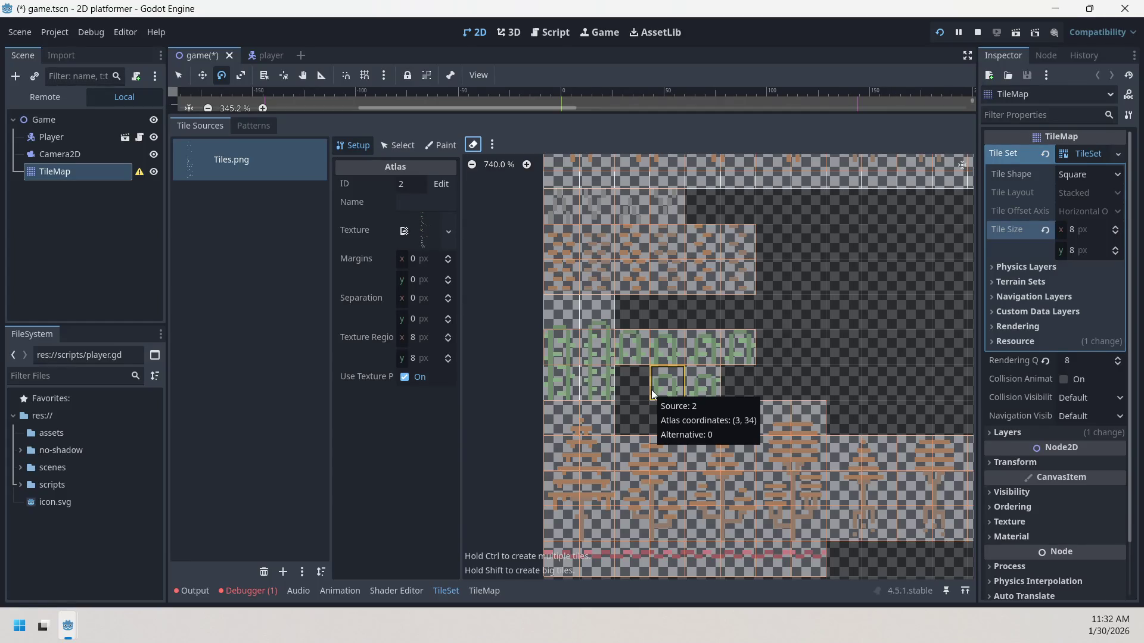
scroll(652, 390, down, 2)
- Define a 2x3 block of atlas tiles and a single extra tile
mouse_move(730, 360)
mouse_down()
mouse_move(761, 413)
mouse_move(800, 413)
mouse_move(850, 360)
mouse_move(850, 337)
mouse_move(881, 403)
mouse_move(875, 414)
mouse_up()
click(666, 425)
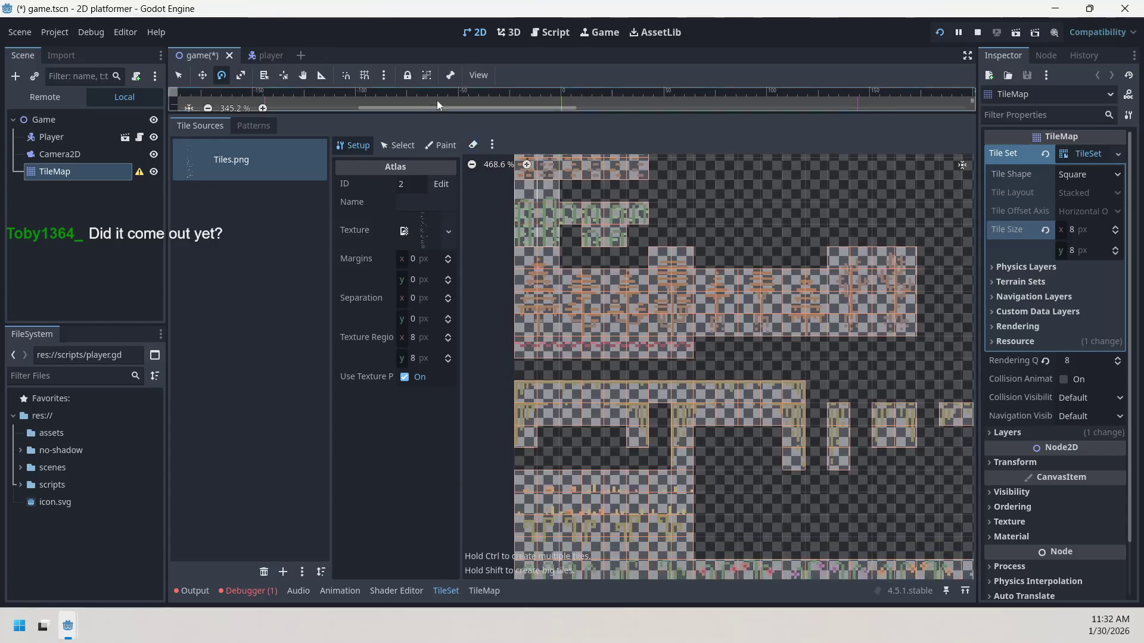
scroll(612, 365, down, 2)
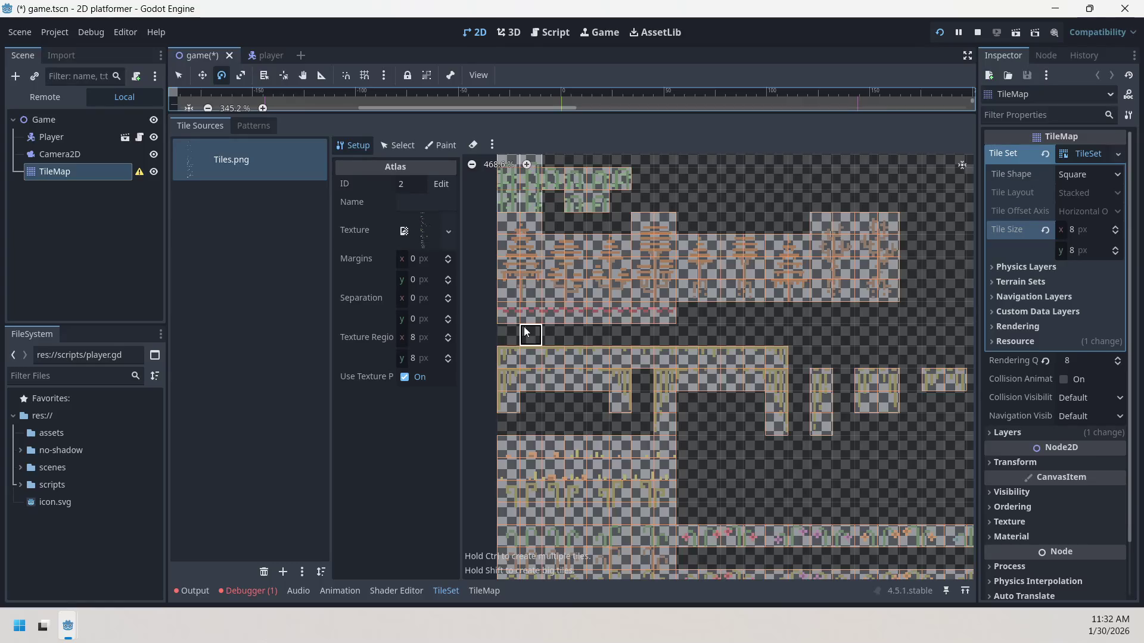
scroll(568, 320, up, 2)
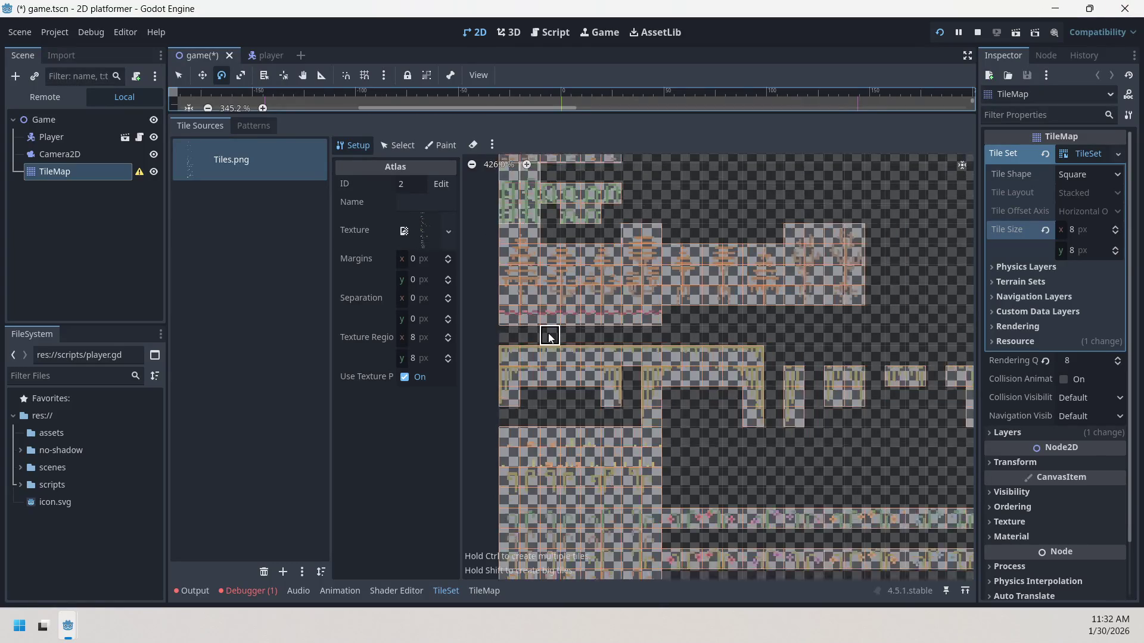
scroll(566, 324, down, 2)
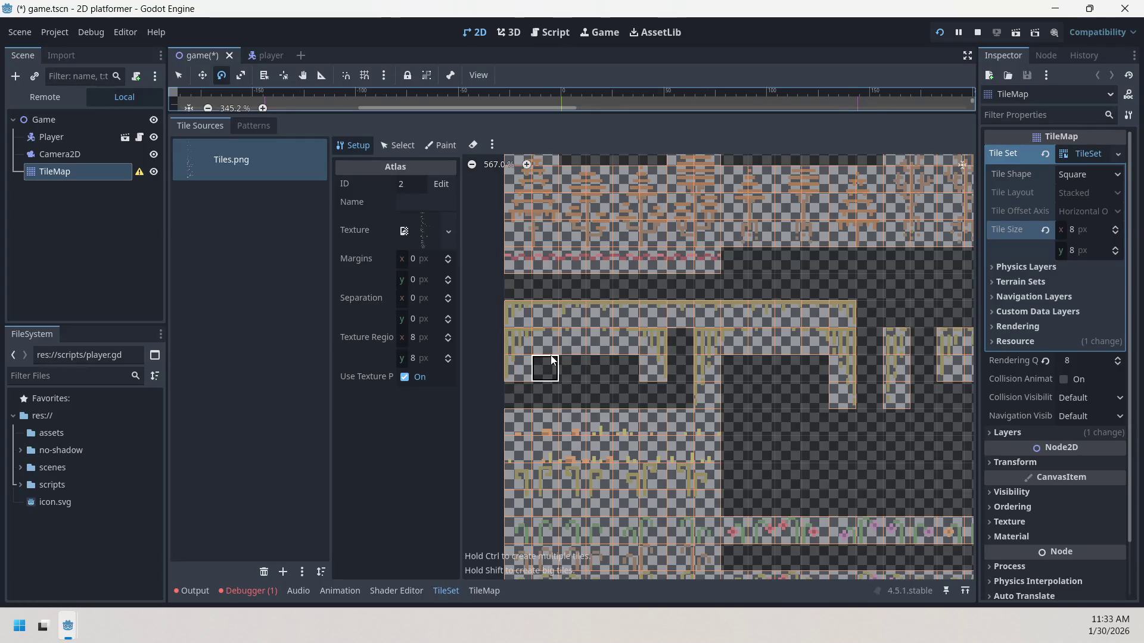
- Erase the unwanted platform column tiles across the platform row
mouse_move(529, 346)
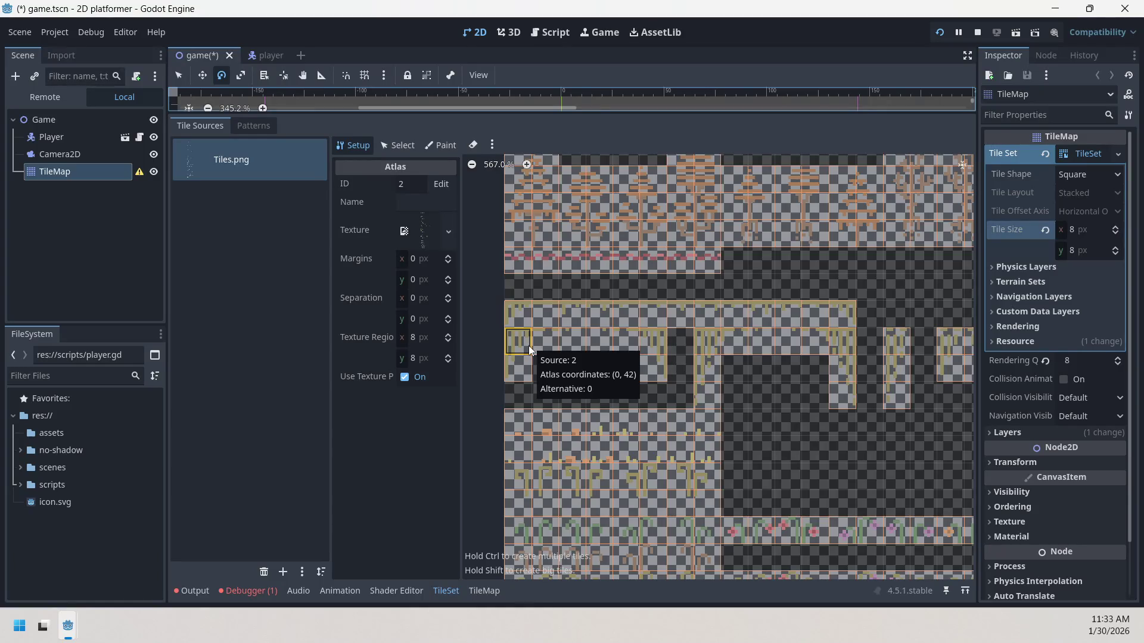
right_click(594, 367)
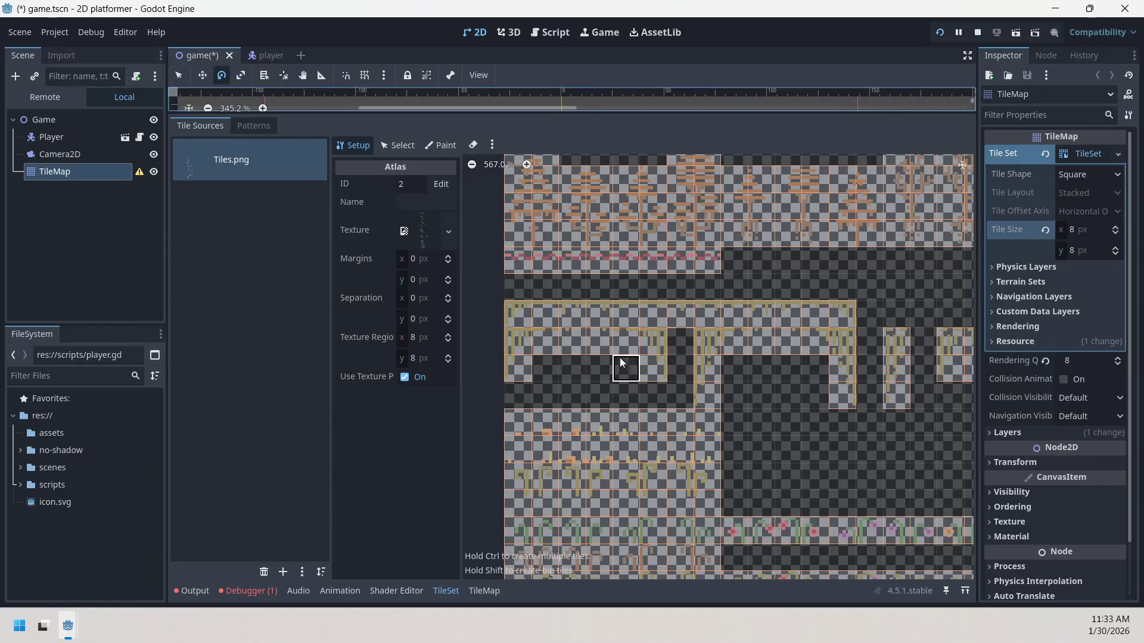
click(473, 145)
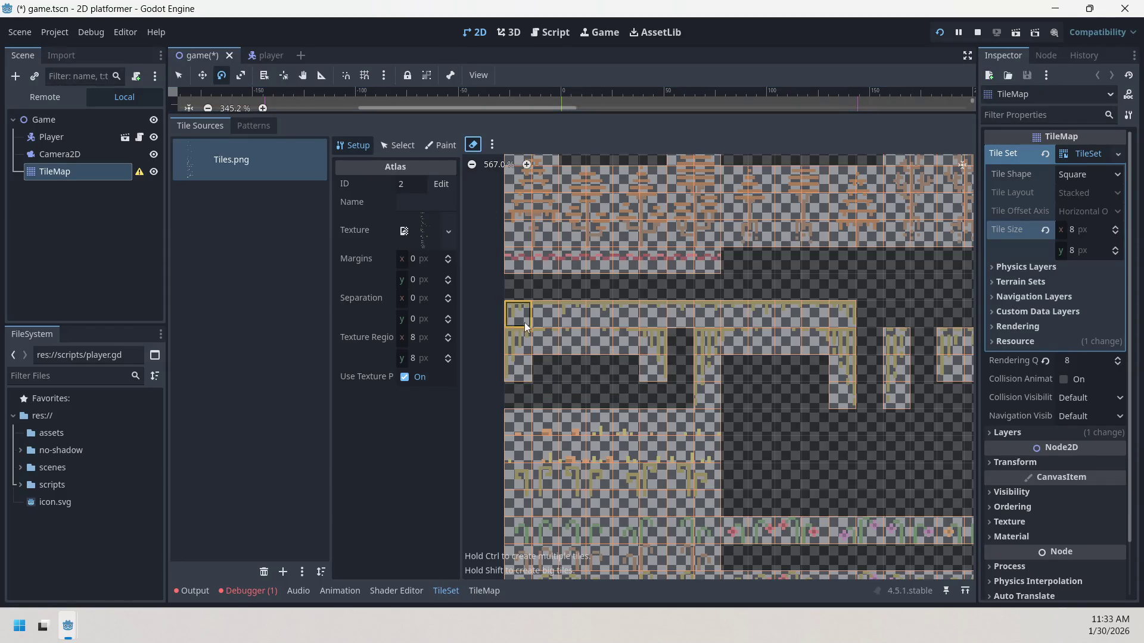
click(518, 337)
click(656, 358)
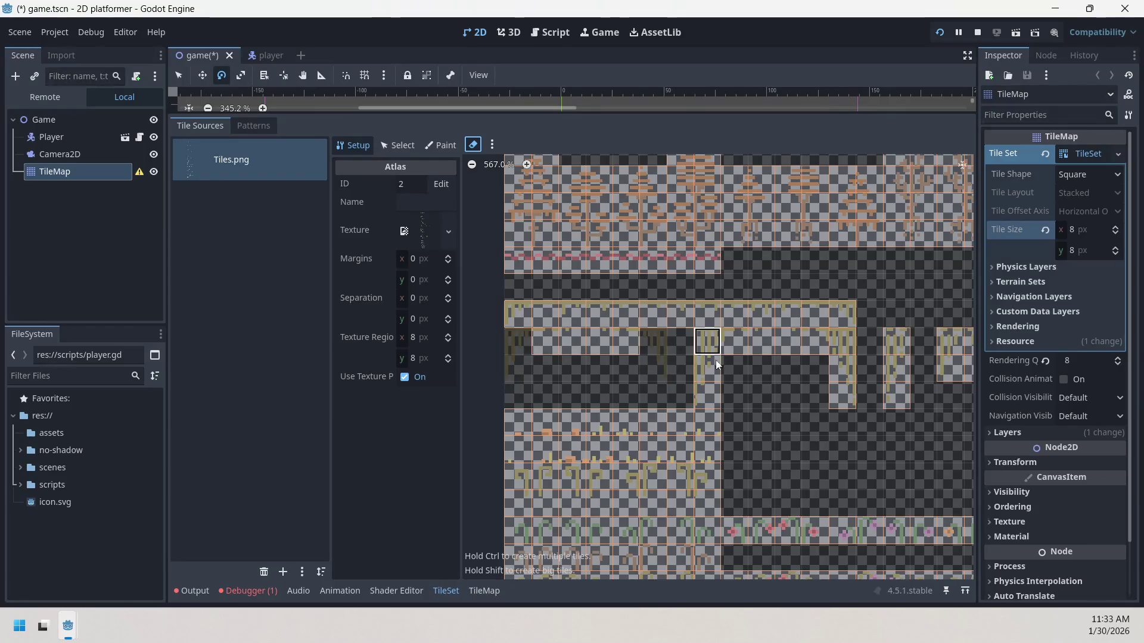
click(717, 360)
click(843, 367)
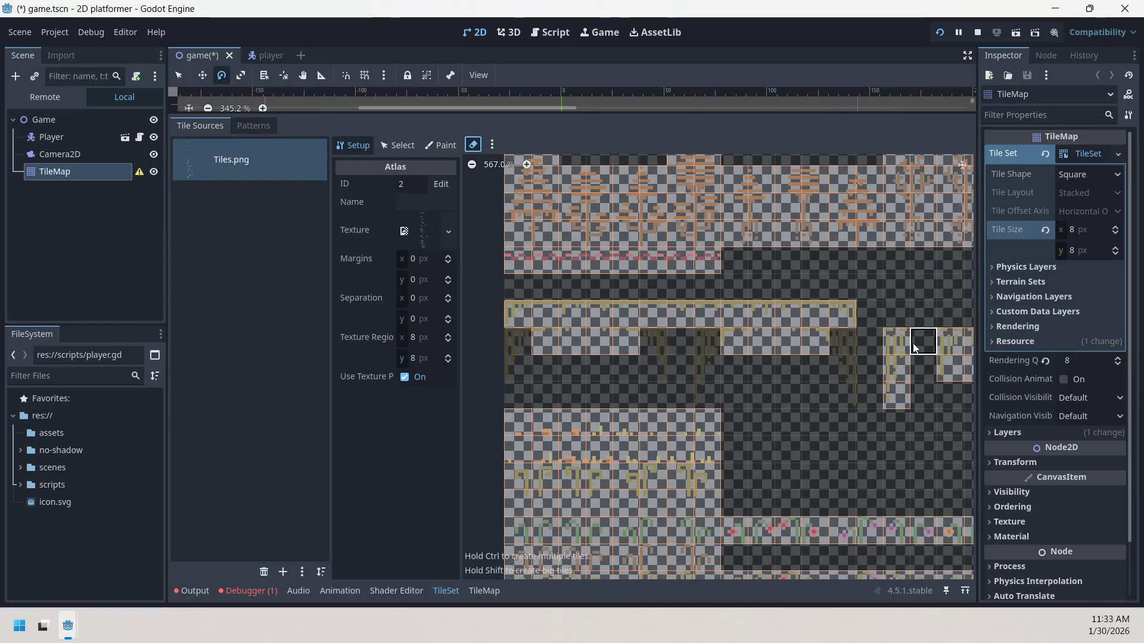
click(896, 358)
- Erase the tall tile column on the right, then undo that erase
scroll(912, 393, up, 1)
mouse_move(922, 380)
mouse_down()
mouse_move(711, 390)
mouse_move(820, 387)
mouse_move(685, 408)
mouse_move(692, 367)
mouse_up()
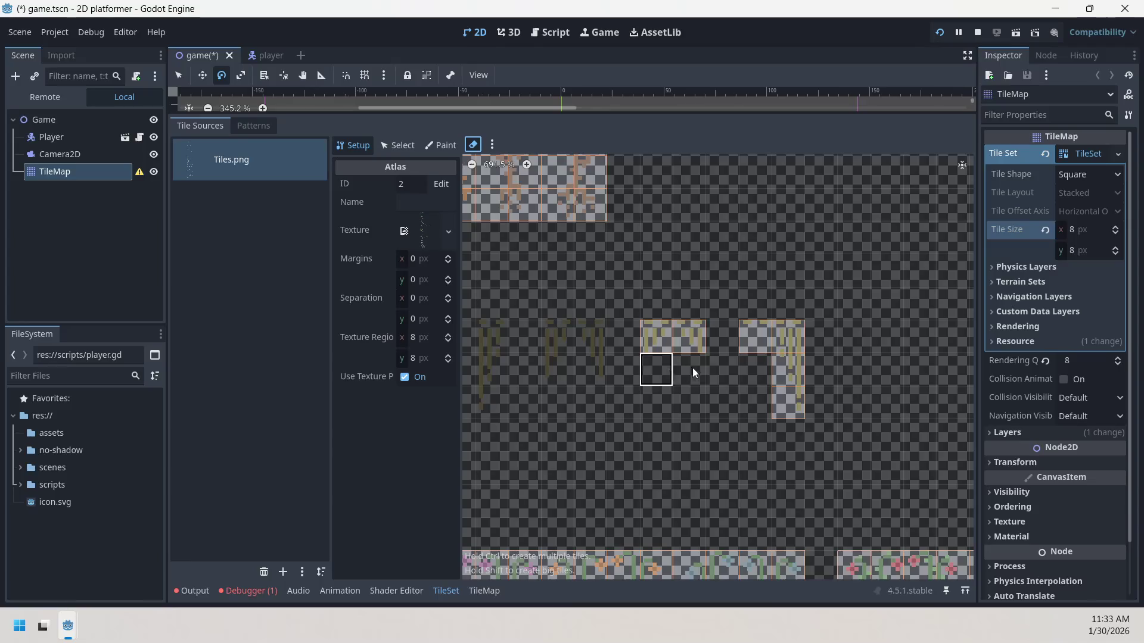
click(790, 390)
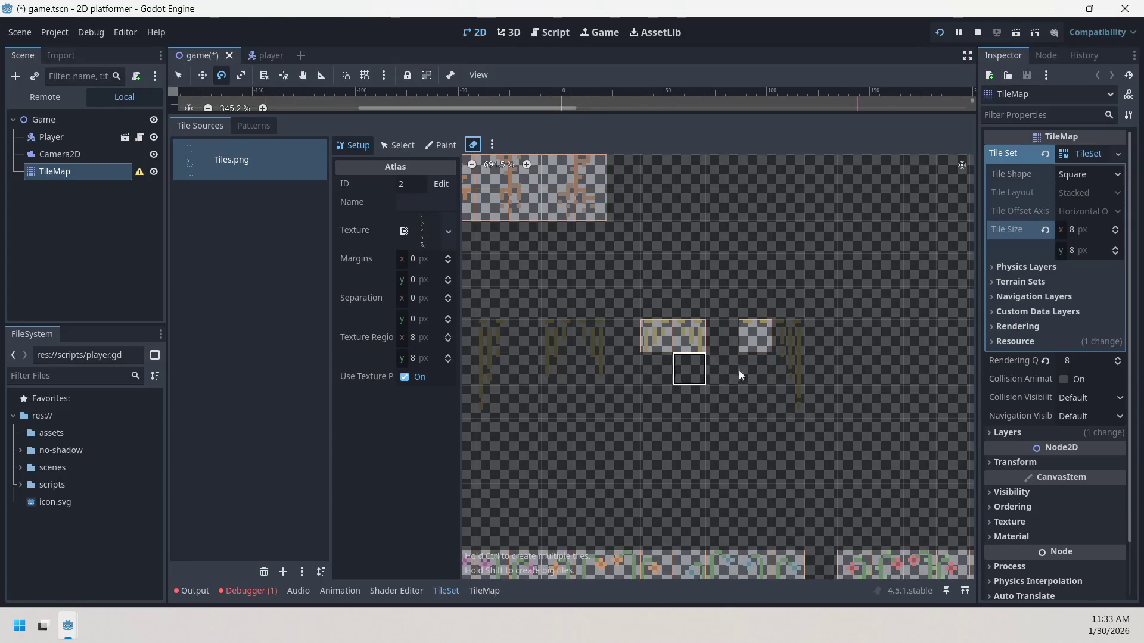
key(ctrl+z)
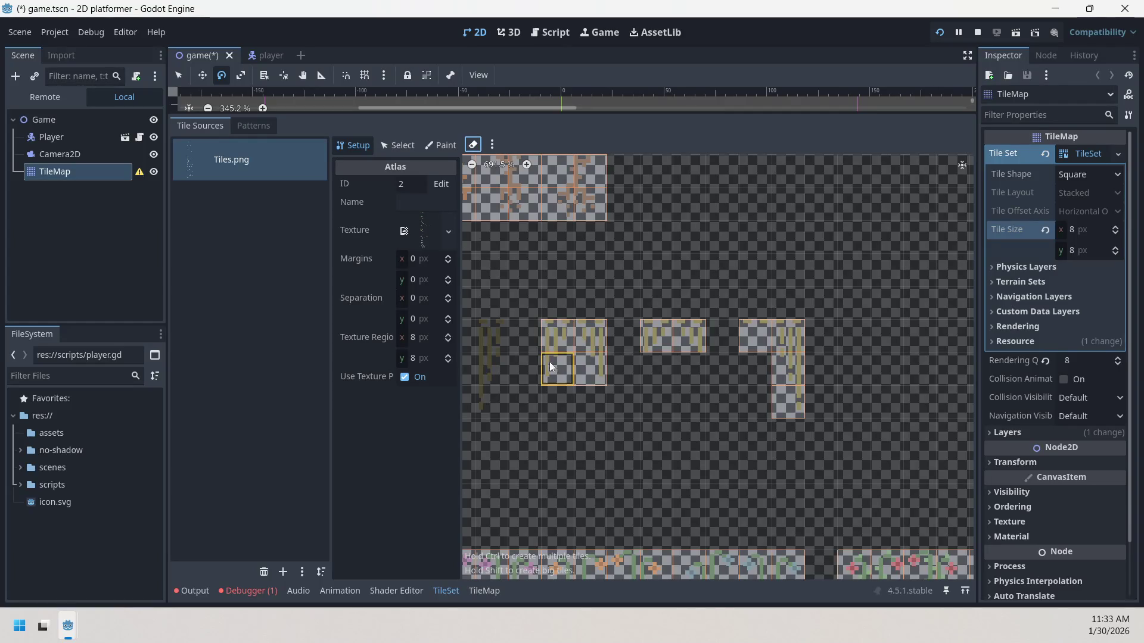
- Define two tall vertical tiles in the platform columns
scroll(553, 363, up, 3)
scroll(678, 354, left, 5)
drag(763, 309, 763, 411)
drag(662, 318, 662, 411)
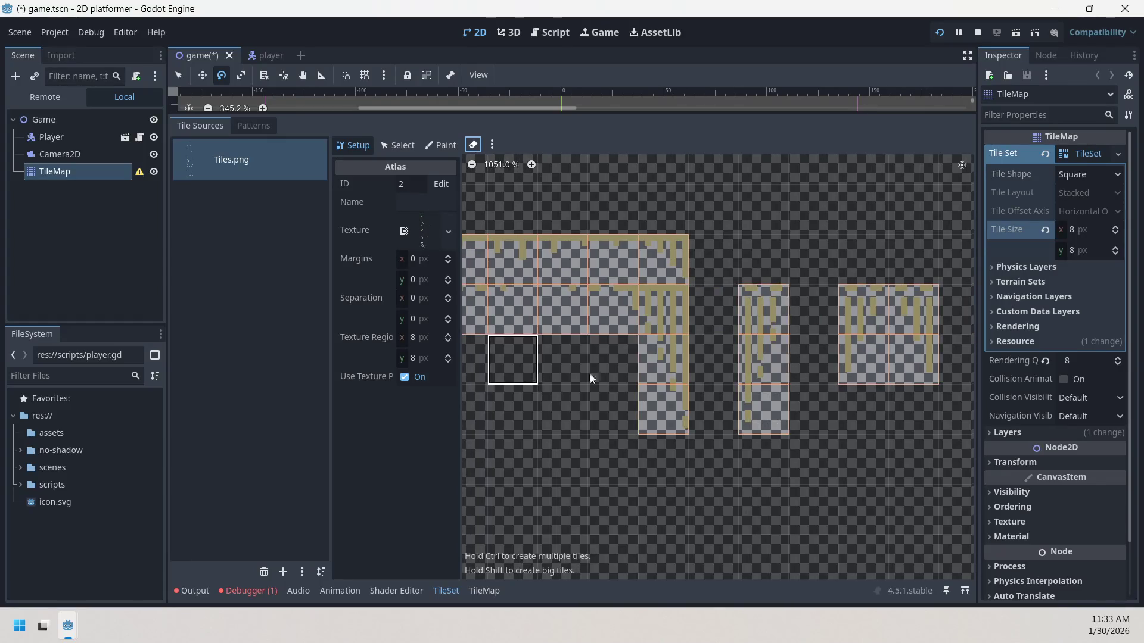
scroll(537, 334, left, 4)
scroll(585, 350, down, 2)
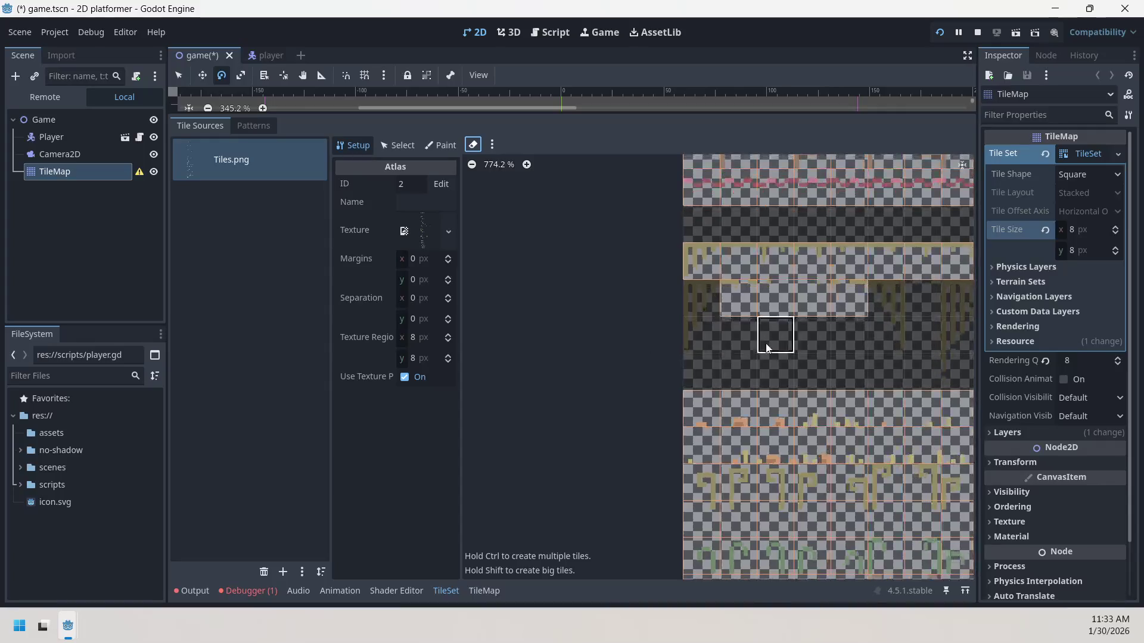
scroll(651, 354, left, 3)
- Erase the remaining column tiles along the platform row
mouse_move(845, 376)
mouse_down()
mouse_move(765, 317)
mouse_move(746, 339)
mouse_move(596, 310)
mouse_move(607, 347)
mouse_up()
scroll(607, 347, down, 2)
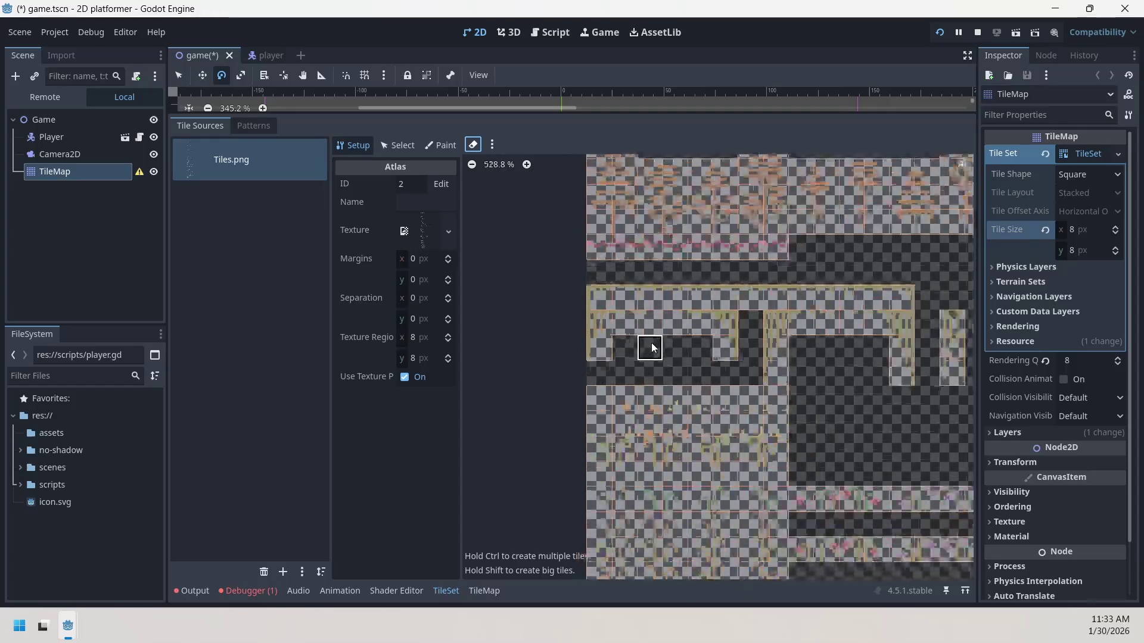
scroll(653, 361, down, 1)
scroll(608, 355, down, 1)
scroll(725, 356, down, 1)
scroll(703, 340, right, 2)
scroll(689, 319, down, 1)
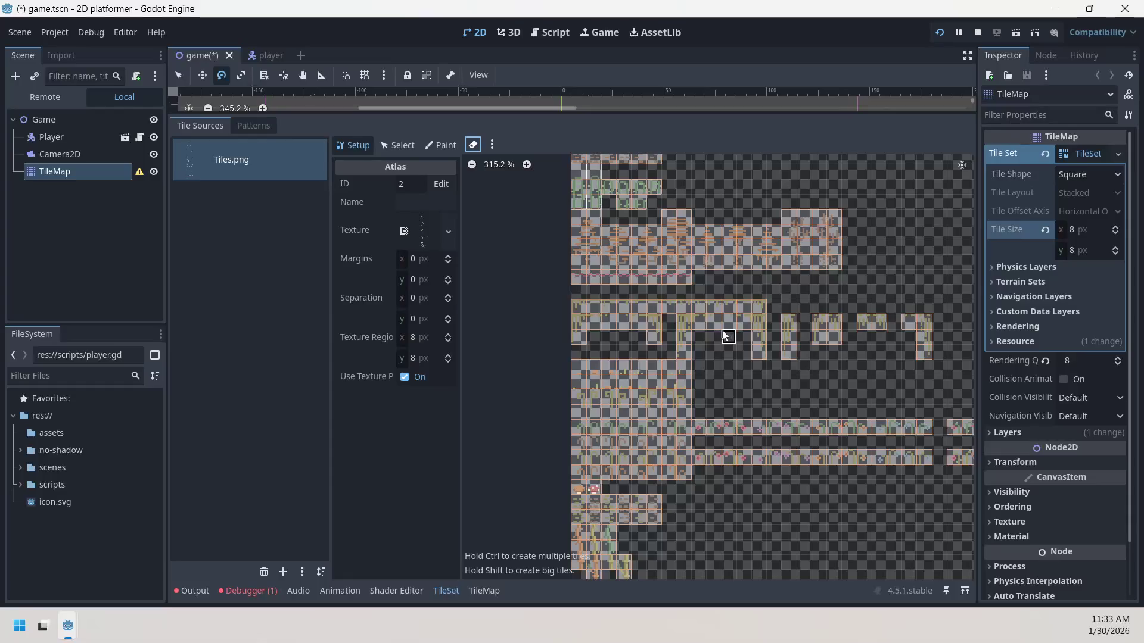
scroll(679, 326, right, 2)
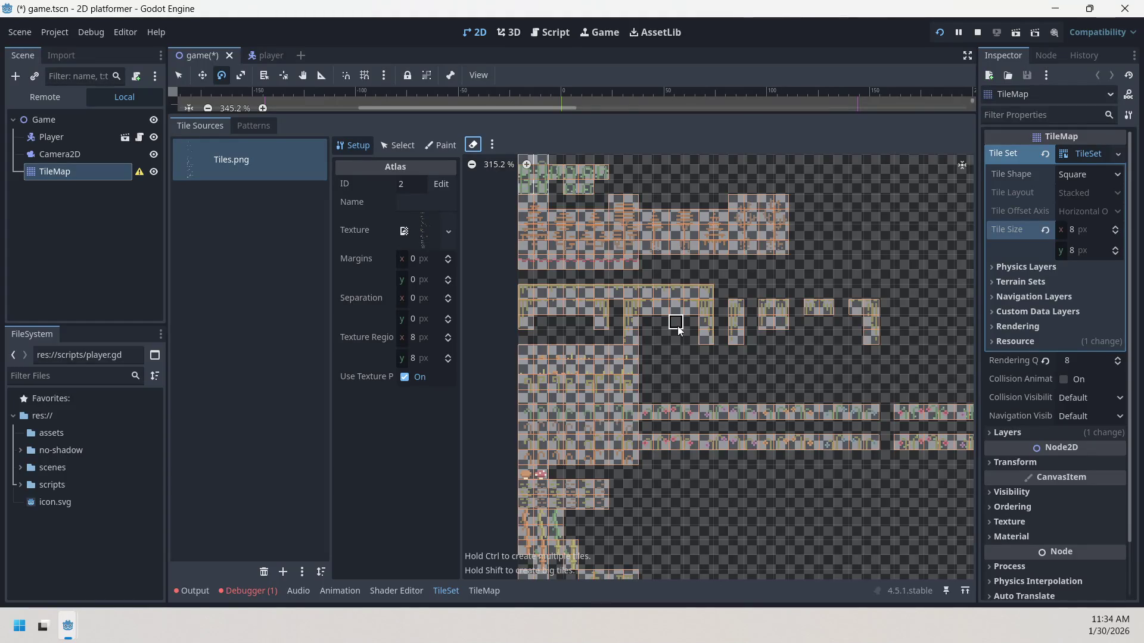
- Erase the two-row strip under the platforms, restore four of its tiles and remove the leftovers
scroll(679, 359, up, 3)
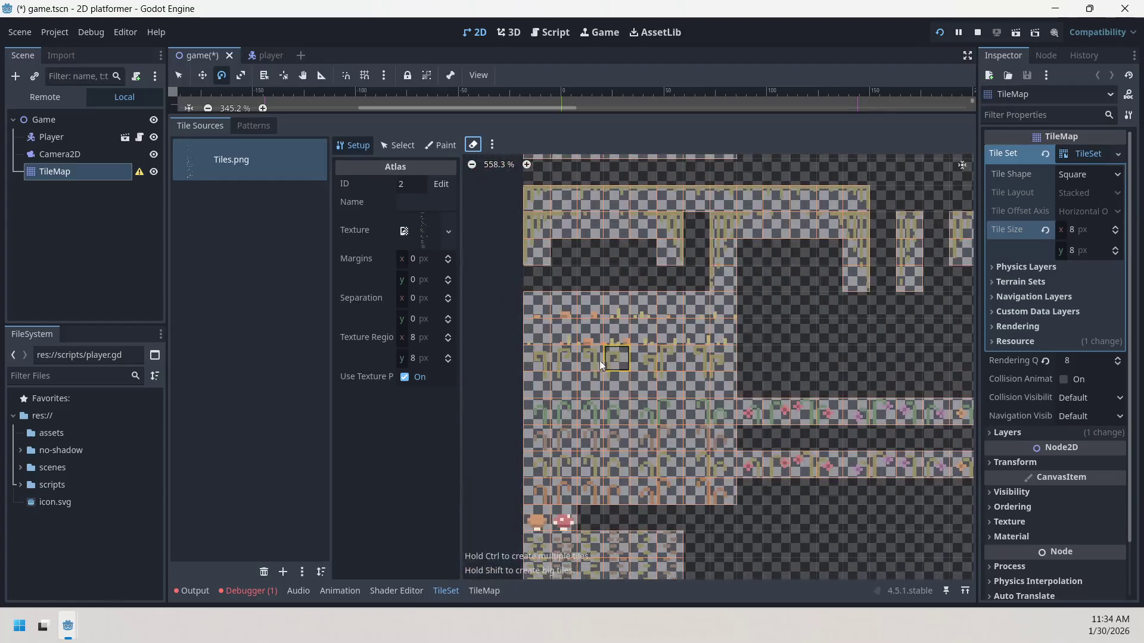
drag(539, 364, 721, 382)
mouse_move(546, 378)
mouse_down()
mouse_move(596, 364)
mouse_move(587, 381)
mouse_move(552, 367)
mouse_move(546, 386)
mouse_up()
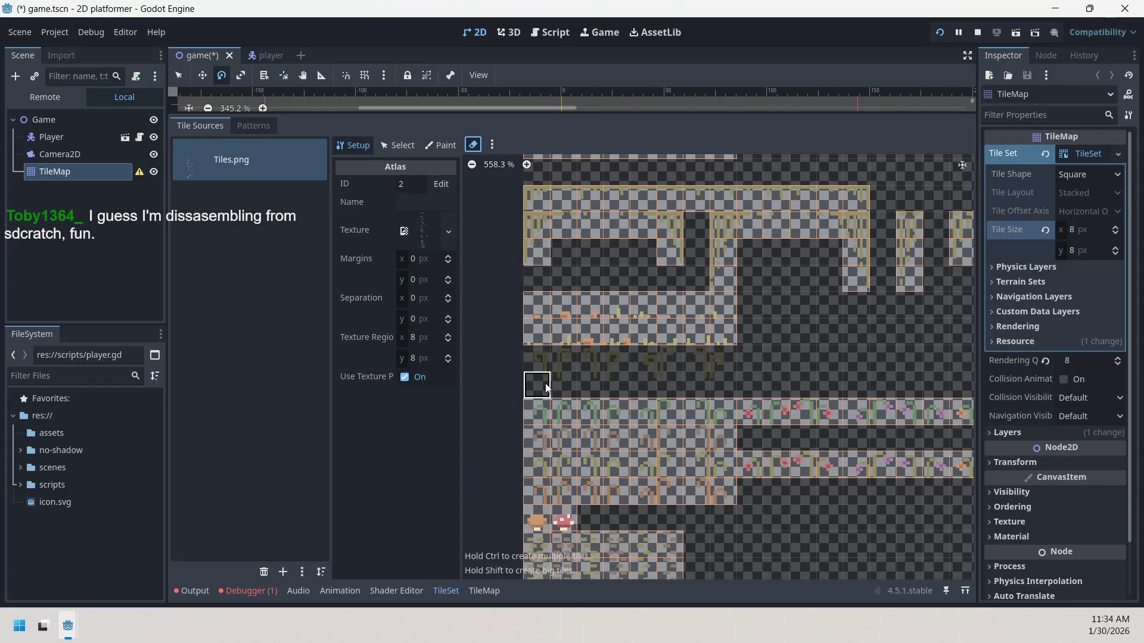
click(564, 360)
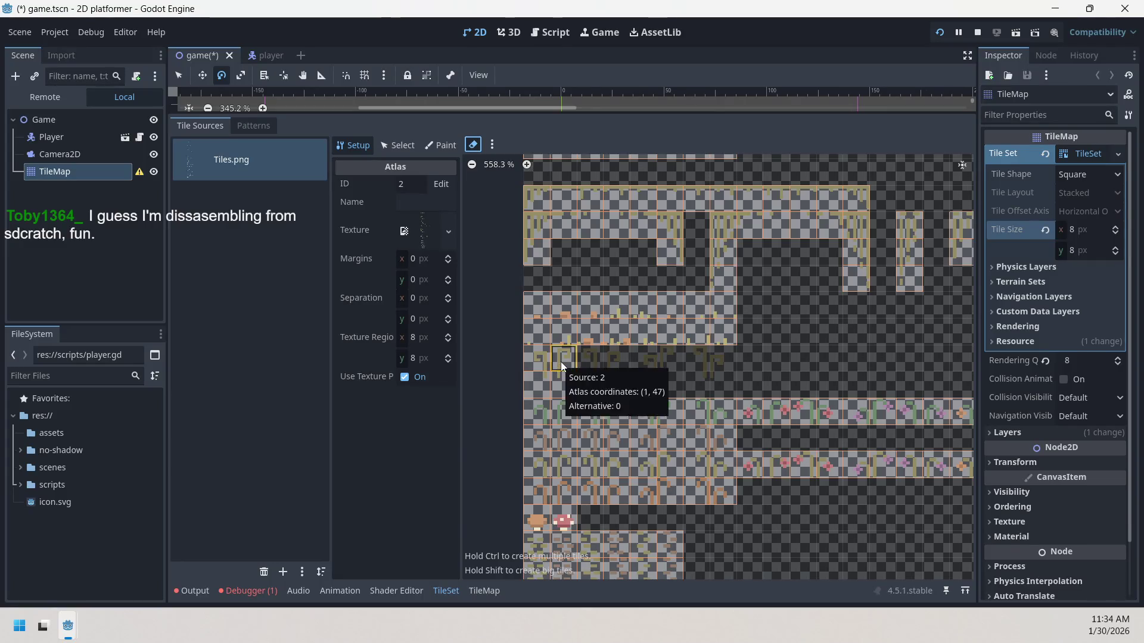
click(561, 362)
click(538, 361)
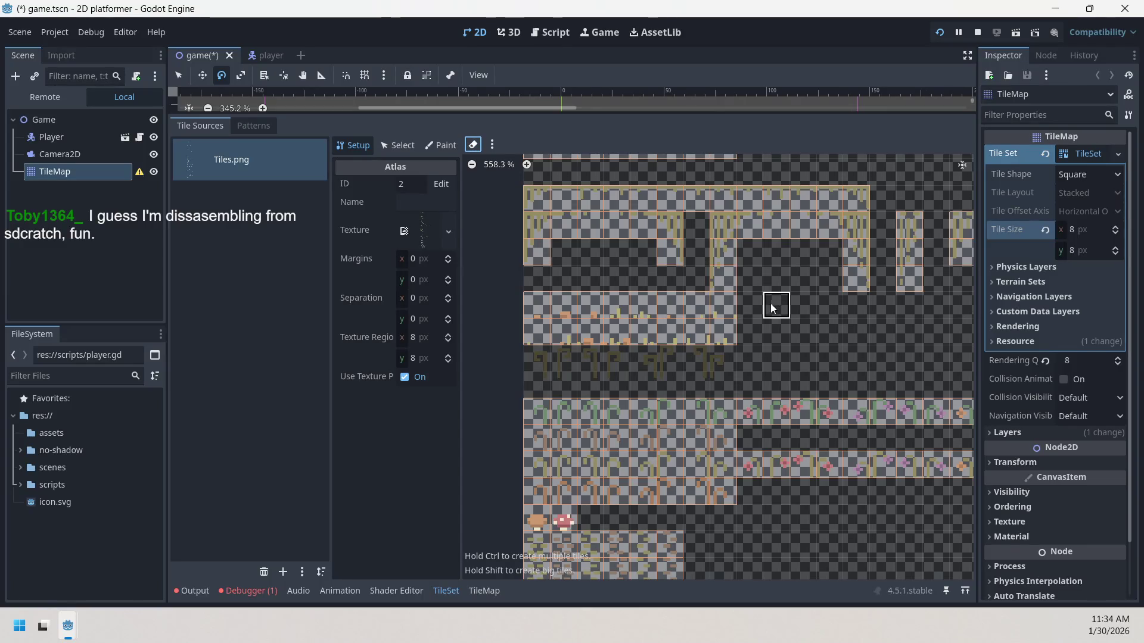
- Define a 2x3 tile block beside the platforms
drag(769, 300, 811, 361)
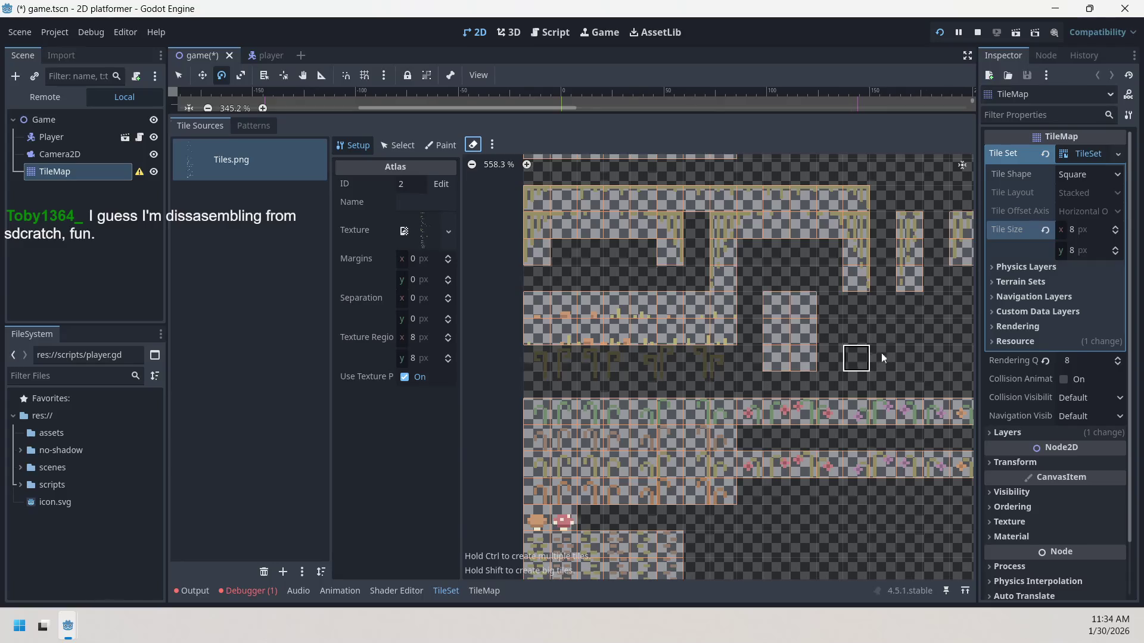
scroll(796, 324, down, 2)
scroll(795, 313, up, 5)
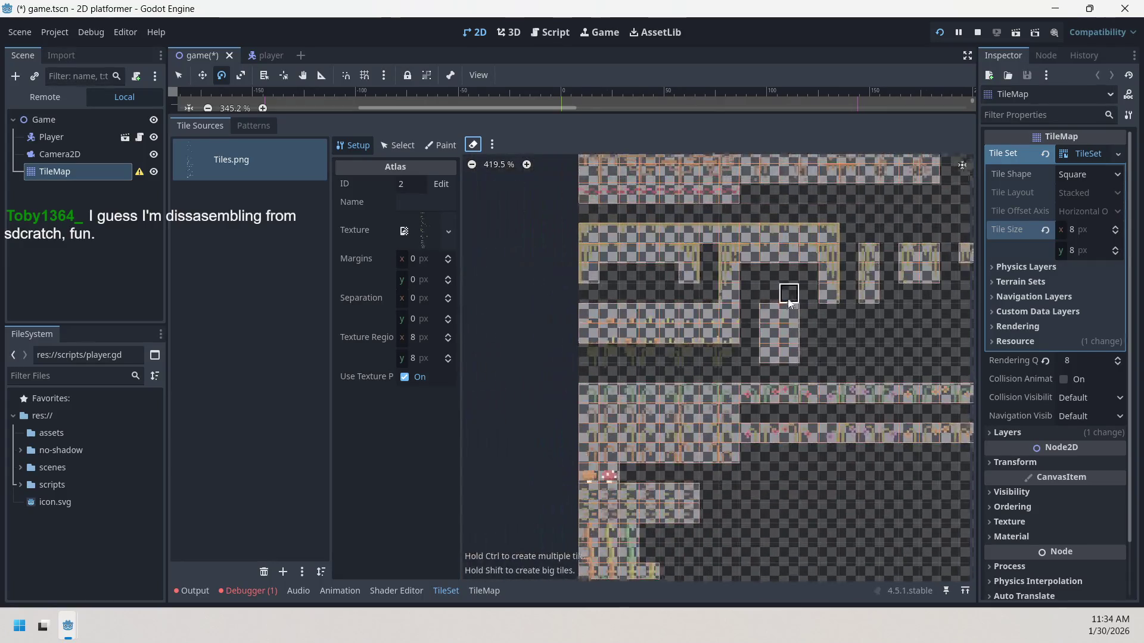
scroll(754, 455, down, 1)
scroll(735, 291, up, 5)
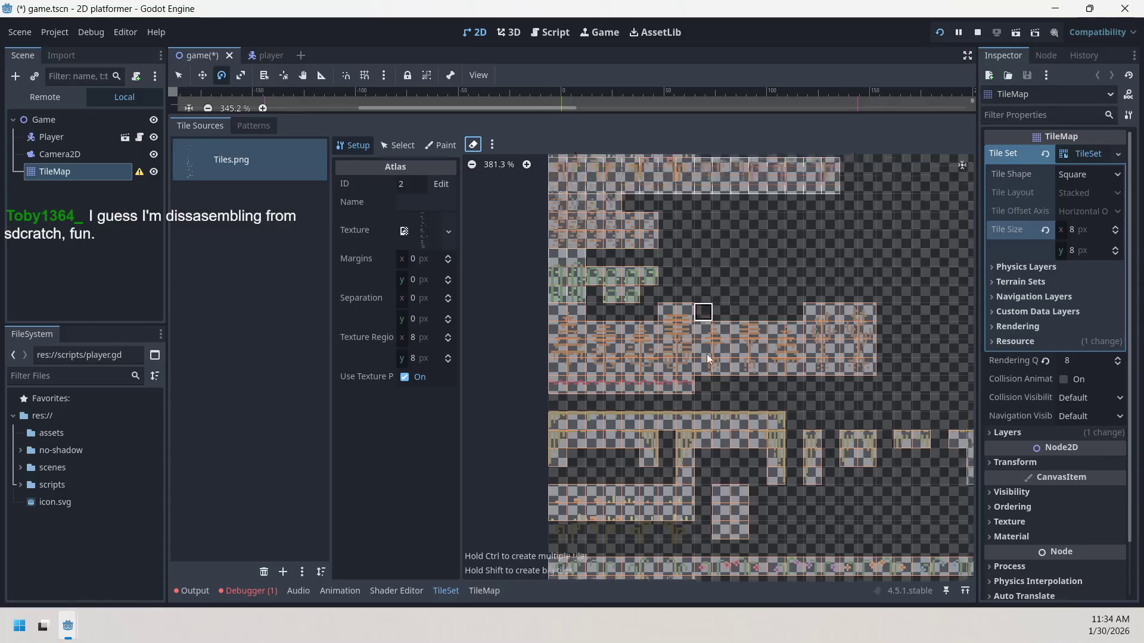
scroll(733, 346, up, 5)
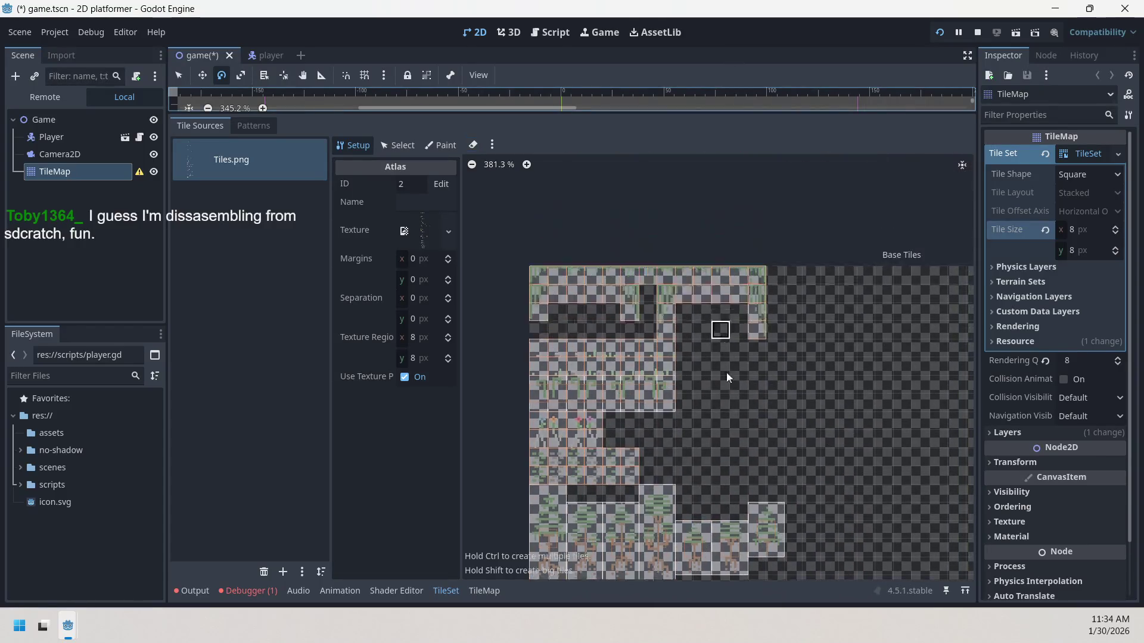
scroll(734, 283, down, 5)
scroll(685, 371, up, 6)
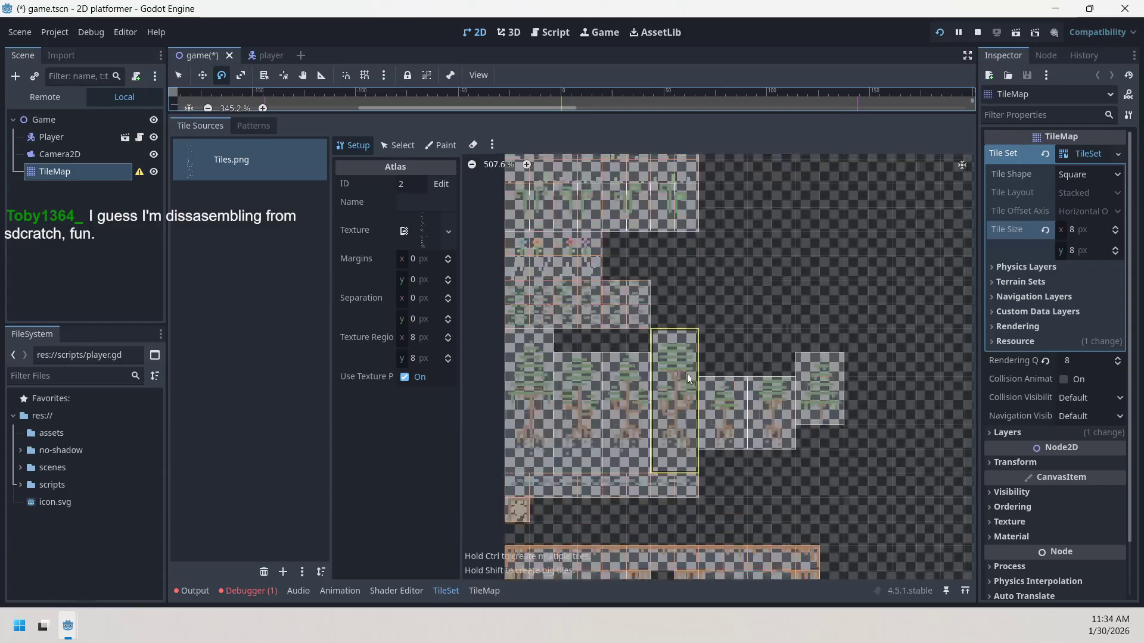
scroll(816, 301, down, 10)
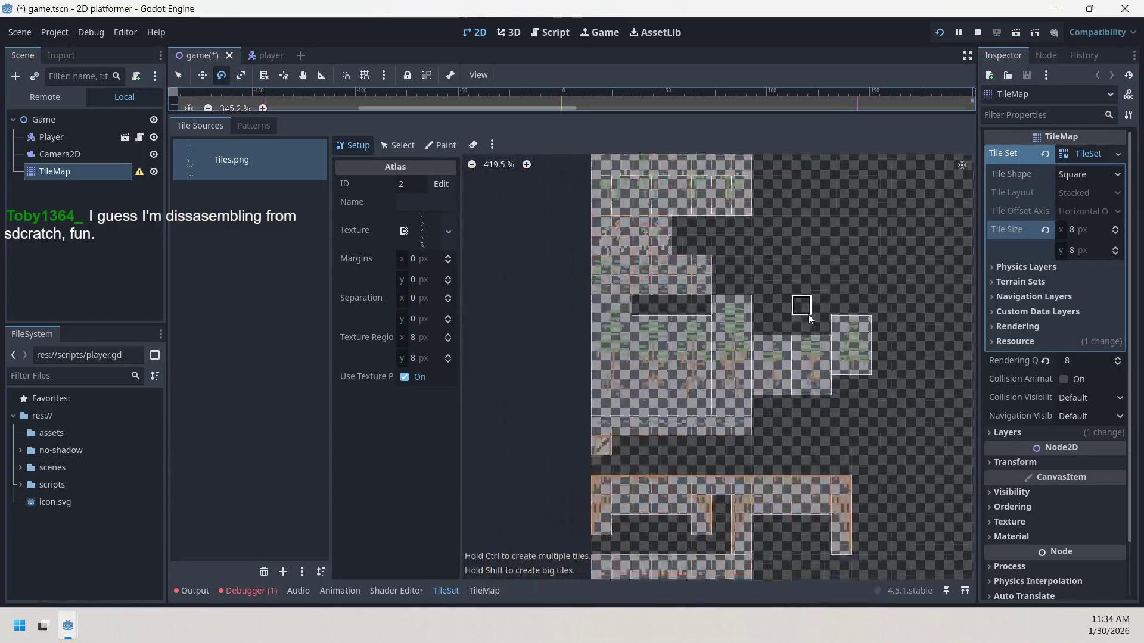
scroll(821, 249, down, 5)
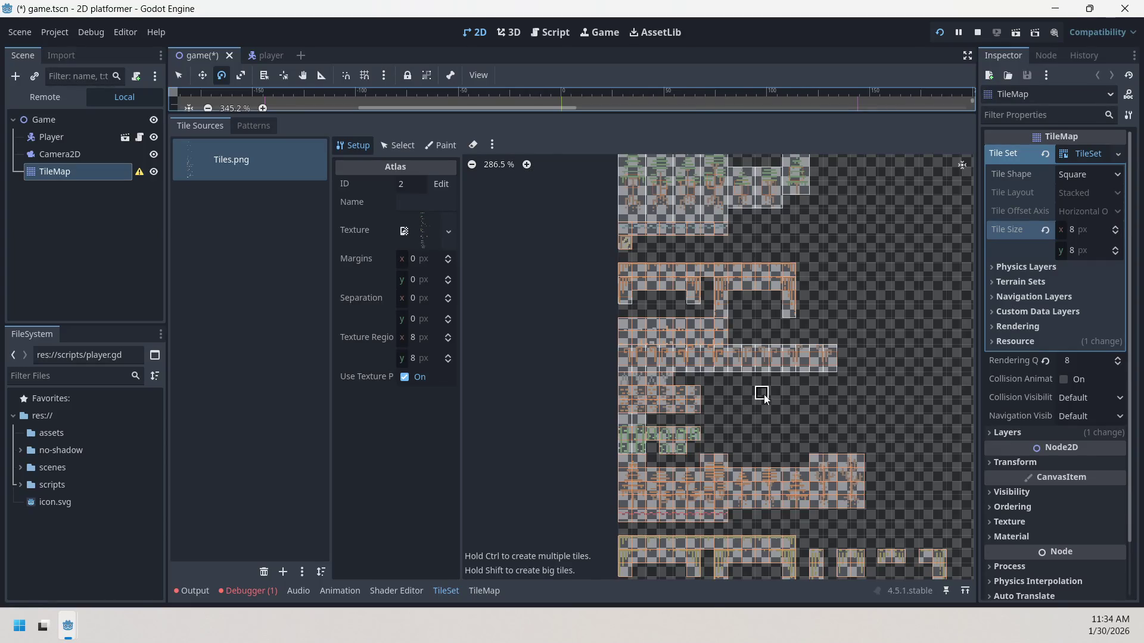
click(816, 360)
mouse_move(800, 391)
mouse_down()
mouse_move(868, 432)
mouse_move(883, 411)
mouse_up()
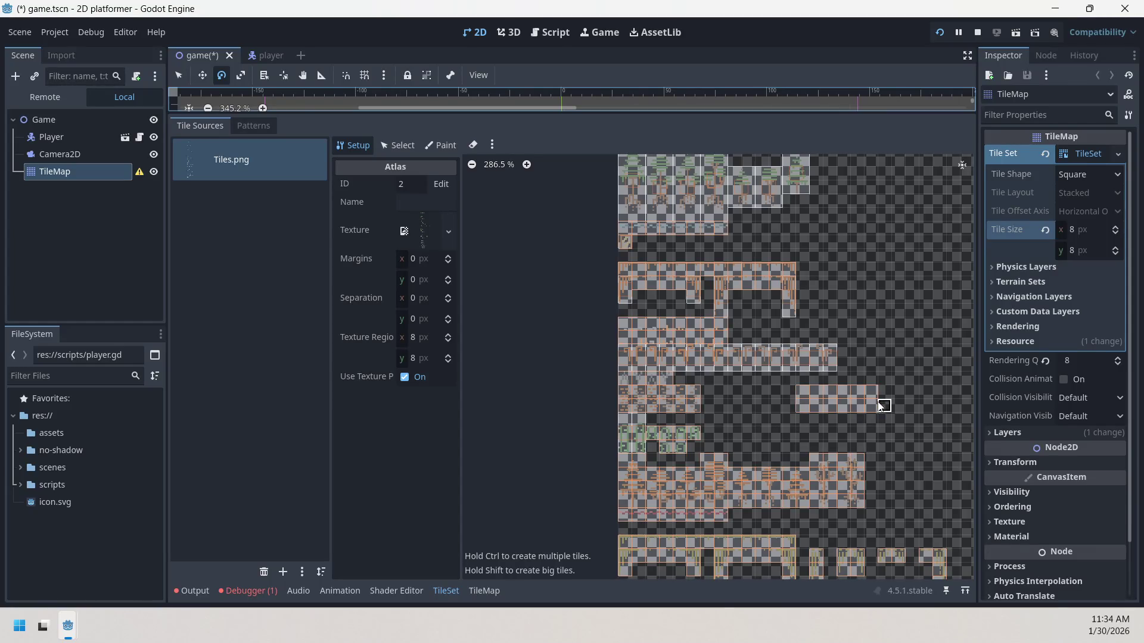
drag(883, 361, 918, 421)
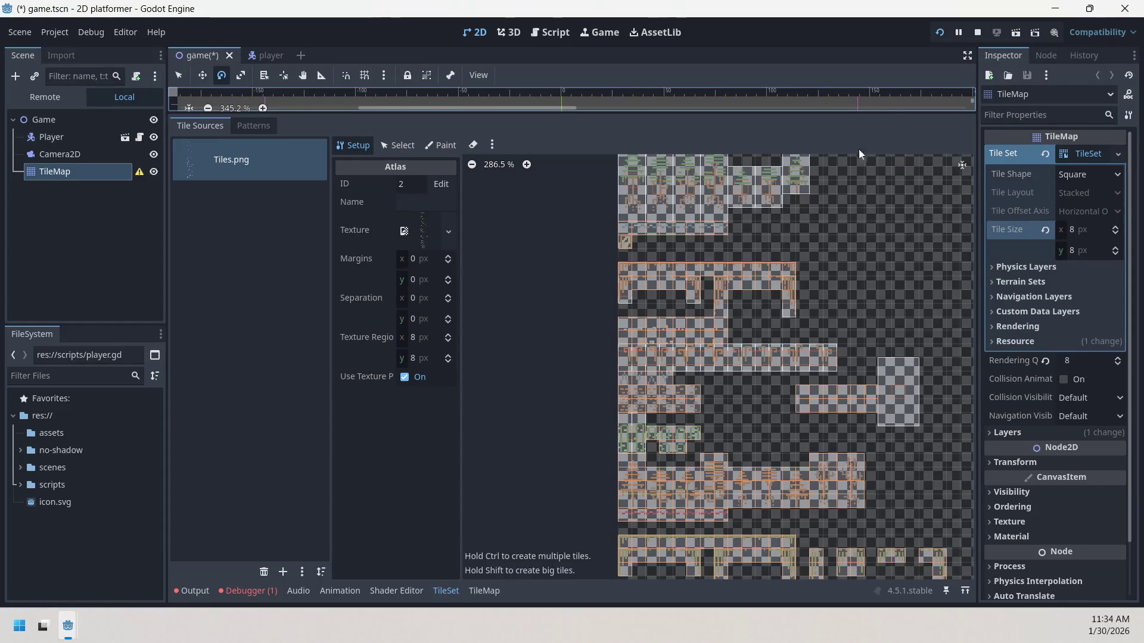
right_click(888, 365)
click(893, 375)
right_click(877, 394)
click(883, 399)
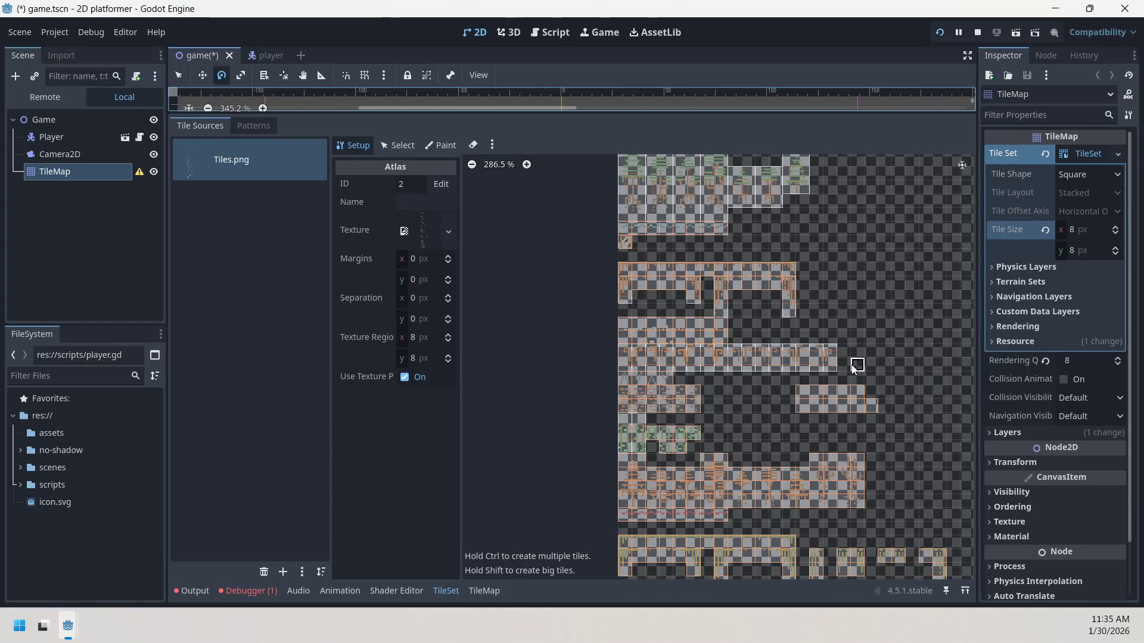
scroll(868, 399, up, 2)
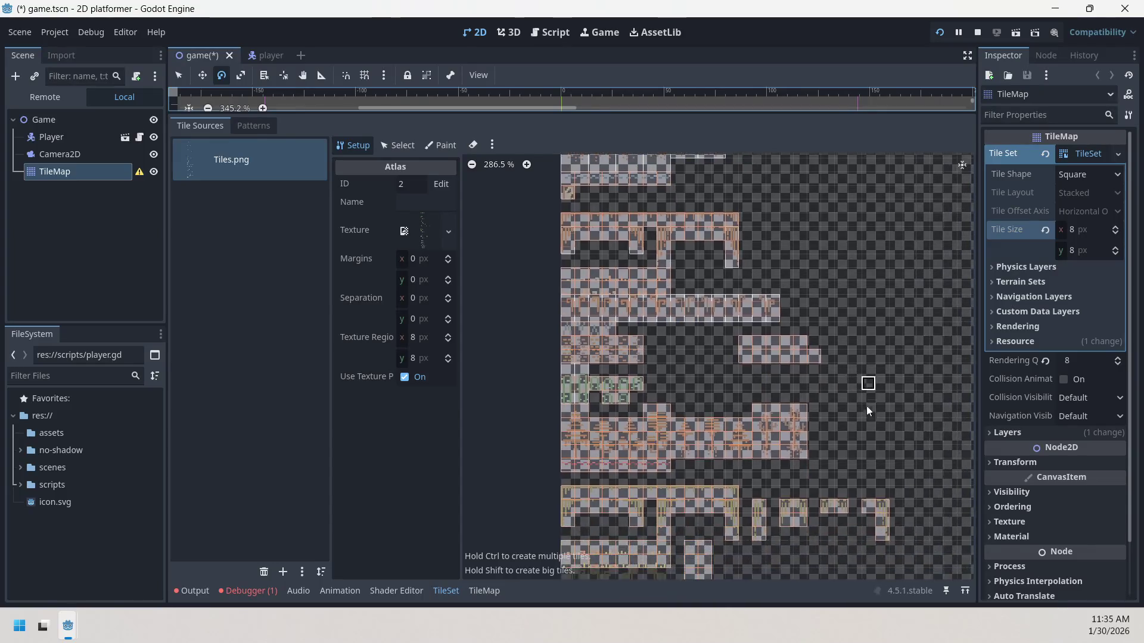
scroll(751, 417, left, 1)
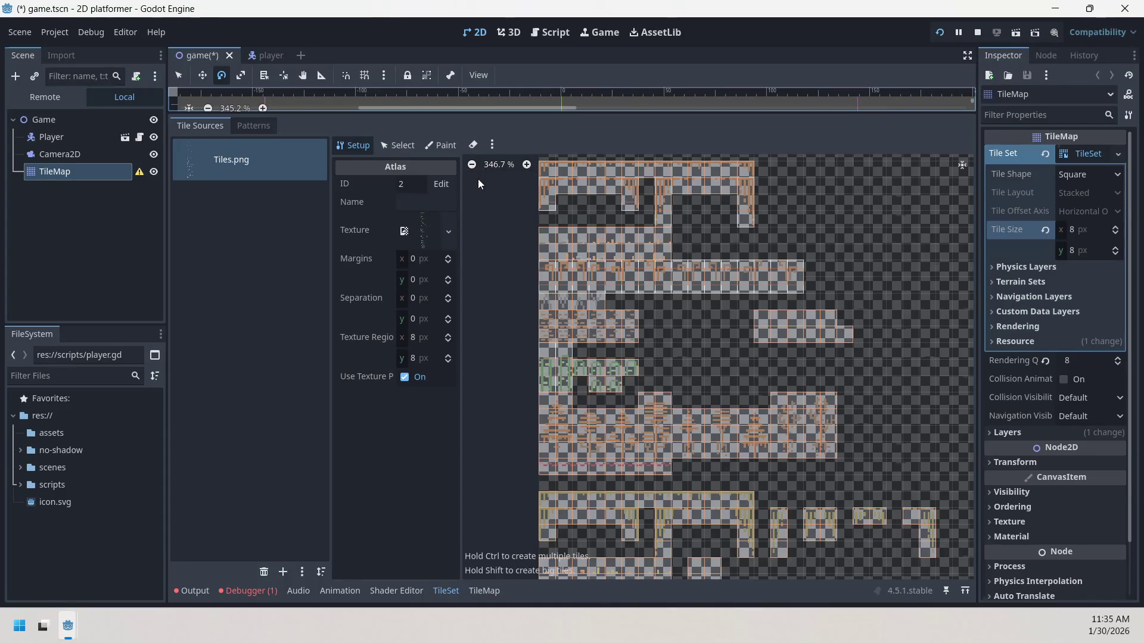
- Erase the badly sliced tiles in the tree row, the dark upper-right block and the bottom row
click(475, 145)
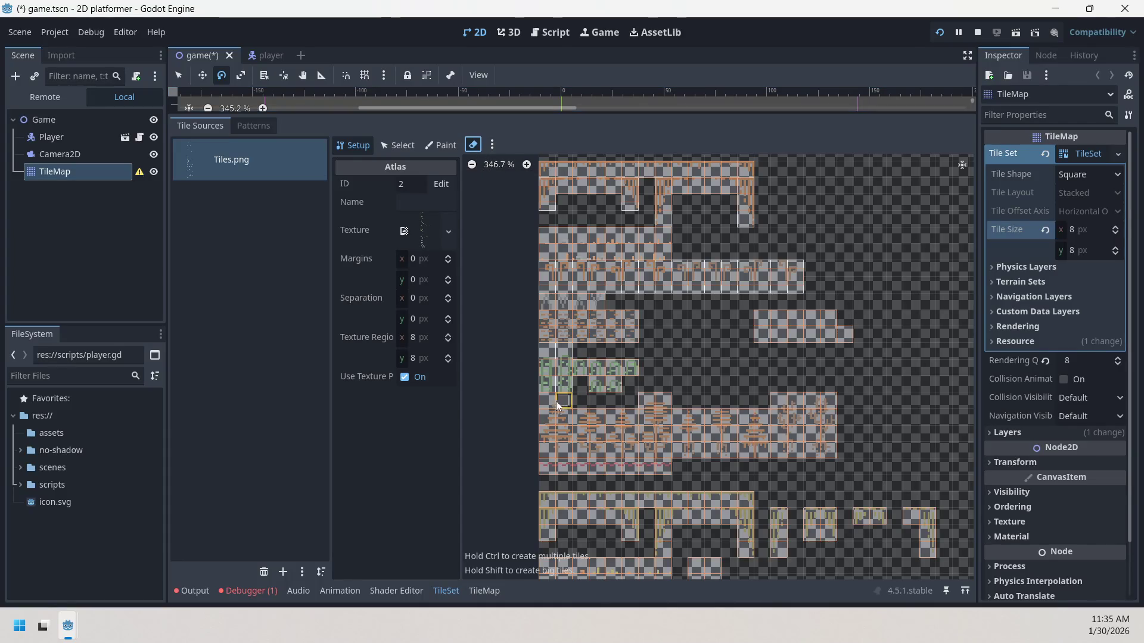
mouse_move(625, 421)
mouse_down()
mouse_move(828, 441)
mouse_move(832, 454)
mouse_up()
click(834, 337)
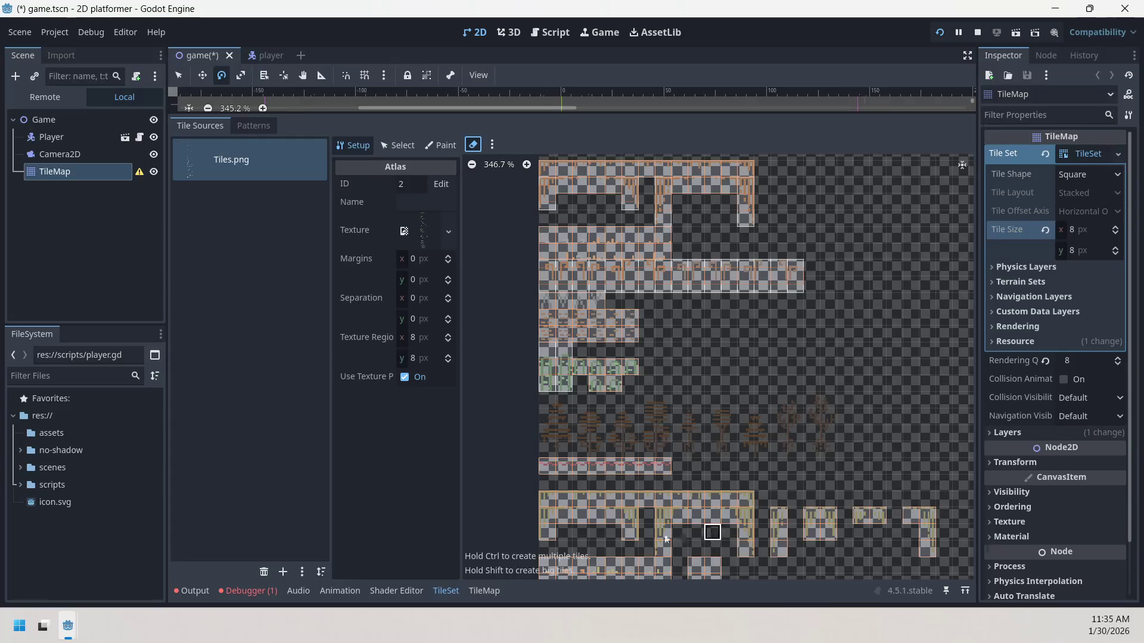
click(554, 531)
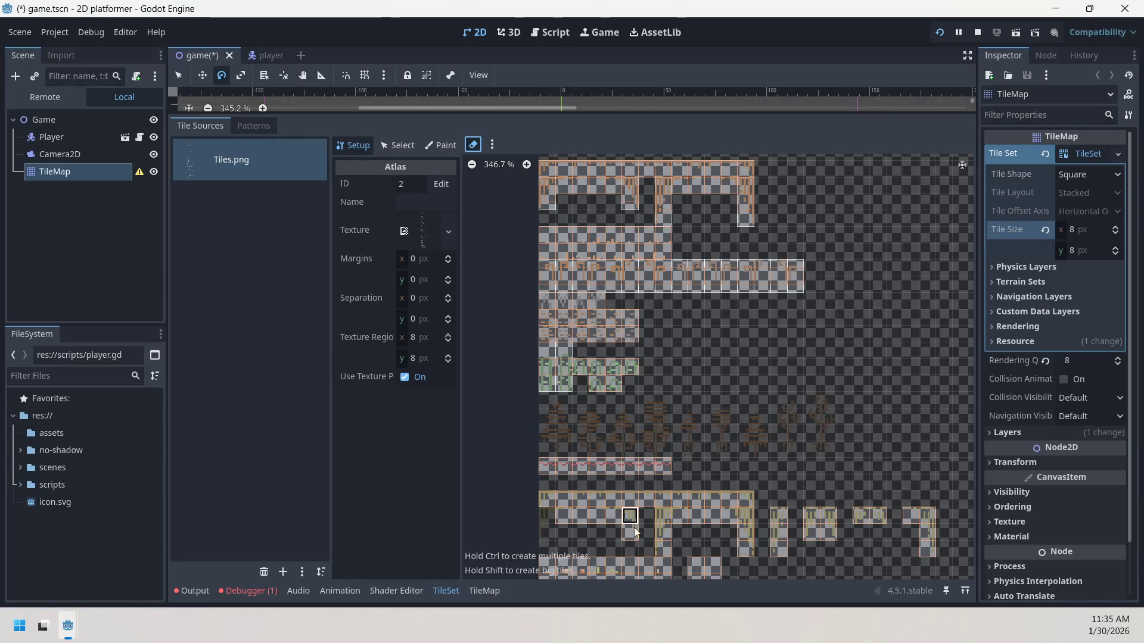
mouse_move(666, 525)
mouse_down()
mouse_move(679, 545)
mouse_move(773, 529)
mouse_move(845, 550)
mouse_up()
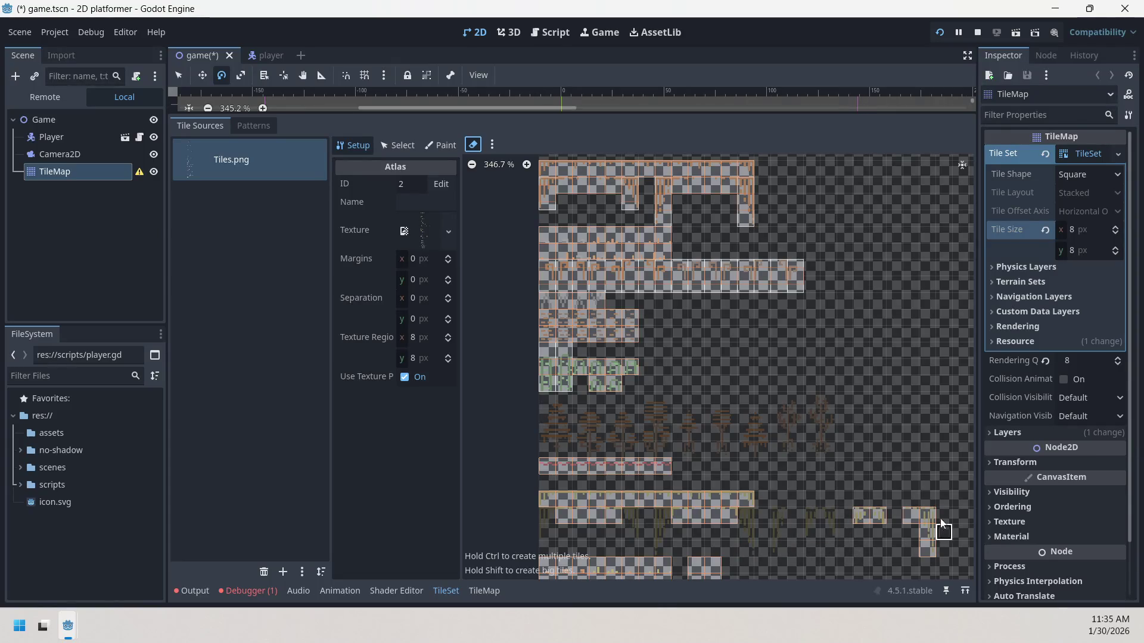
click(933, 555)
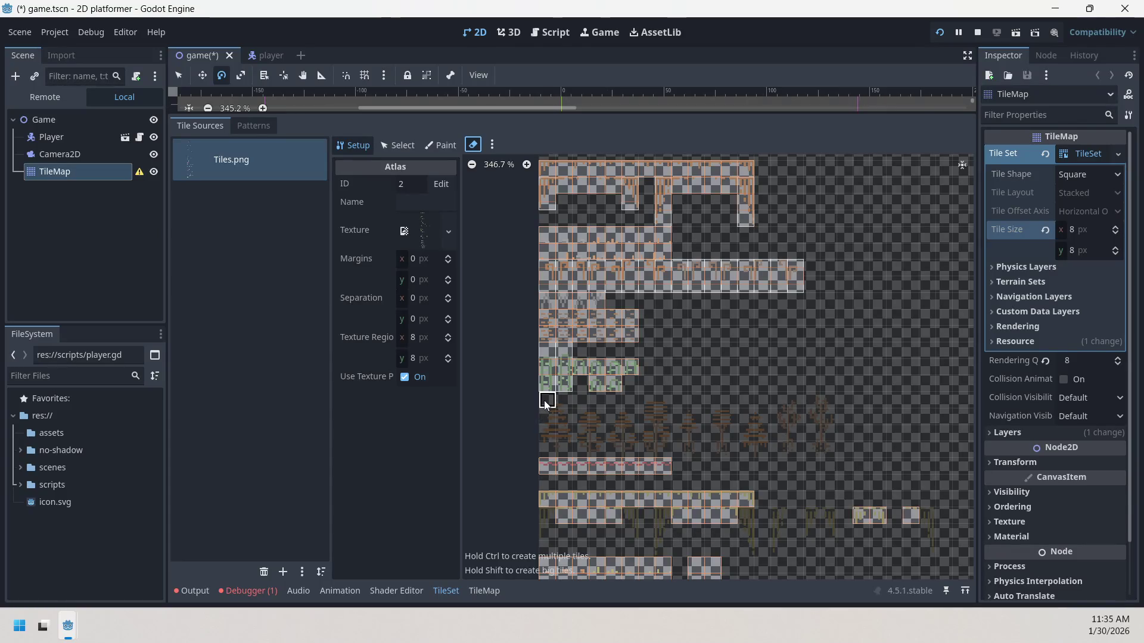
- Create tall two-cell tiles across the item sprite row, with a larger tile at its end
drag(546, 403, 566, 453)
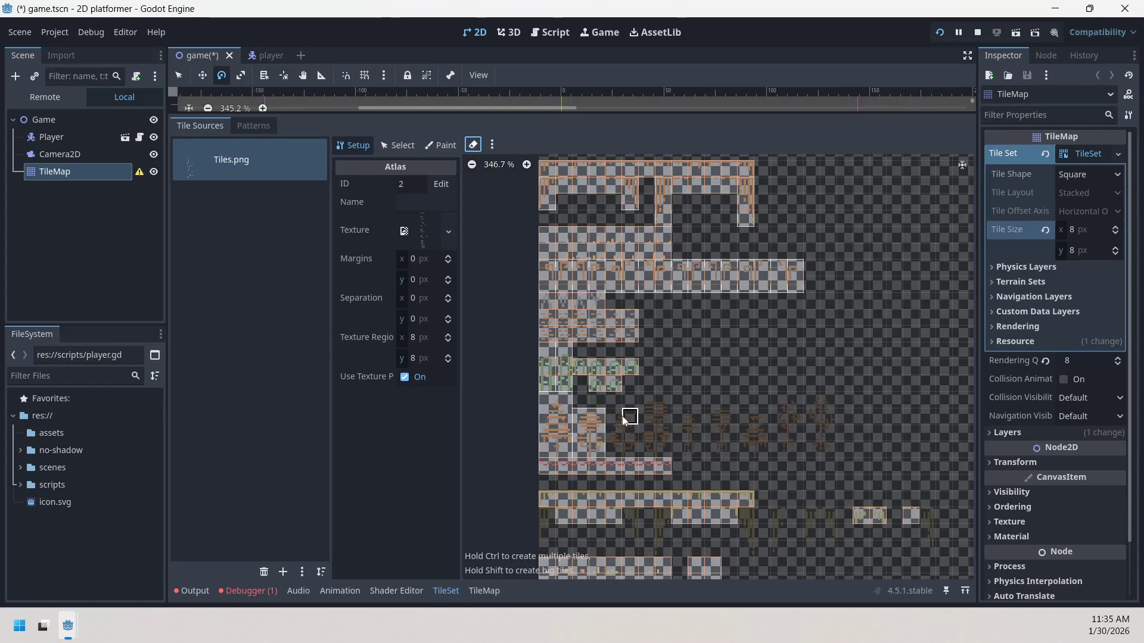
mouse_move(644, 396)
mouse_down()
mouse_move(666, 451)
mouse_move(677, 436)
mouse_up()
click(722, 445)
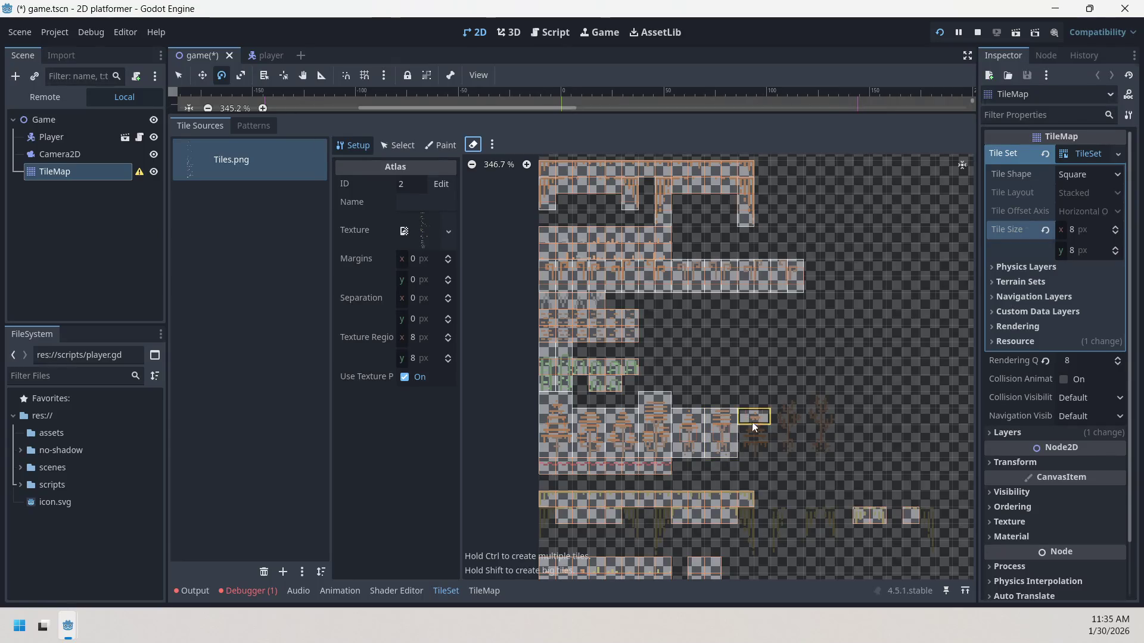
click(748, 449)
drag(775, 396, 802, 453)
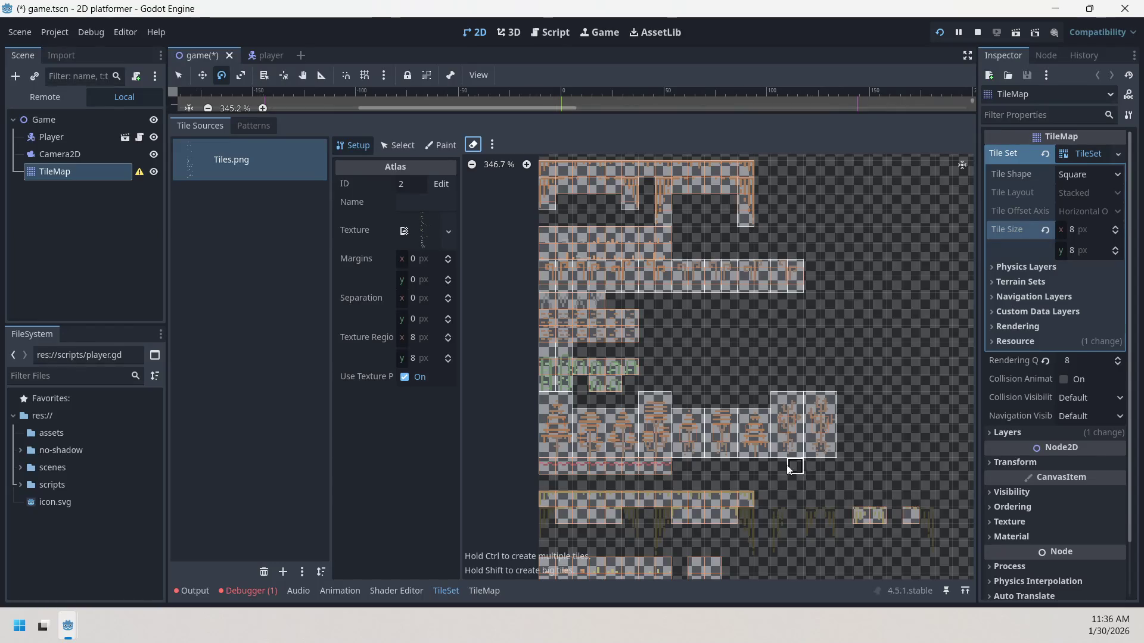
- Create tall two-cell tiles over the hanging vine sprites
scroll(601, 414, down, 5)
click(596, 385)
mouse_move(679, 375)
mouse_down()
mouse_move(682, 397)
mouse_move(713, 414)
mouse_up()
click(706, 375)
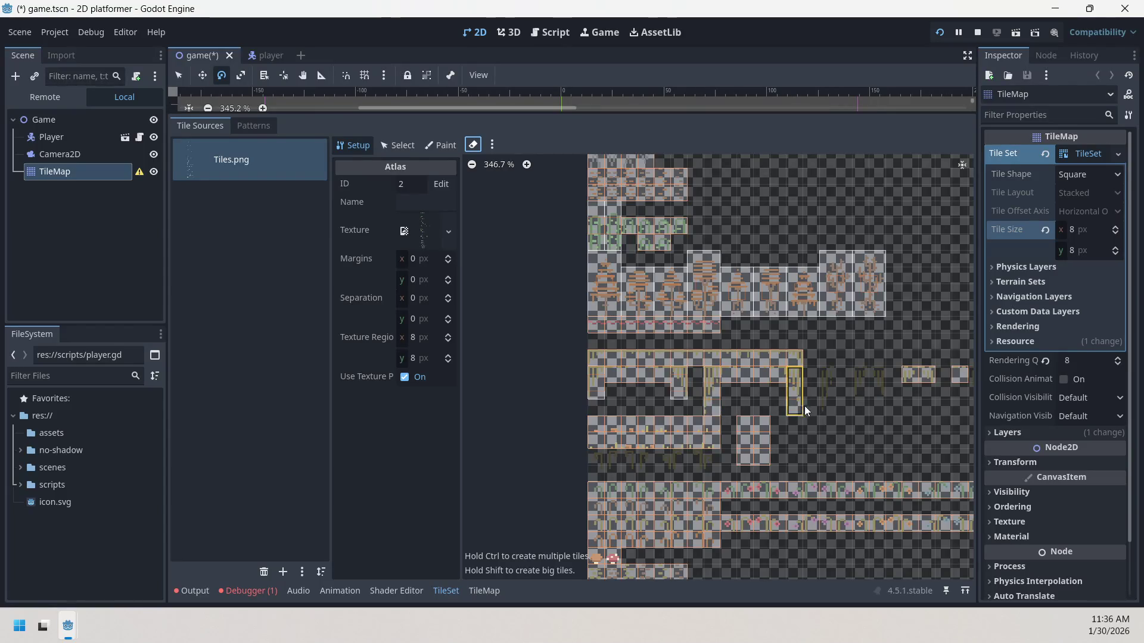
drag(861, 374, 862, 394)
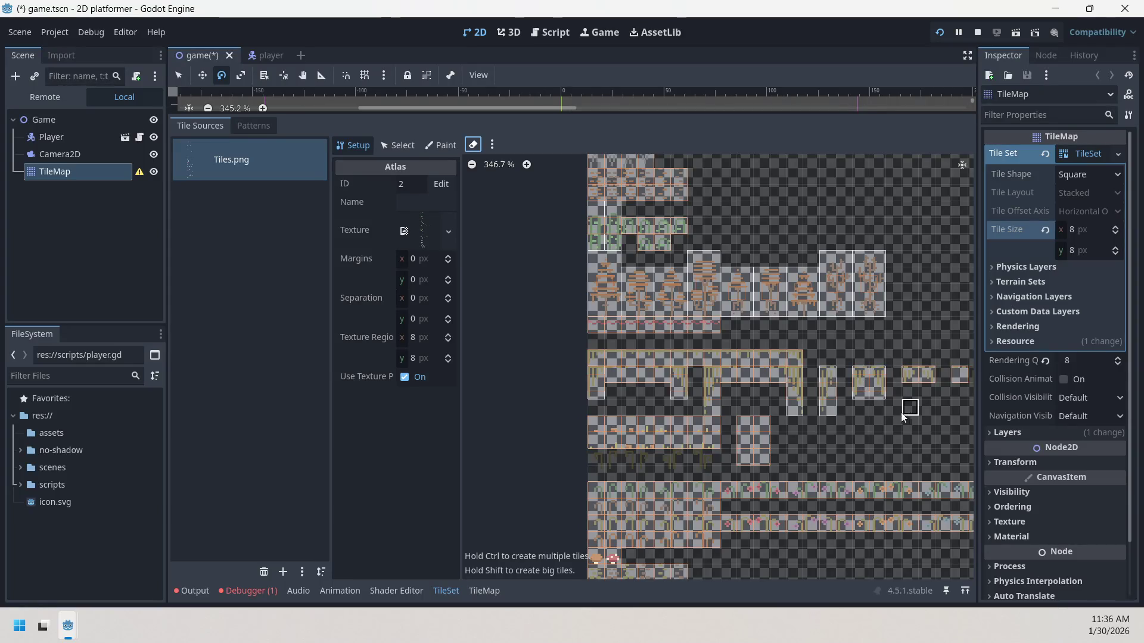
scroll(905, 416, right, 2)
drag(932, 400, 932, 412)
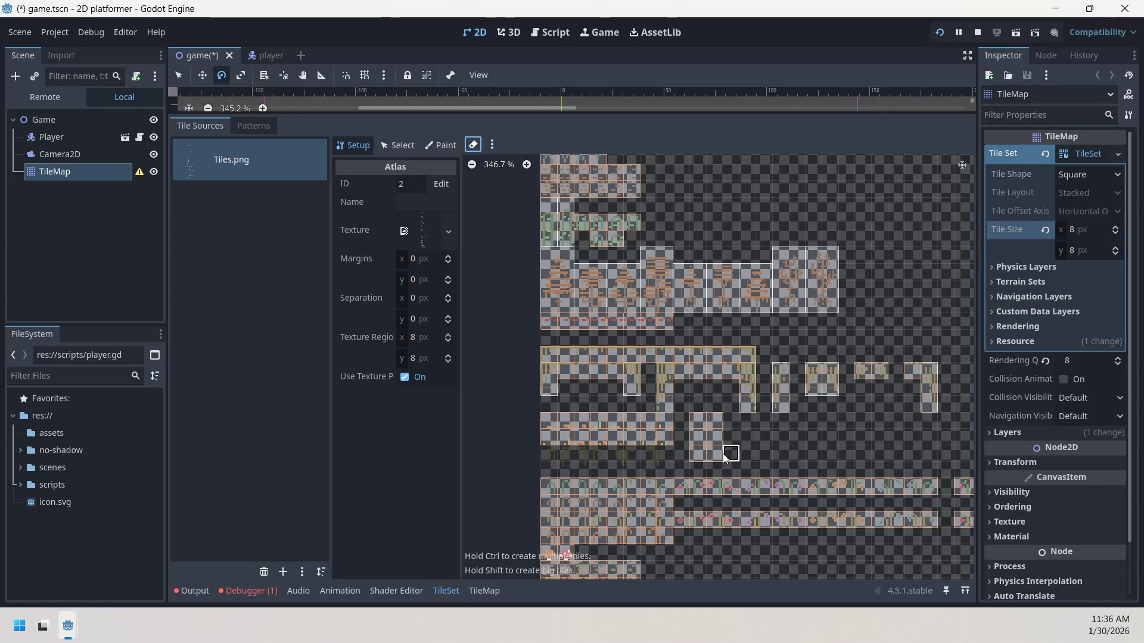
scroll(703, 438, up, 4)
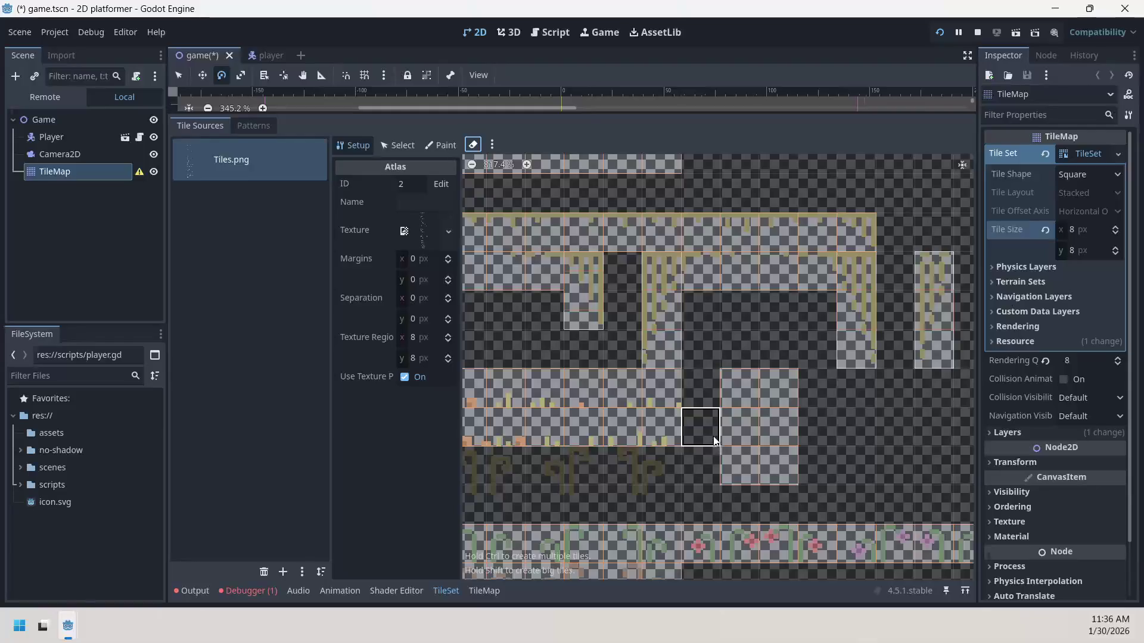
- Erase the unwanted 2x3 block and define tiles over the small vine sprites
mouse_move(730, 389)
mouse_down()
mouse_move(763, 495)
mouse_move(773, 473)
mouse_up()
scroll(776, 476, left, 4)
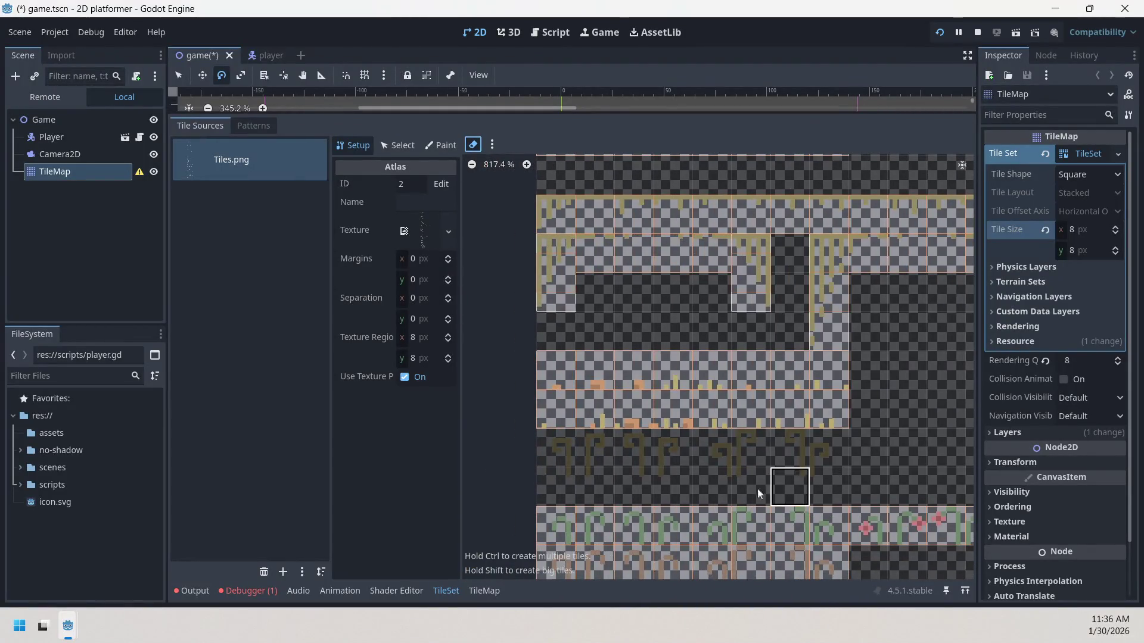
mouse_move(583, 467)
mouse_down()
mouse_move(678, 490)
mouse_move(710, 466)
mouse_move(721, 486)
mouse_move(825, 474)
mouse_up()
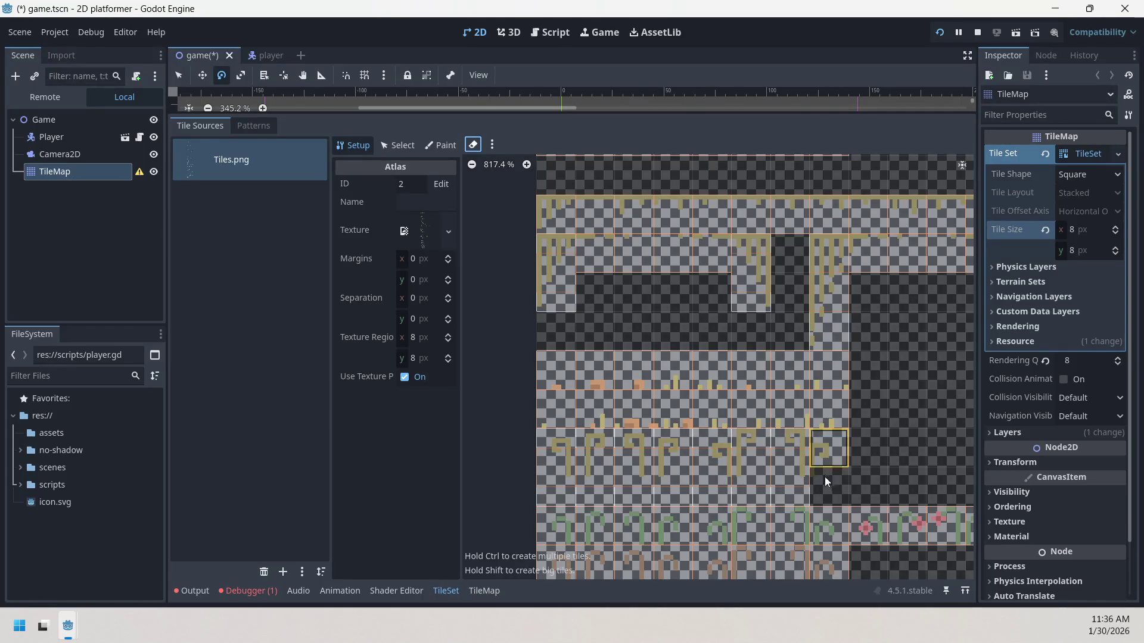
scroll(777, 475, down, 2)
scroll(696, 291, down, 2)
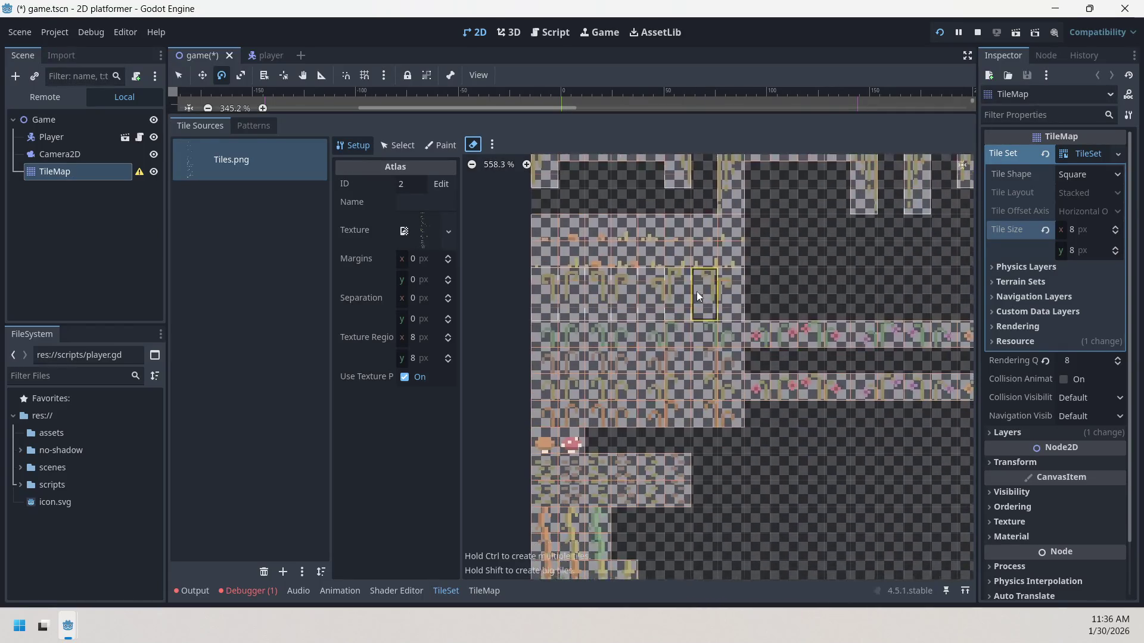
scroll(649, 344, down, 4)
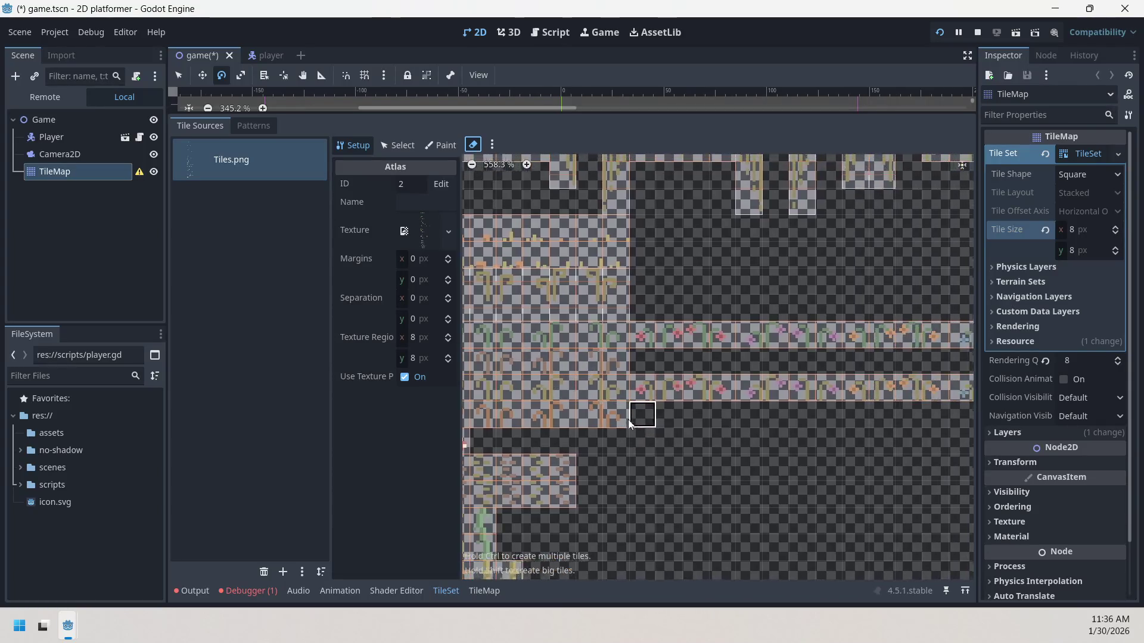
scroll(813, 427, down, 3)
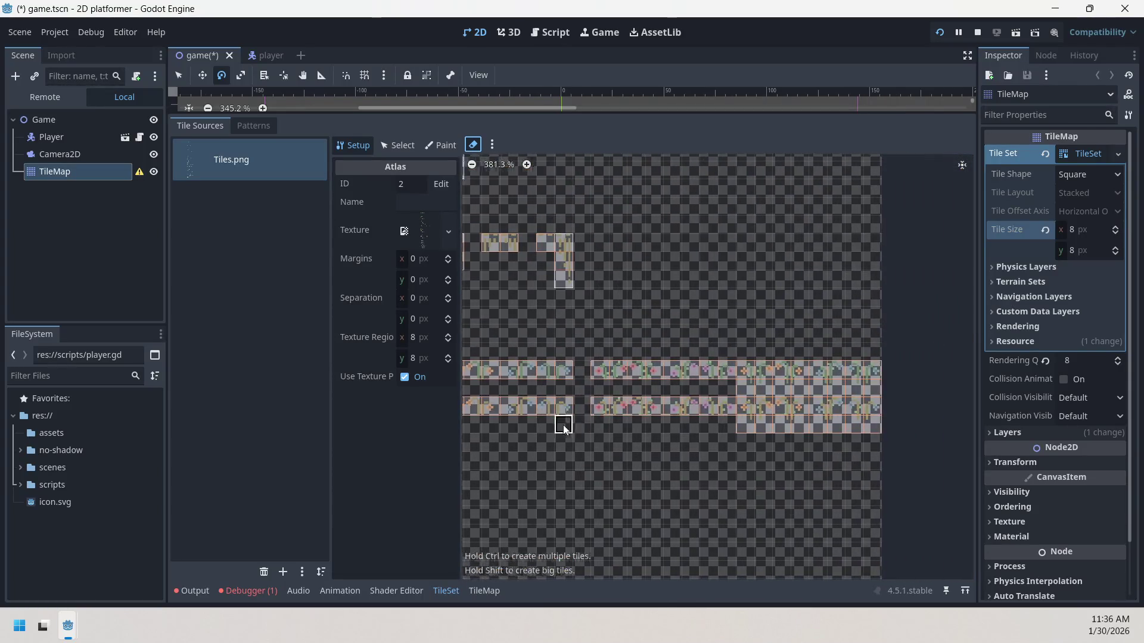
scroll(570, 328, up, 2)
scroll(760, 389, up, 2)
scroll(760, 393, up, 4)
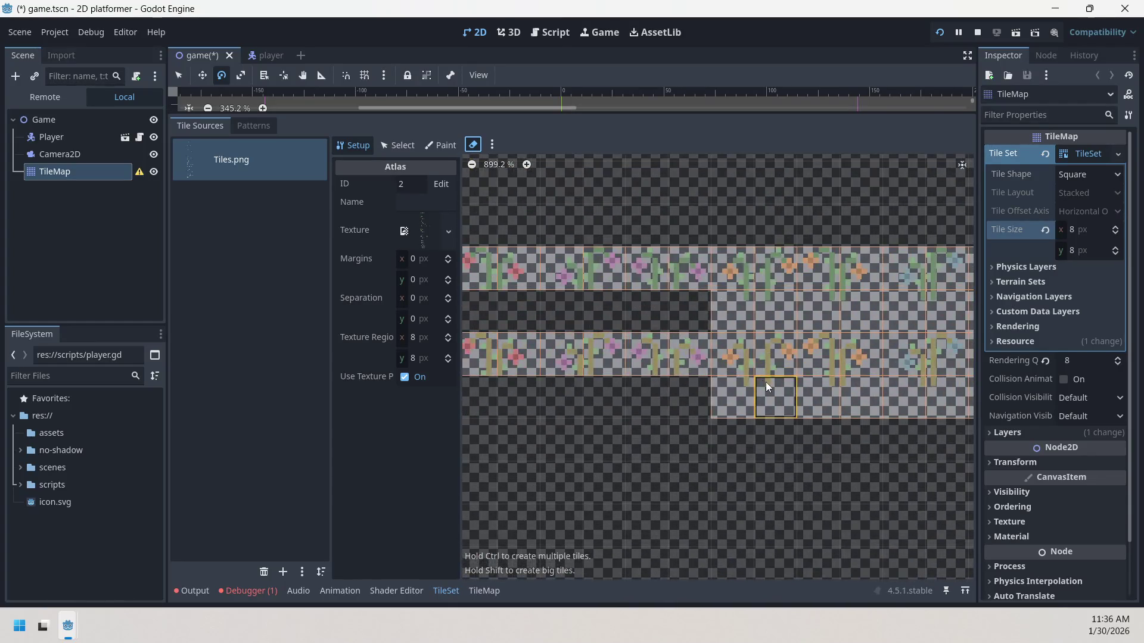
- Clear the old tiles across the flower rows and create tall tiles along the upper flower row
mouse_move(786, 367)
mouse_down()
mouse_move(650, 379)
mouse_move(620, 403)
mouse_up()
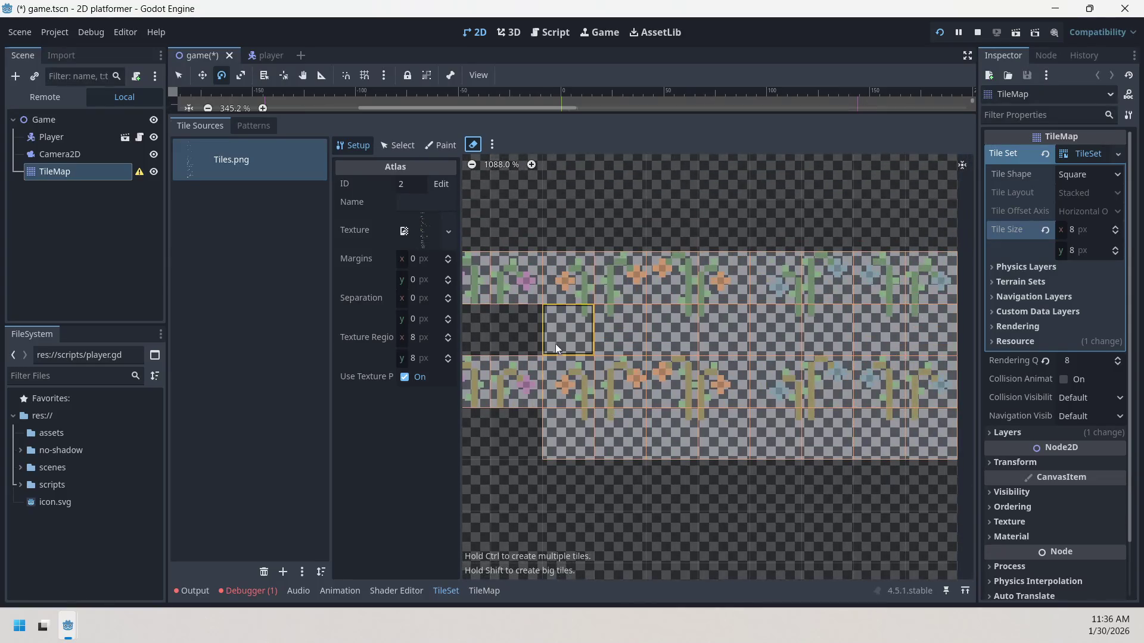
drag(562, 275, 941, 429)
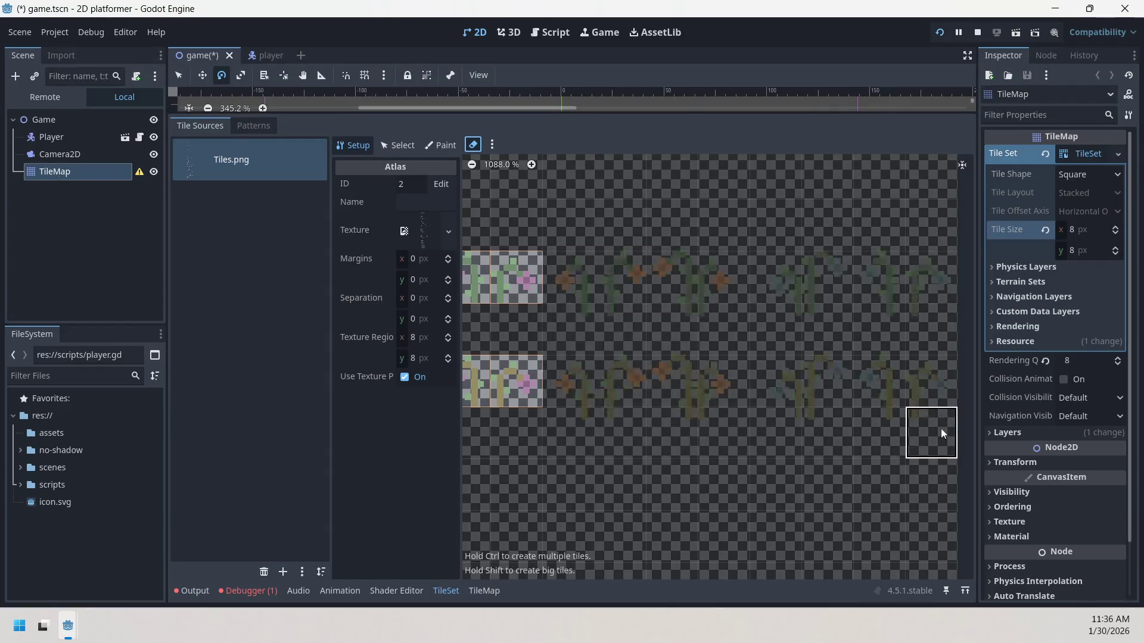
drag(580, 288, 580, 325)
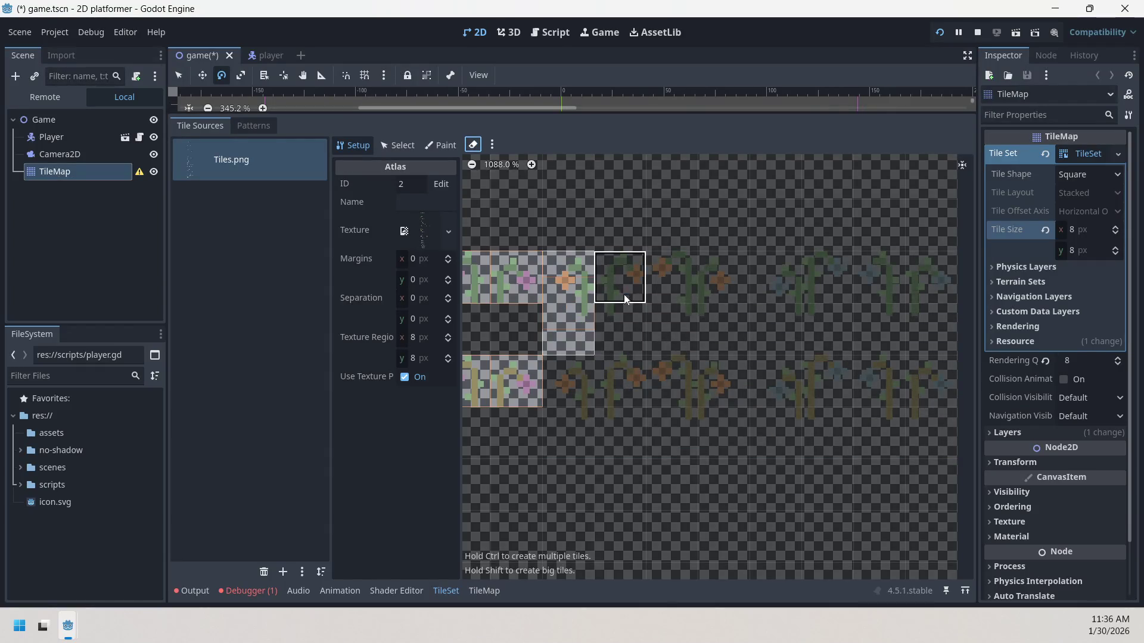
drag(624, 290, 625, 331)
drag(671, 285, 672, 331)
click(719, 324)
click(783, 305)
click(833, 288)
click(875, 301)
click(936, 340)
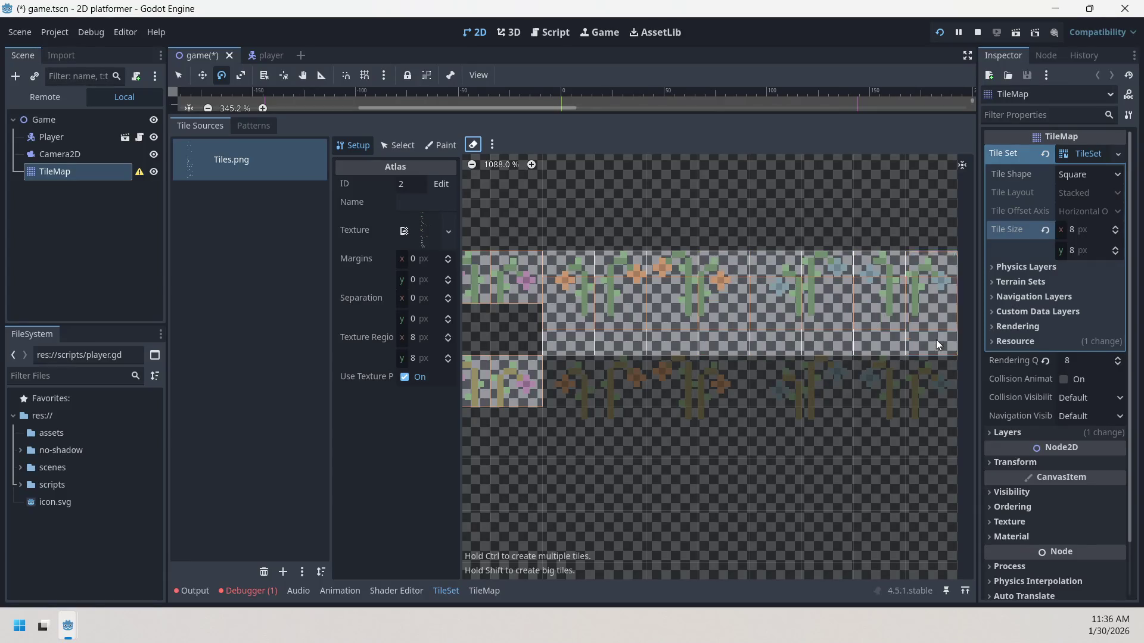
- Cover the lower flower row with tiles, adding a single tile at its end
click(571, 393)
mouse_move(571, 406)
mouse_down()
mouse_move(616, 422)
mouse_move(660, 387)
mouse_move(725, 446)
mouse_move(777, 410)
mouse_move(829, 405)
mouse_move(827, 433)
mouse_move(874, 442)
mouse_up()
click(926, 398)
click(881, 402)
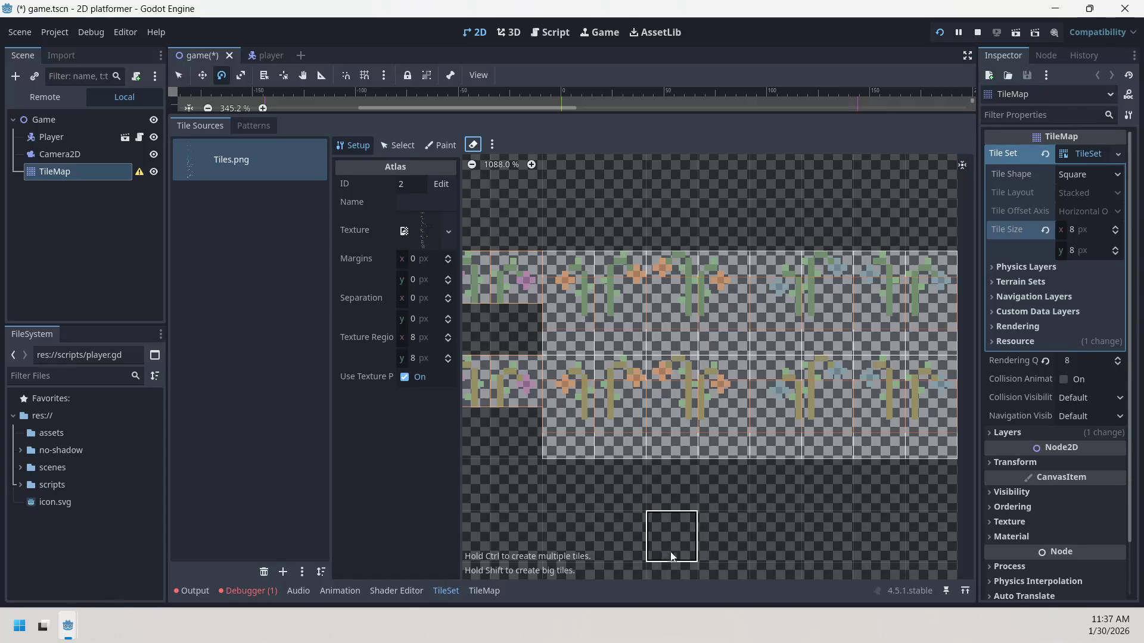
drag(639, 543, 838, 501)
- Erase two tall vine tiles, then undo to restore them
scroll(683, 491, down, 10)
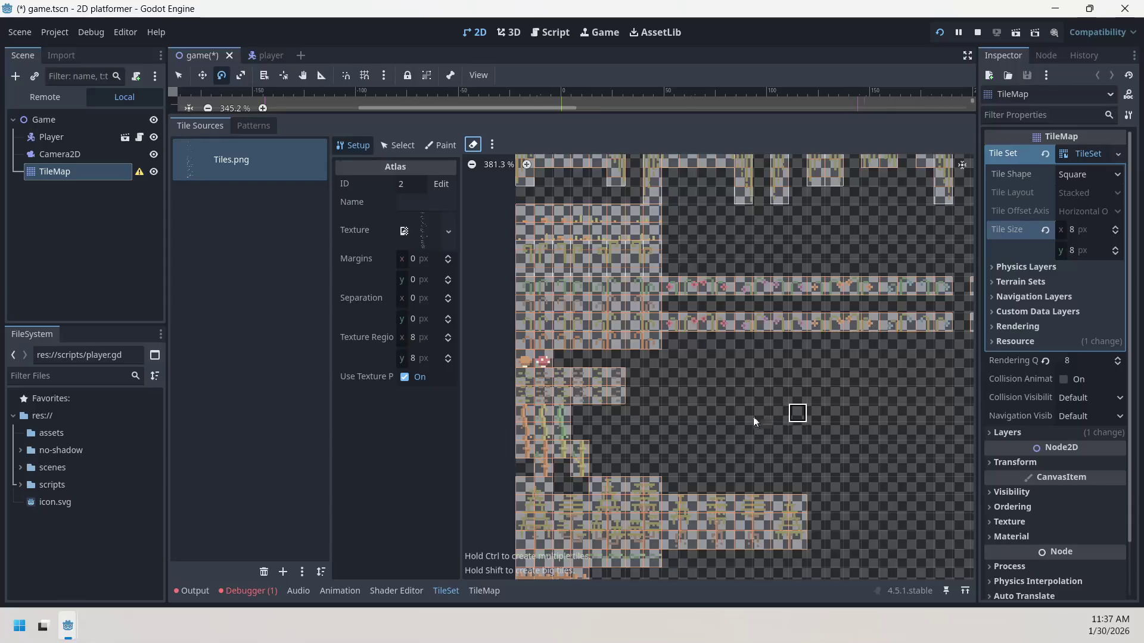
scroll(597, 417, up, 8)
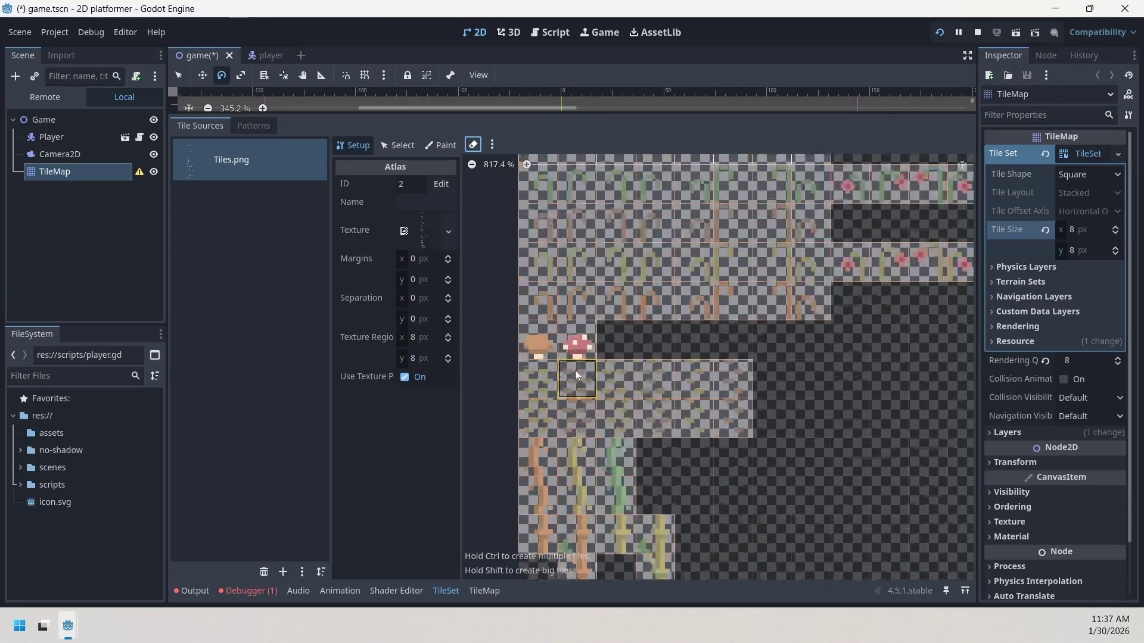
scroll(572, 368, down, 3)
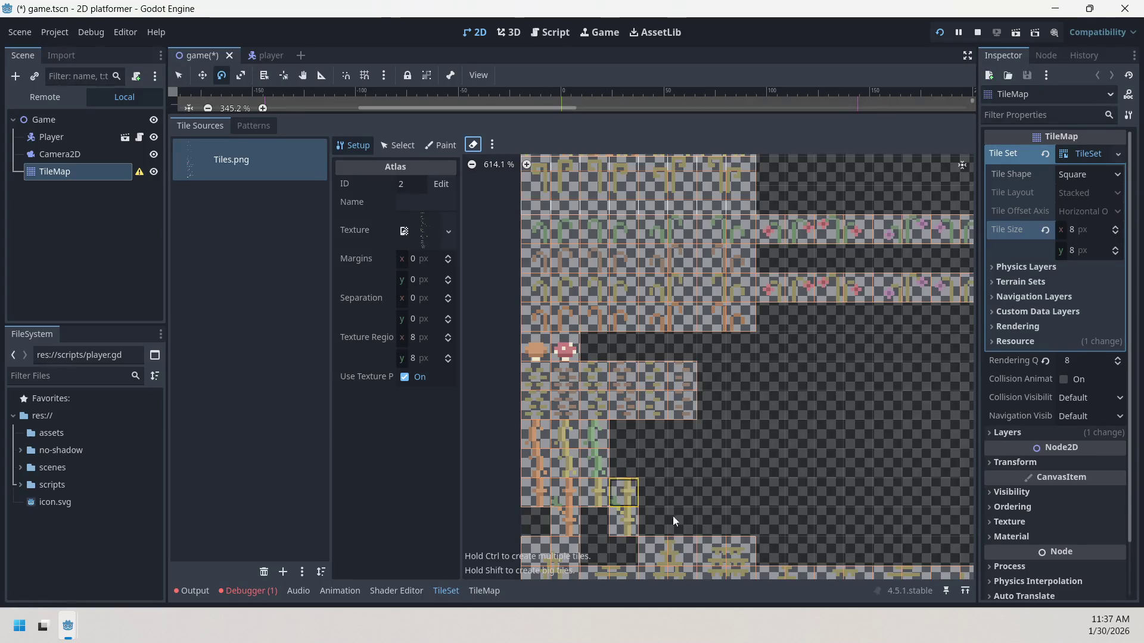
click(573, 522)
click(620, 494)
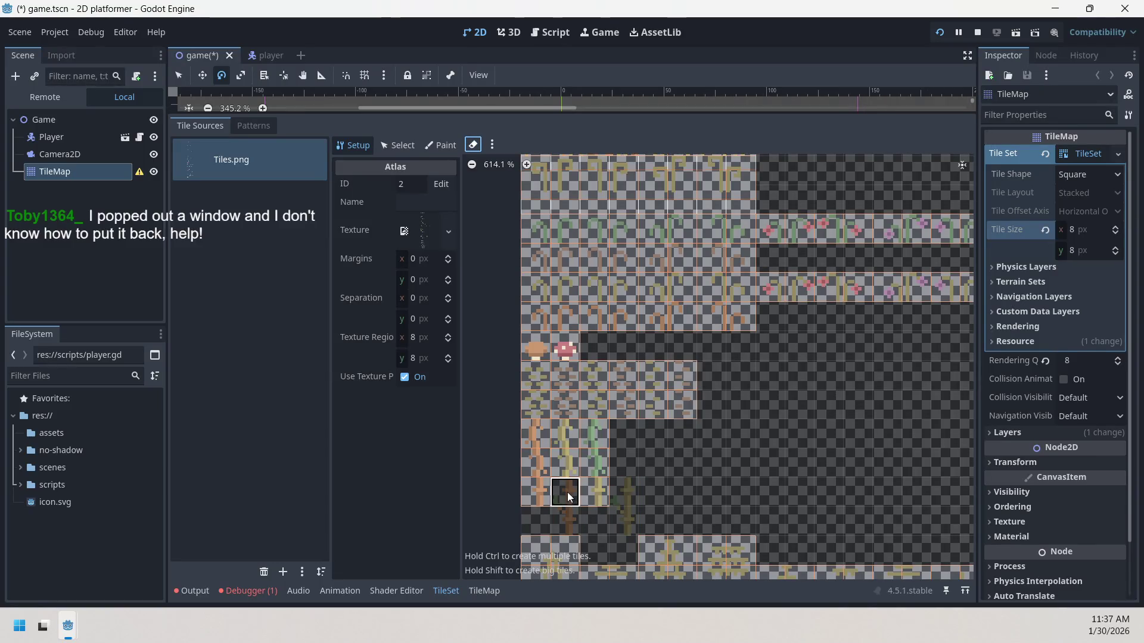
key(ctrl+z)
key(ctrl+z)
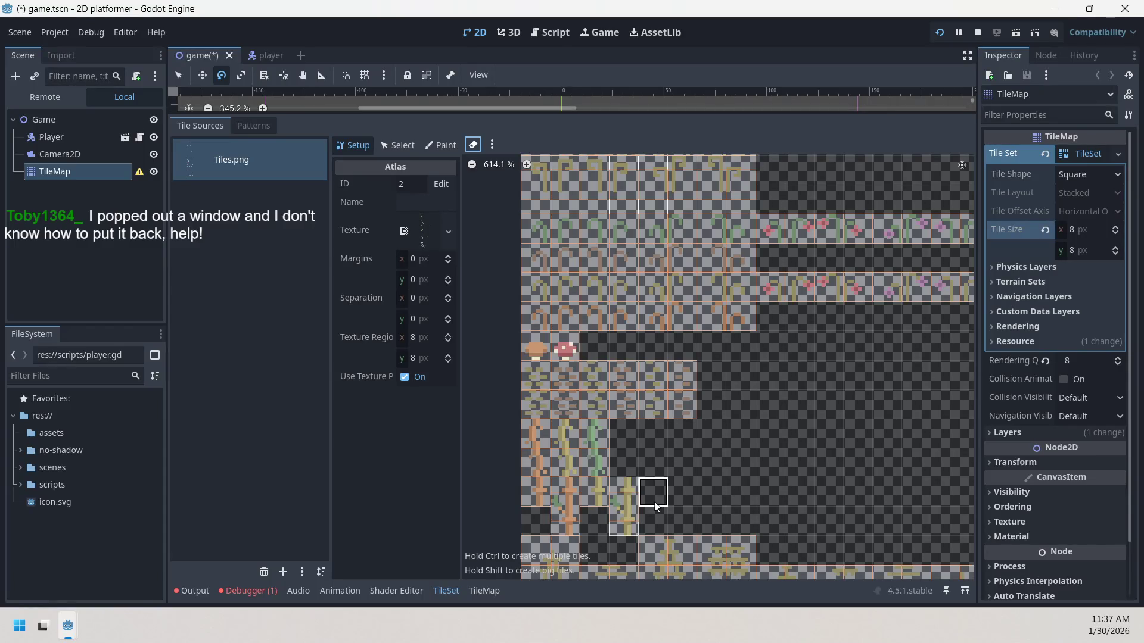
- Erase the oversized outlined block of tree tiles with one eraser drag
scroll(654, 501, down, 1)
drag(649, 506, 676, 375)
scroll(679, 386, up, 2)
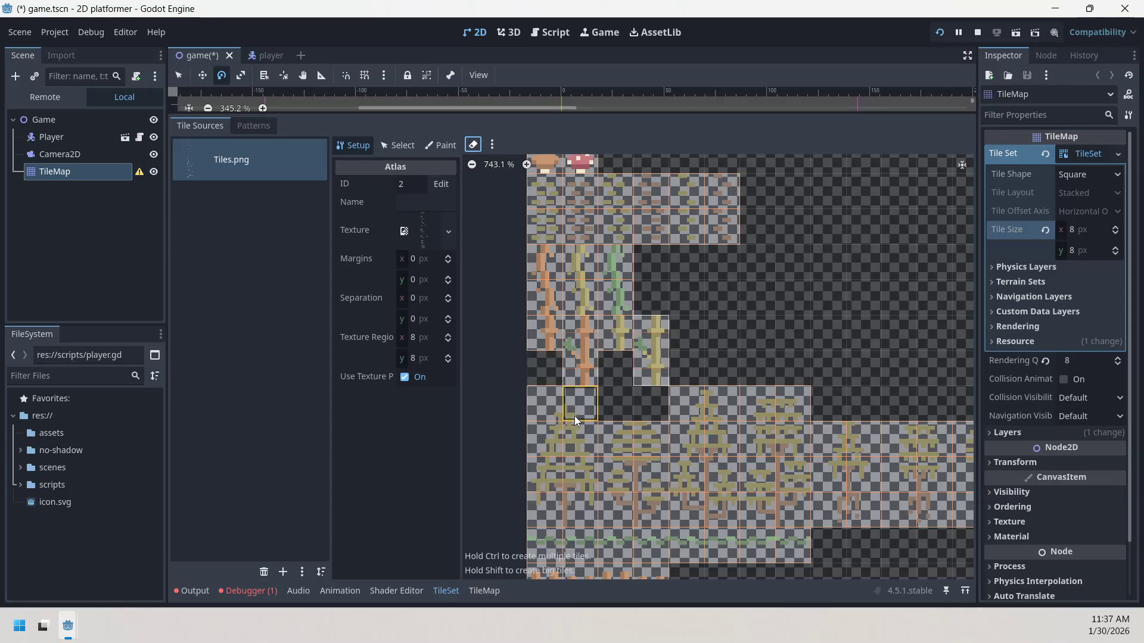
mouse_move(595, 414)
mouse_down()
mouse_move(557, 284)
mouse_move(524, 283)
mouse_move(789, 385)
mouse_move(1024, 377)
mouse_move(983, 370)
mouse_up()
scroll(895, 275, down, 2)
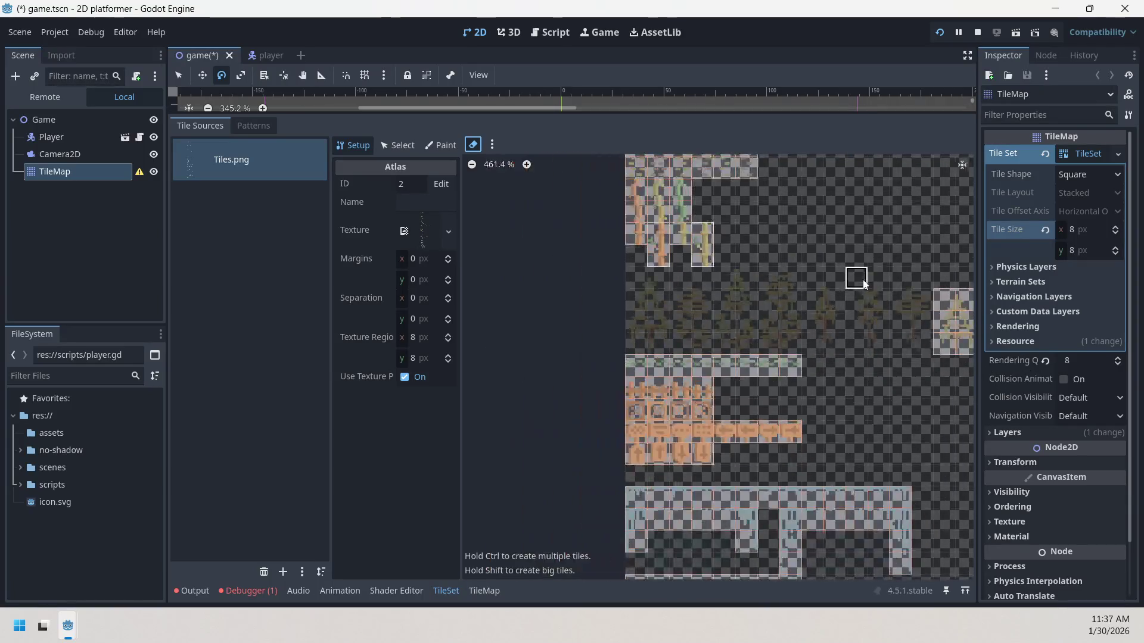
- Erase the misdefined tree tiles and create individual tiles for the first two trees
click(821, 361)
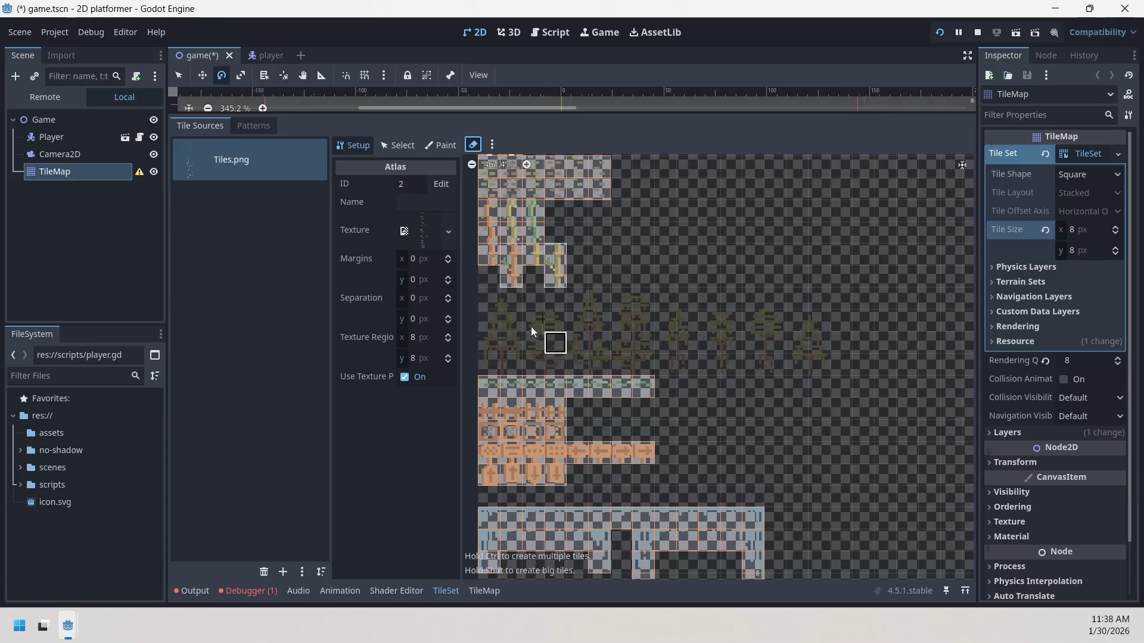
drag(488, 303, 510, 364)
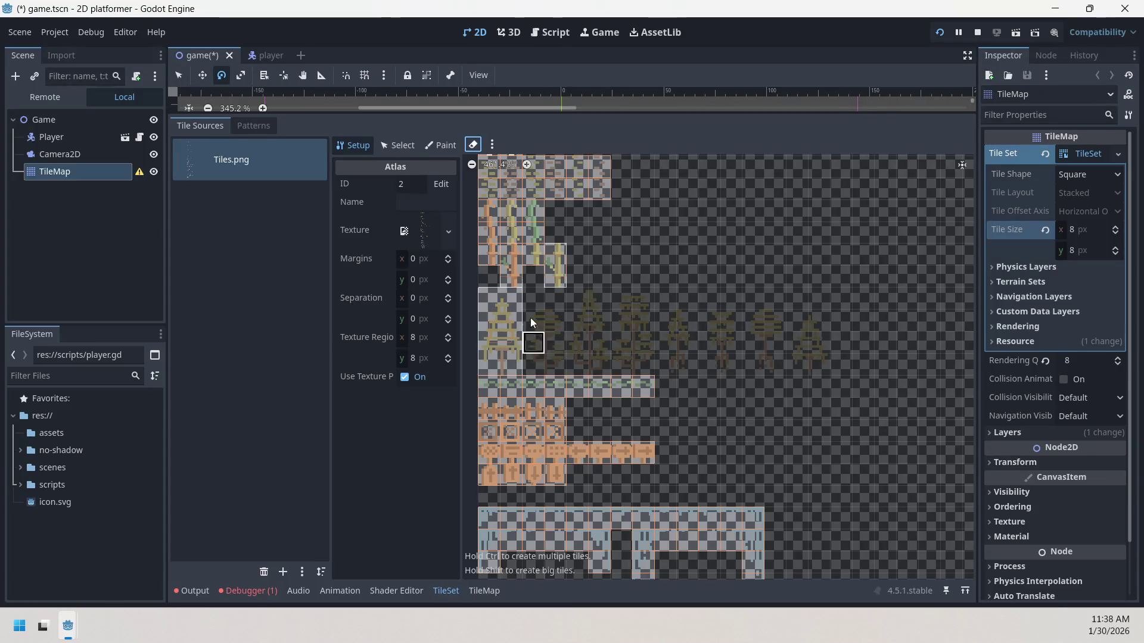
click(558, 366)
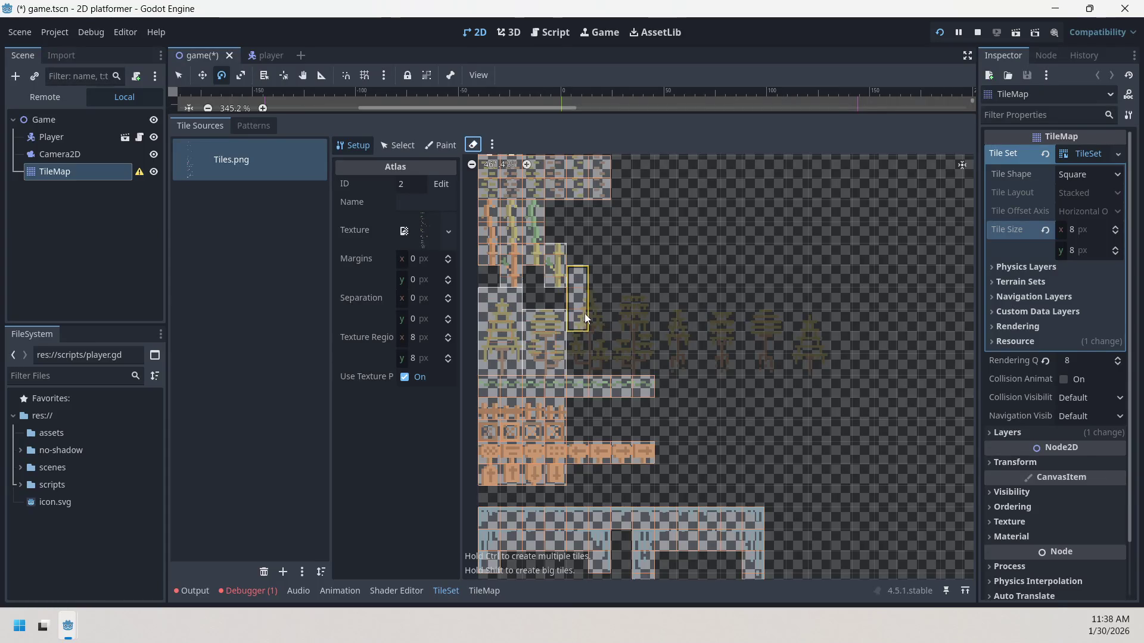
click(580, 285)
- Create a separate tile for each of the remaining six trees in the row
click(601, 361)
click(632, 337)
click(676, 351)
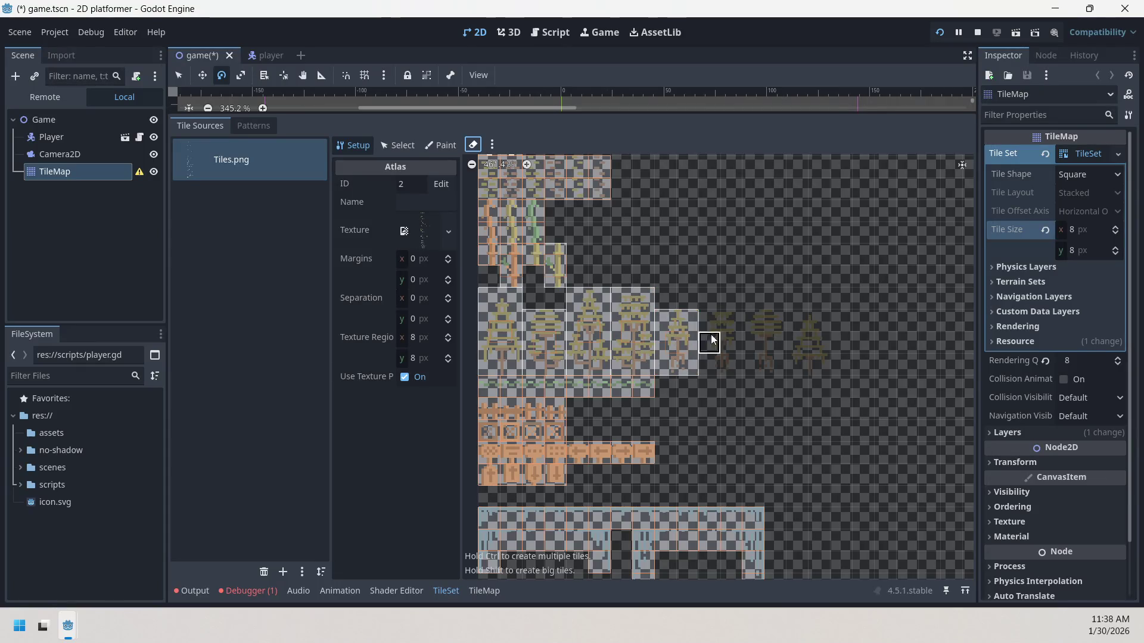
click(722, 351)
drag(768, 355, 784, 373)
drag(790, 313, 814, 371)
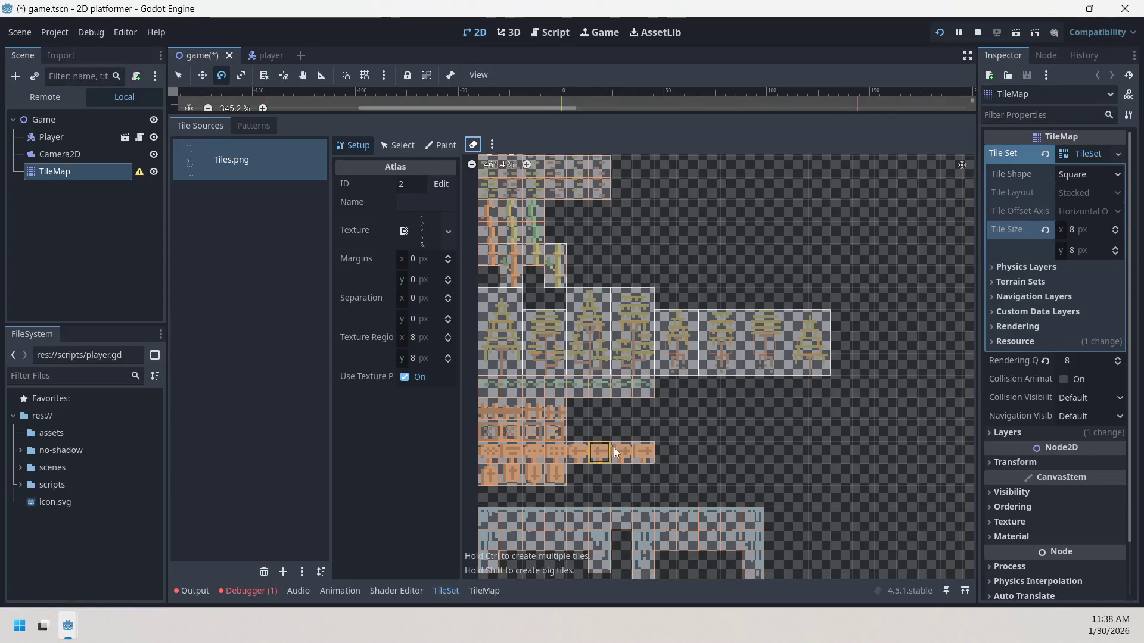
scroll(590, 418, up, 2)
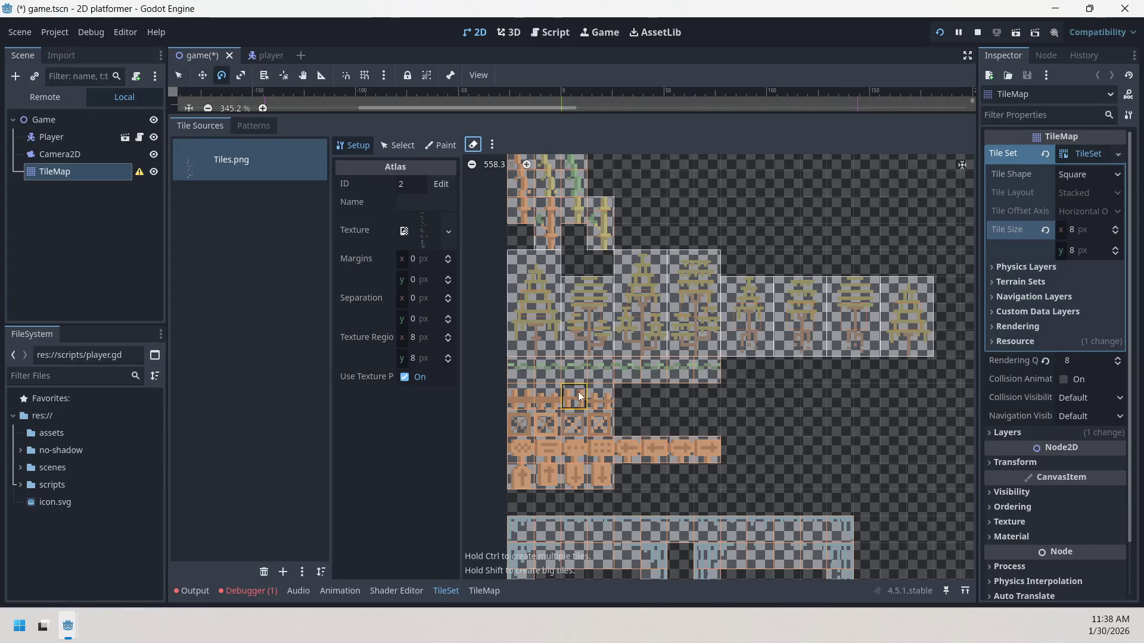
scroll(701, 443, down, 3)
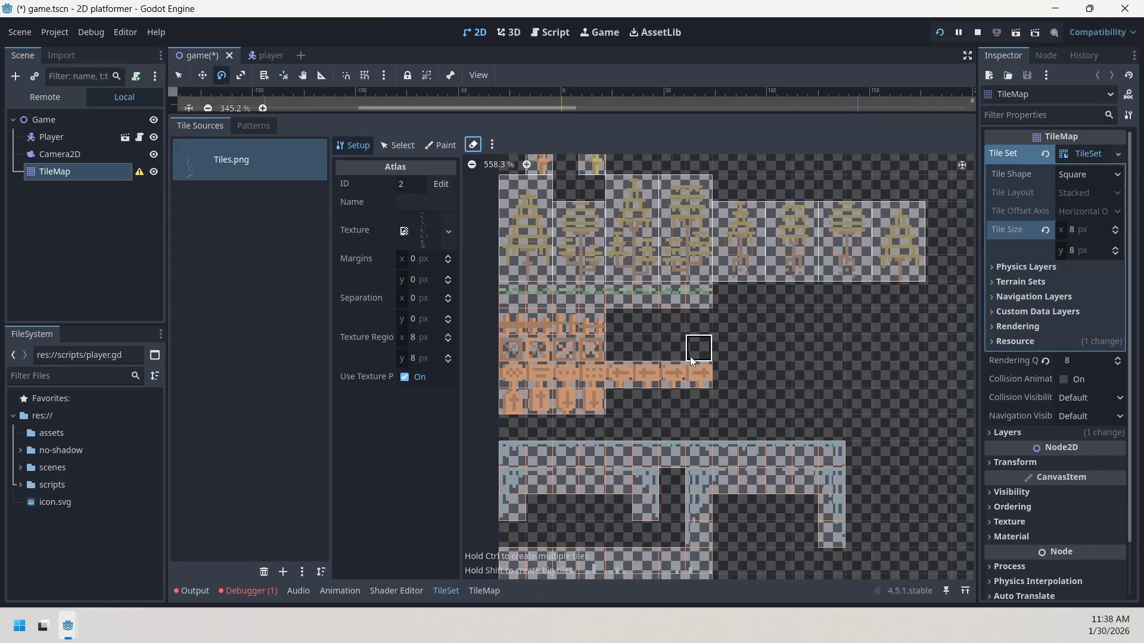
scroll(547, 391, down, 3)
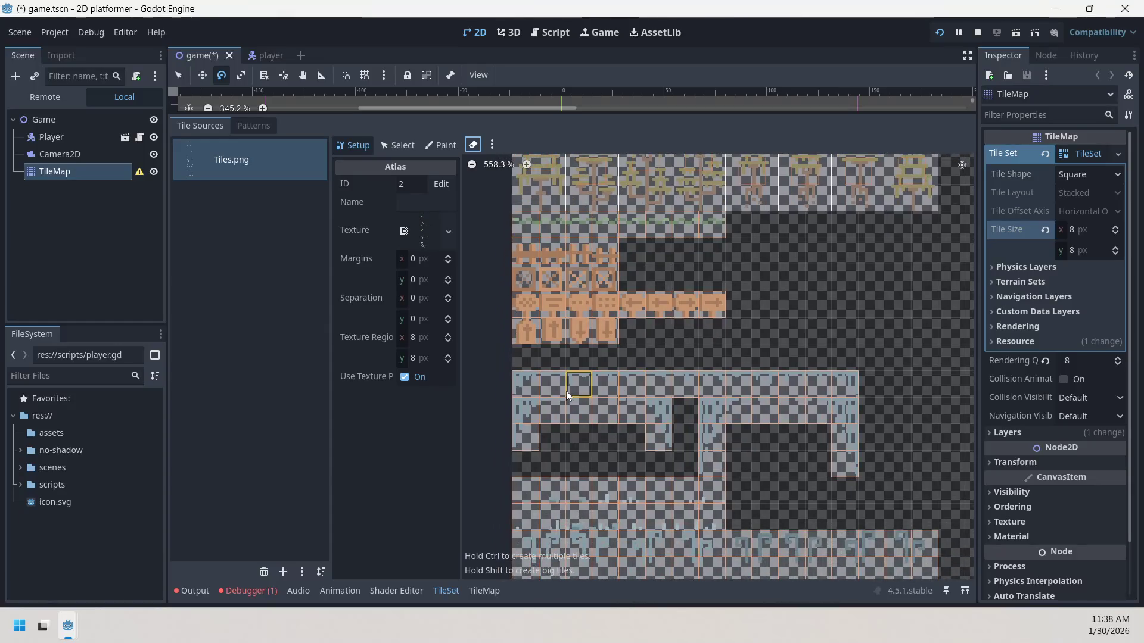
scroll(657, 382, down, 8)
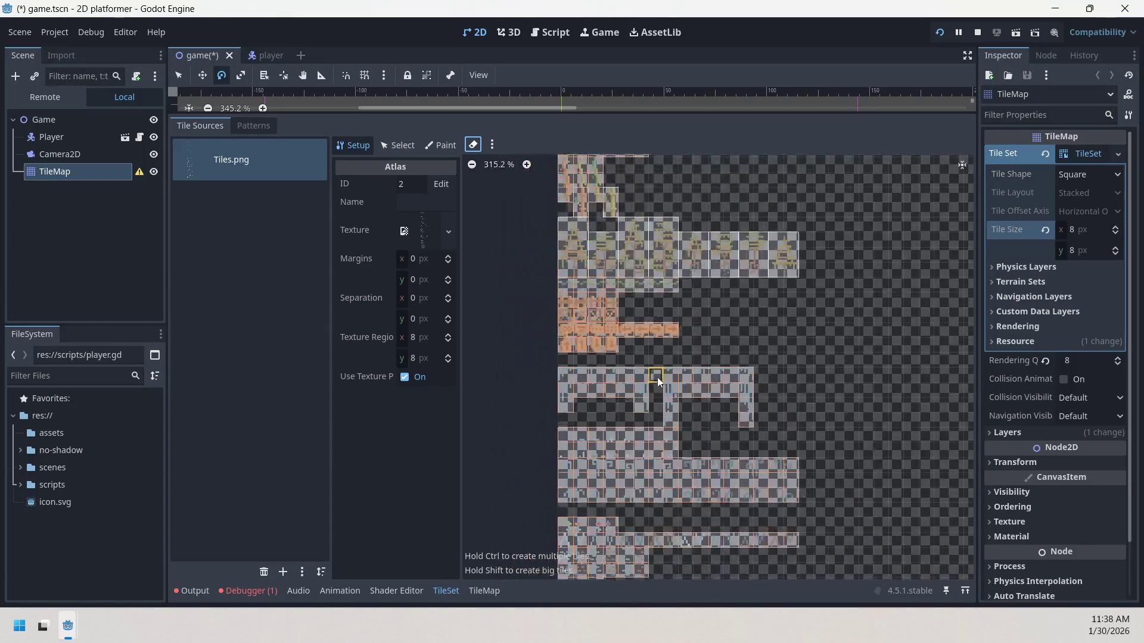
scroll(658, 402, up, 1)
scroll(667, 454, up, 6)
scroll(646, 210, up, 7)
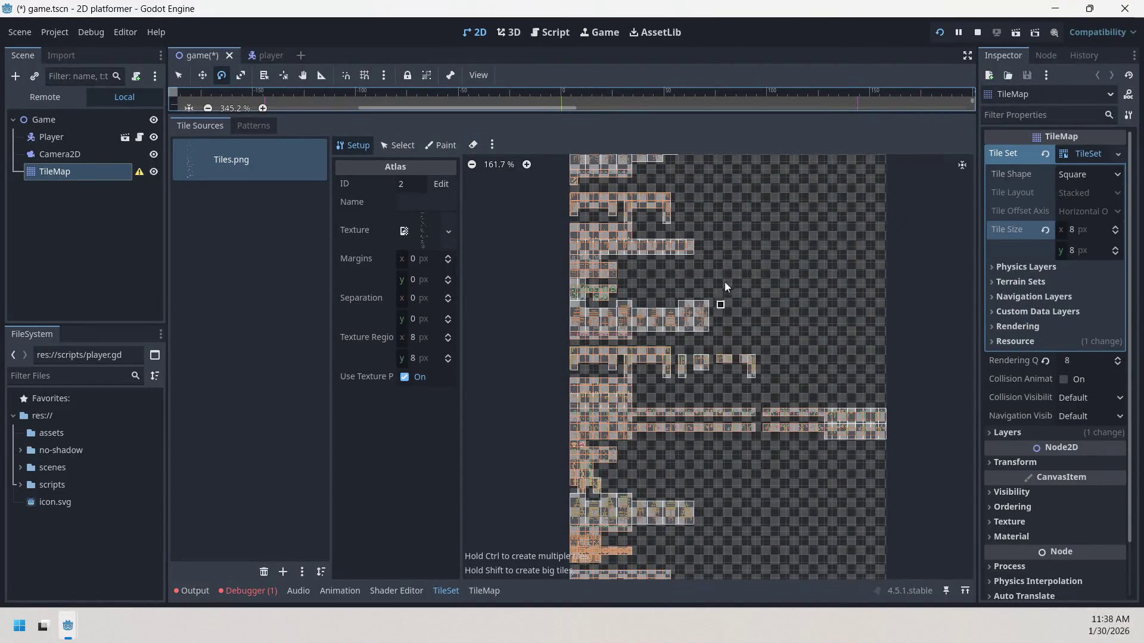
scroll(720, 429, up, 2)
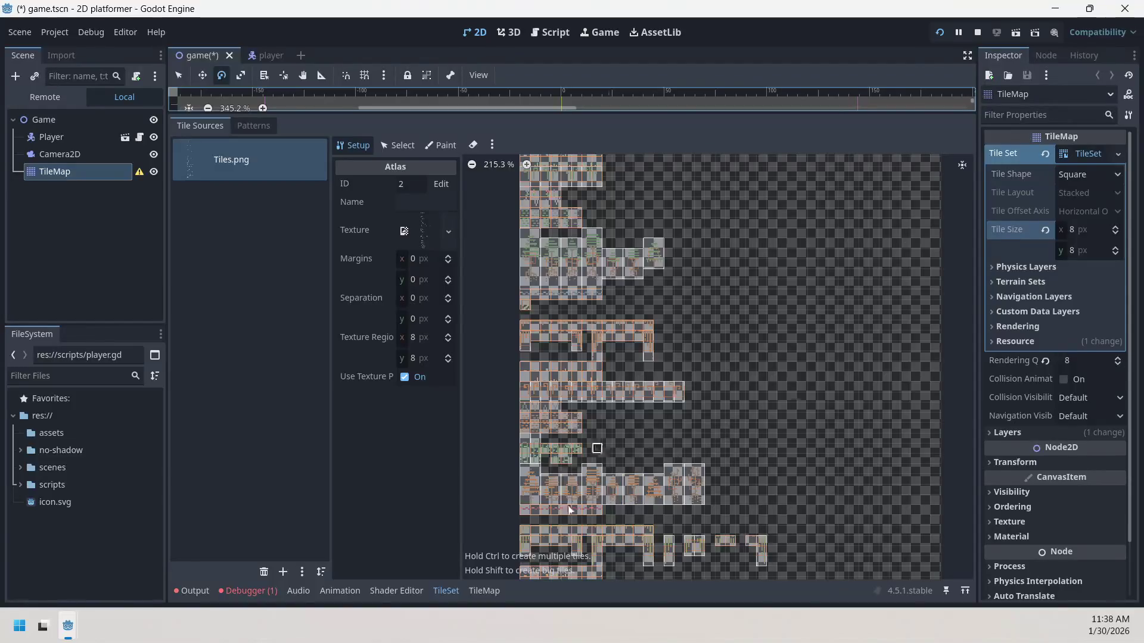
scroll(643, 453, down, 1)
scroll(637, 422, down, 4)
scroll(626, 437, down, 1)
scroll(619, 426, up, 5)
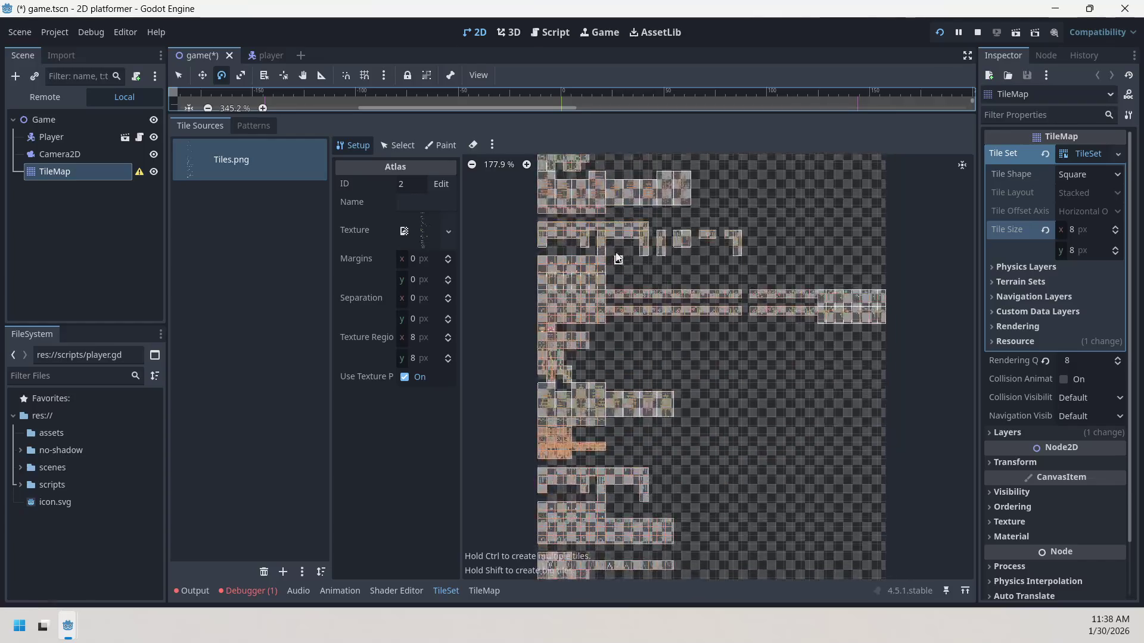
scroll(632, 411, up, 2)
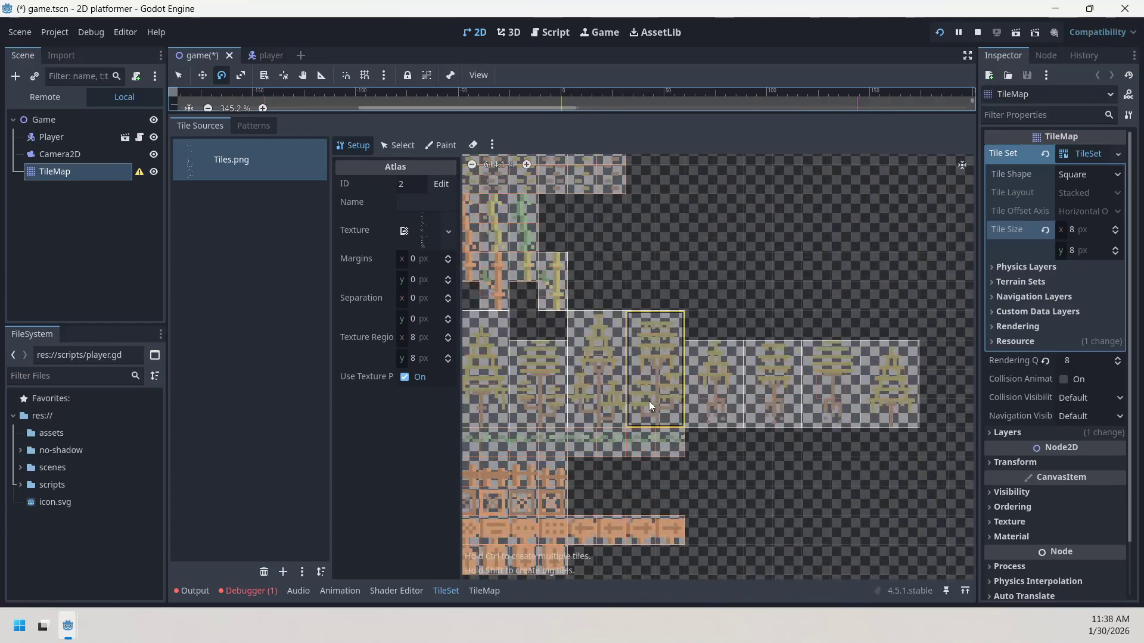
scroll(648, 381, down, 1)
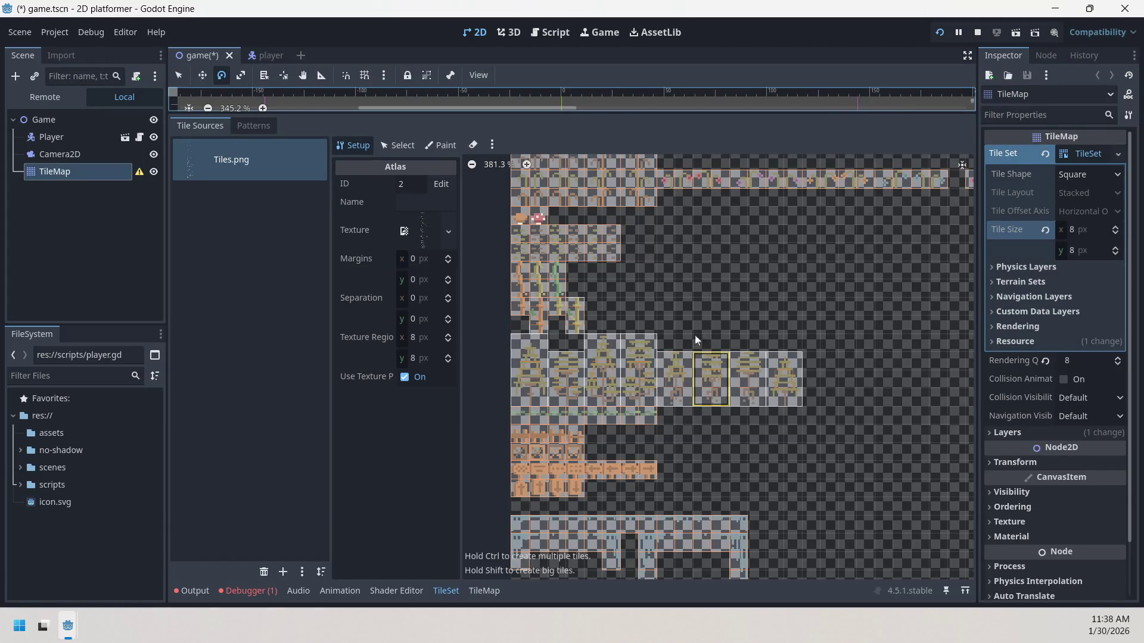
scroll(673, 293, down, 1)
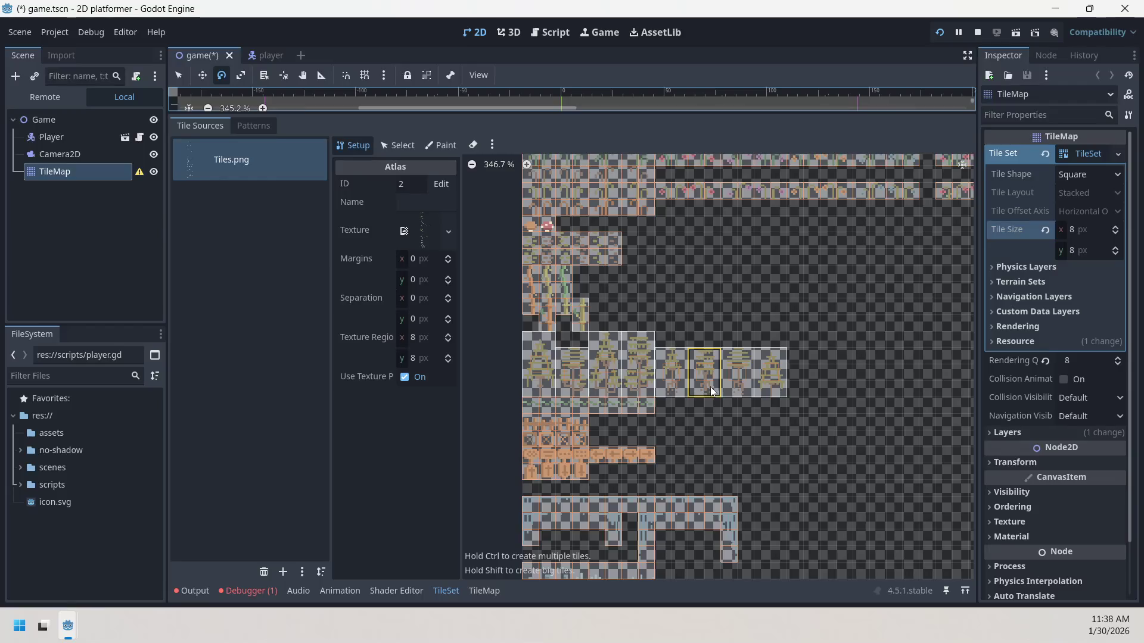
scroll(766, 376, up, 2)
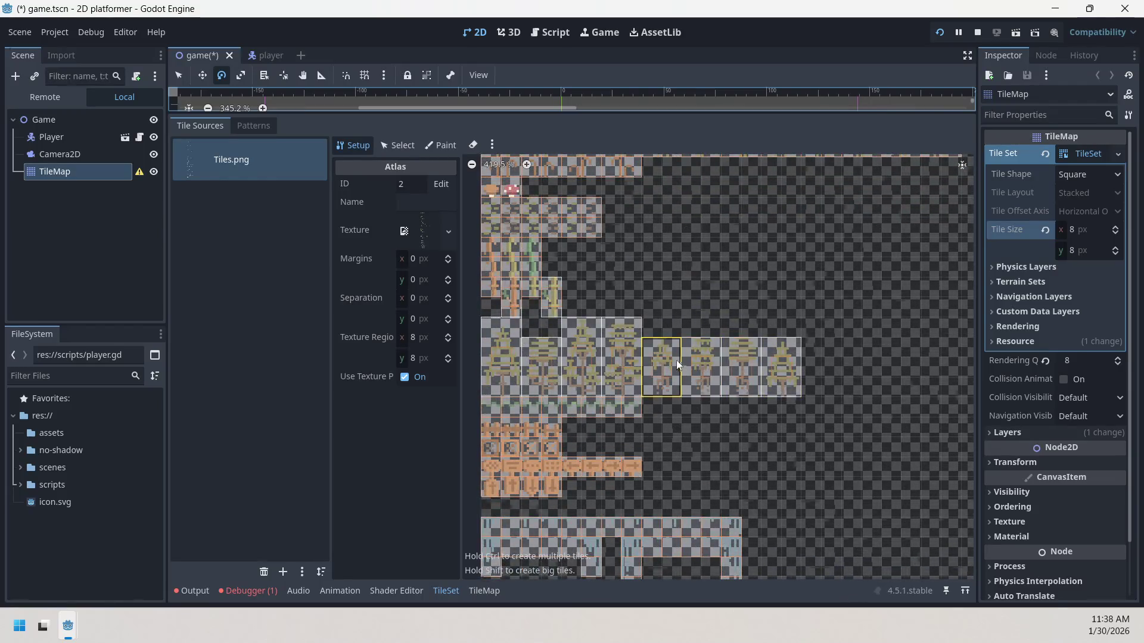
scroll(671, 356, down, 10)
scroll(663, 530, up, 6)
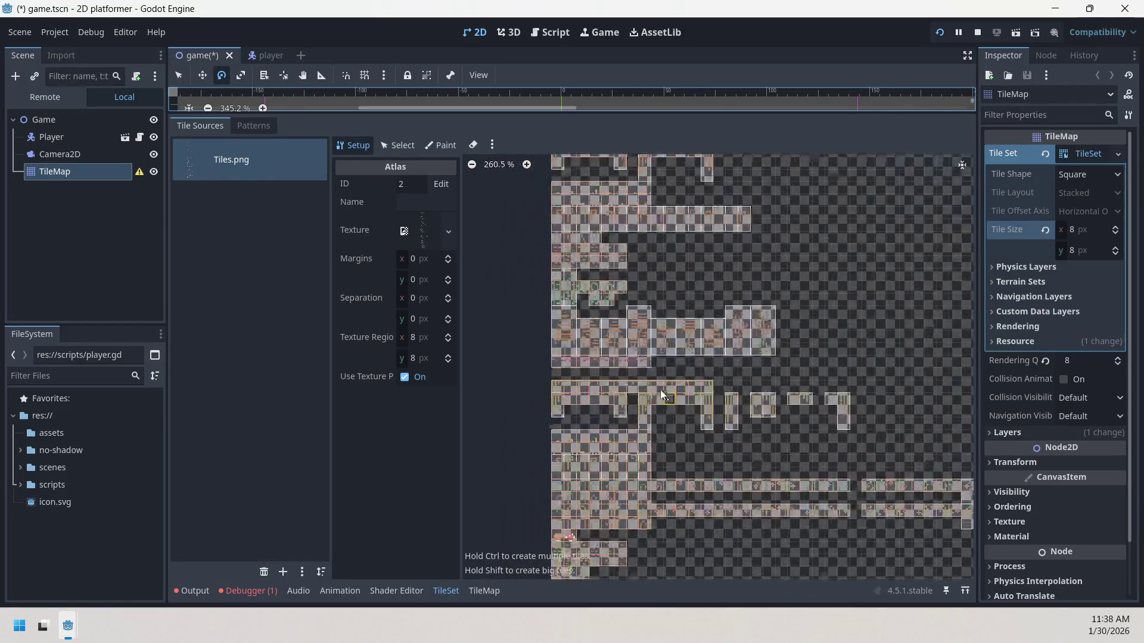
scroll(676, 454, down, 7)
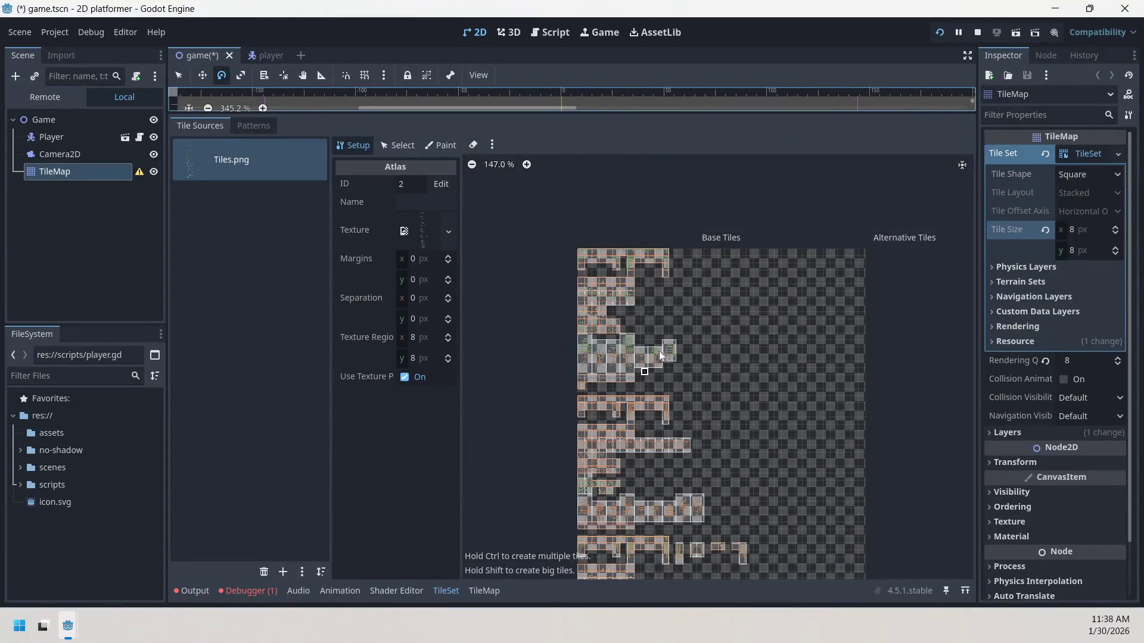
drag(701, 393, 682, 322)
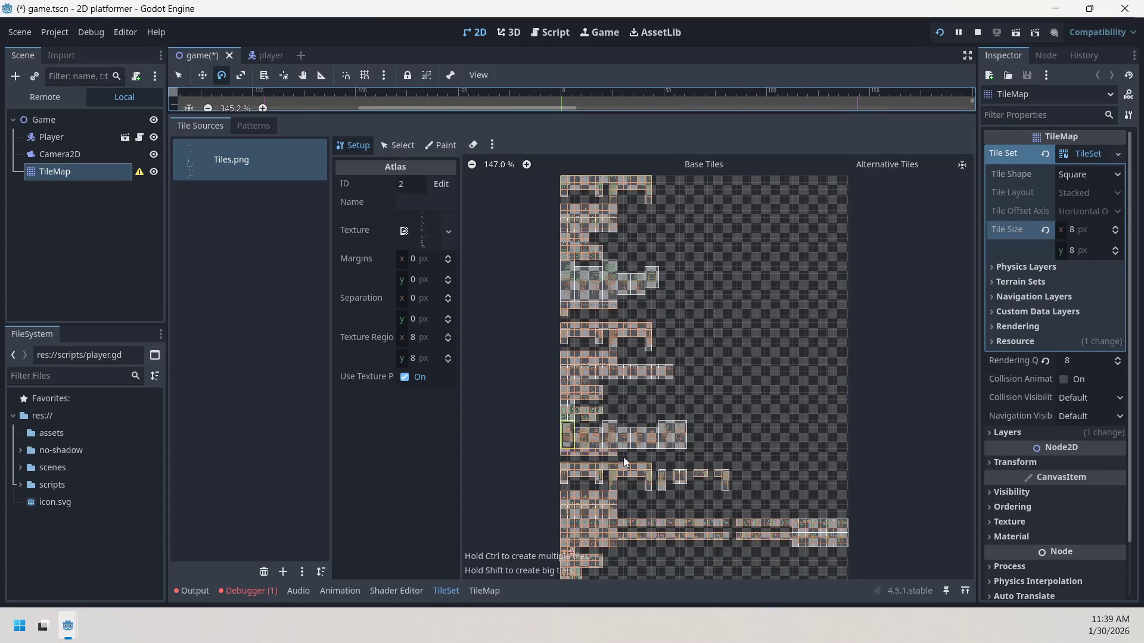
scroll(691, 443, up, 2)
scroll(694, 466, up, 10)
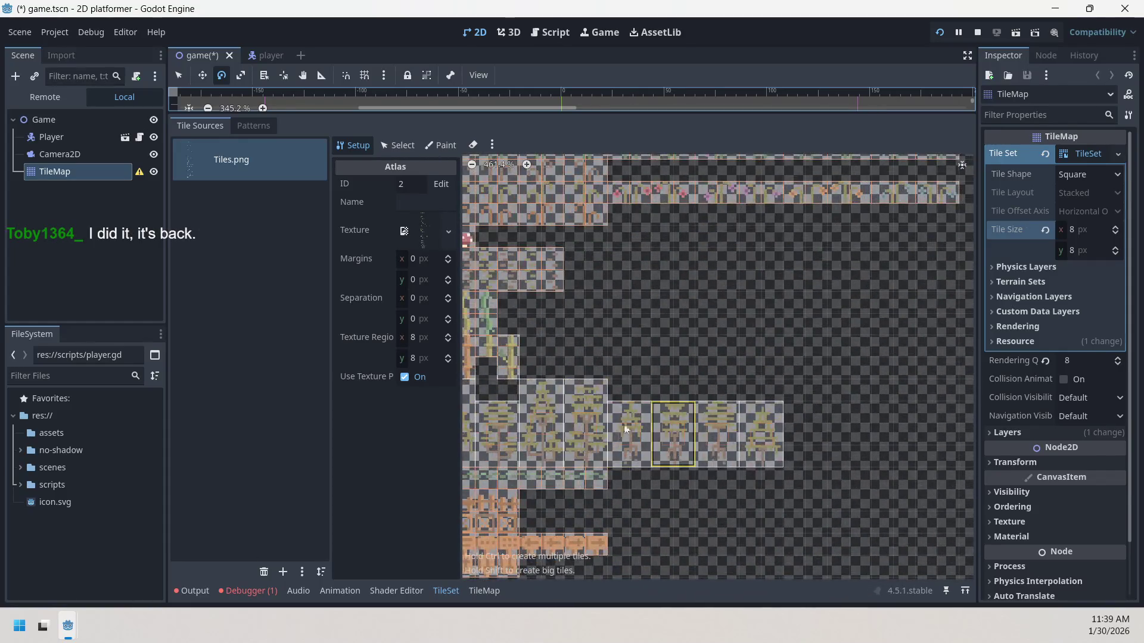
scroll(670, 391, up, 1)
mouse_move(664, 471)
mouse_down()
mouse_move(669, 391)
mouse_move(690, 367)
mouse_up()
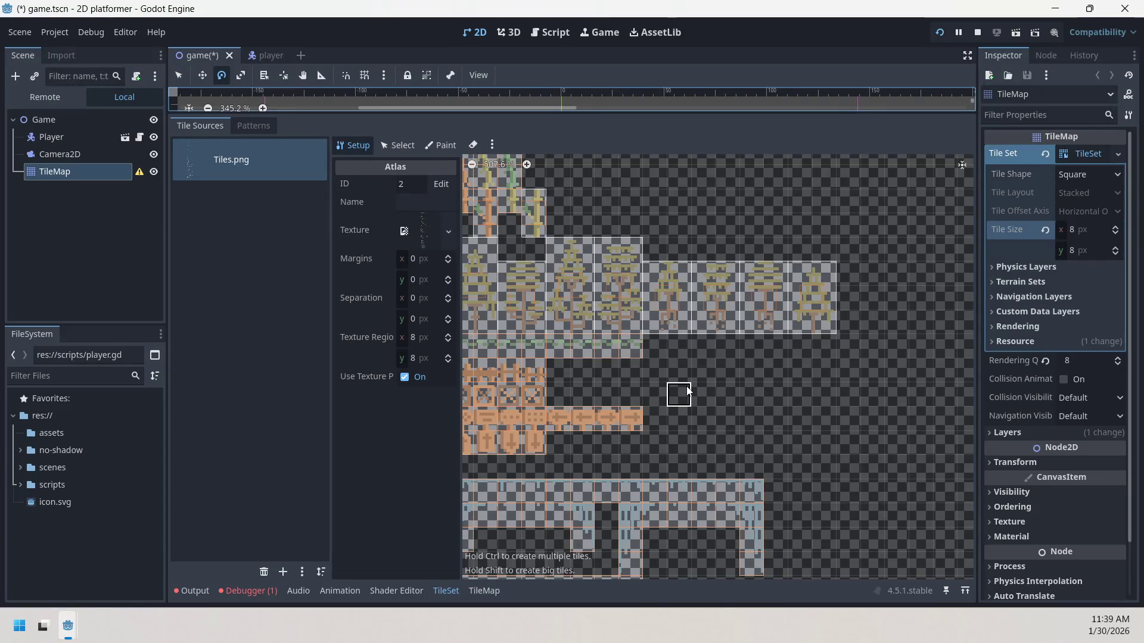
- Erase the existing tiles in the left, middle and right blue wall columns
scroll(768, 453, down, 2)
scroll(767, 398, up, 1)
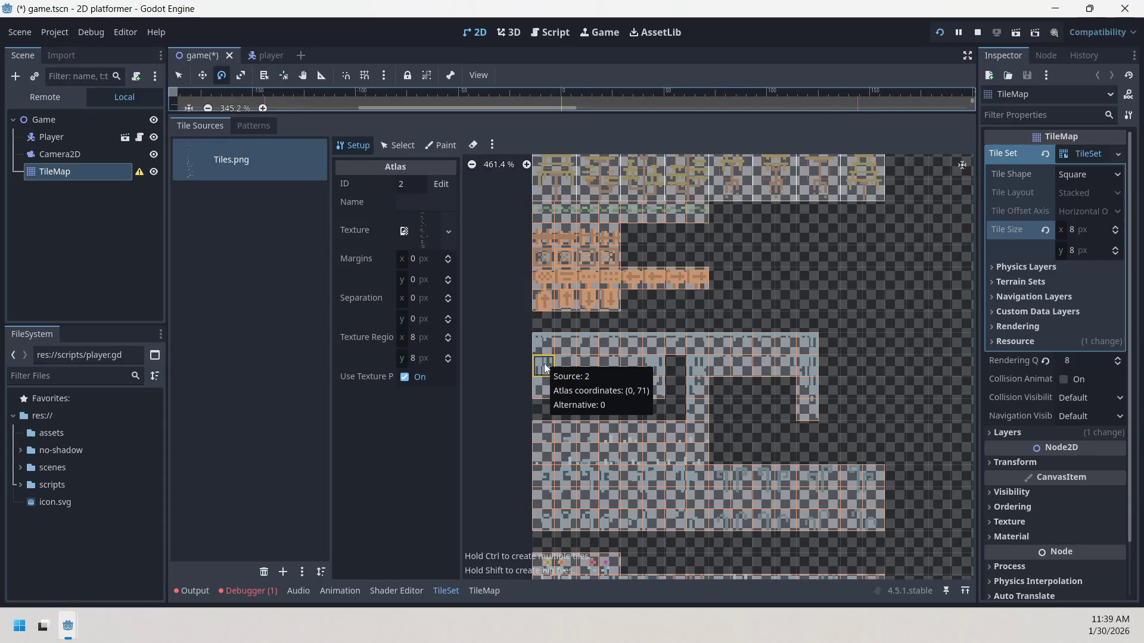
click(473, 145)
drag(543, 366, 552, 390)
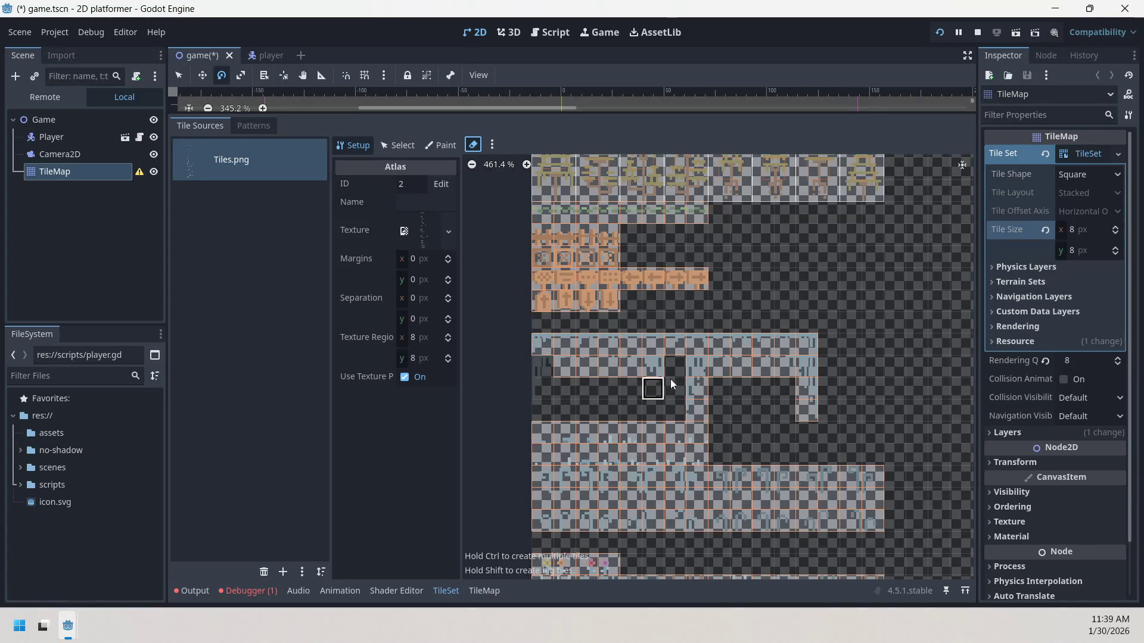
mouse_move(700, 377)
mouse_down()
mouse_move(742, 409)
mouse_move(812, 395)
mouse_move(807, 411)
mouse_move(704, 434)
mouse_up()
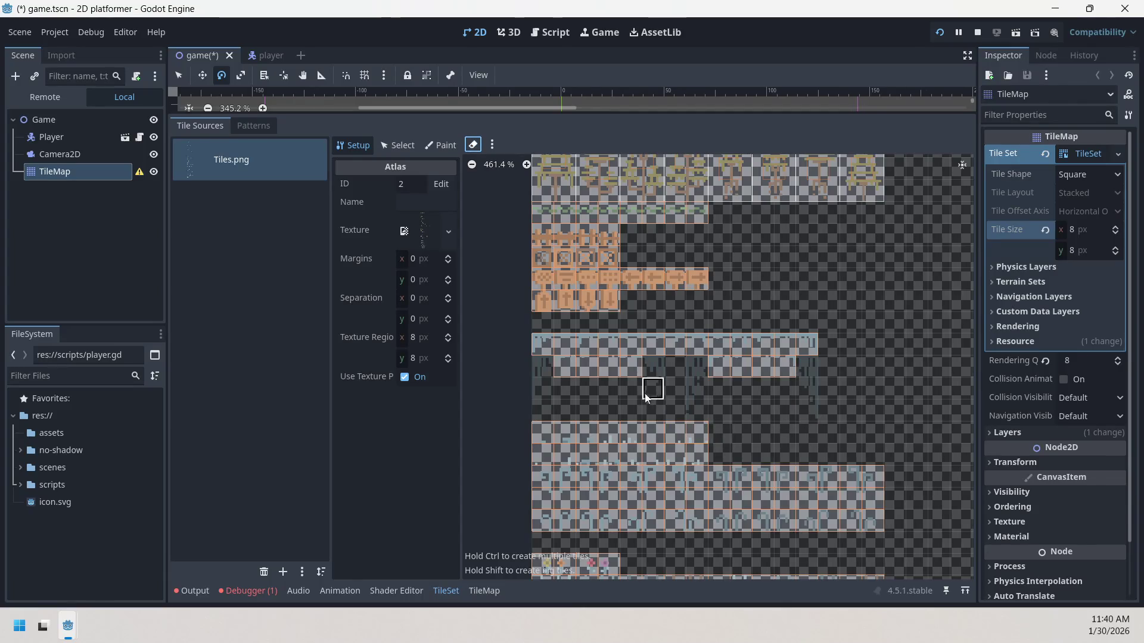
- Recreate the outer wall columns as 1x2 tiles and the middle two as 1x3, then remove the TileMap node
drag(543, 366, 544, 388)
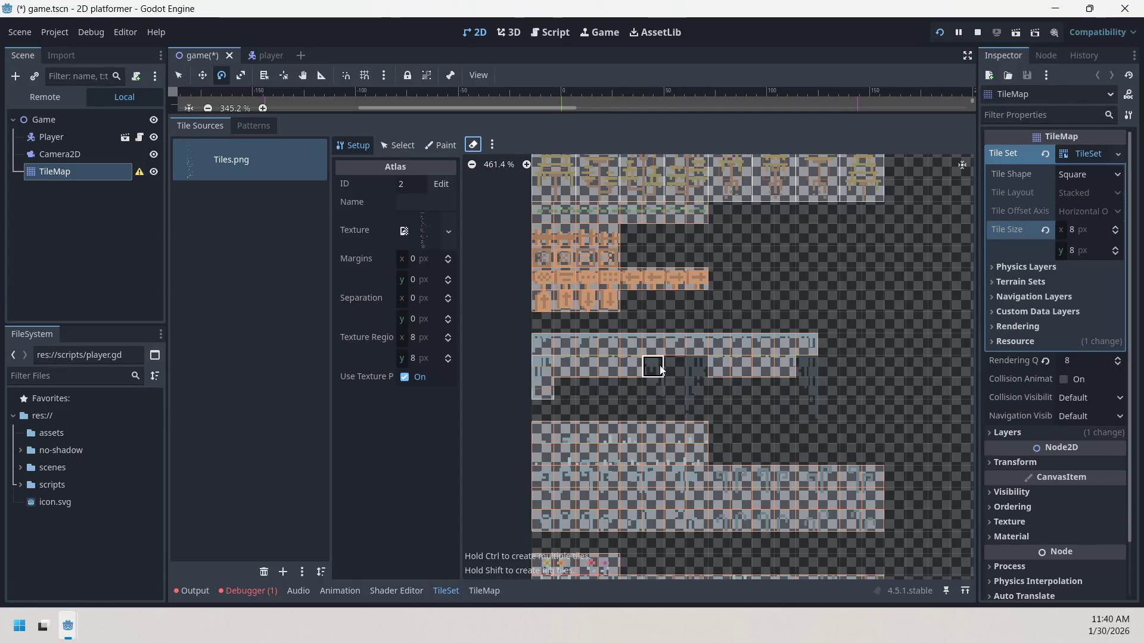
drag(654, 365, 654, 406)
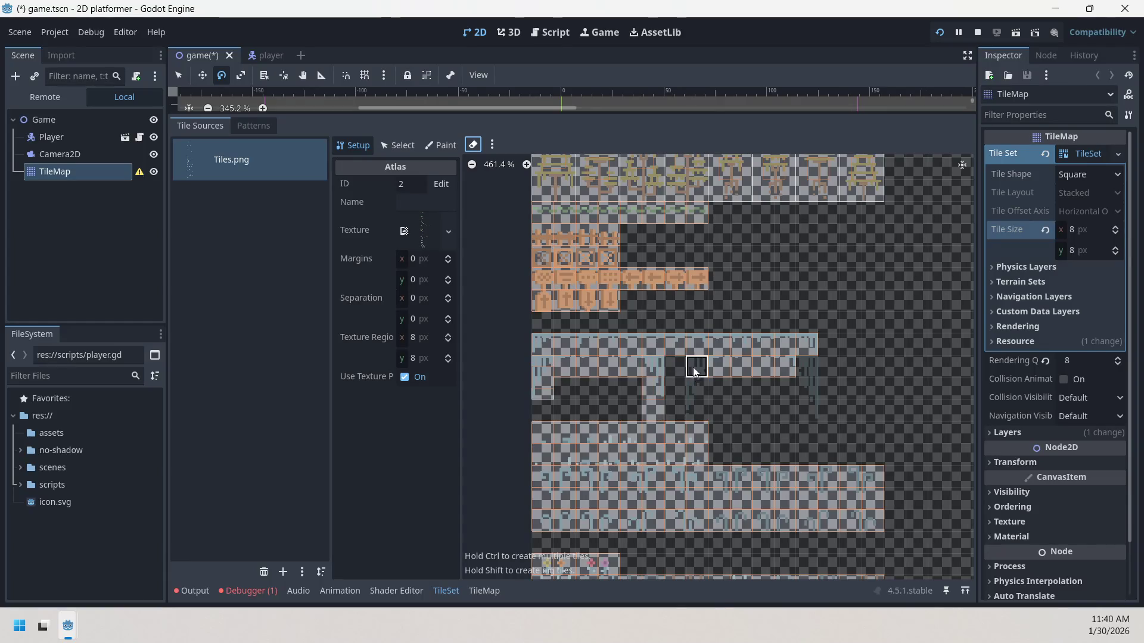
drag(696, 364, 697, 412)
drag(807, 365, 811, 397)
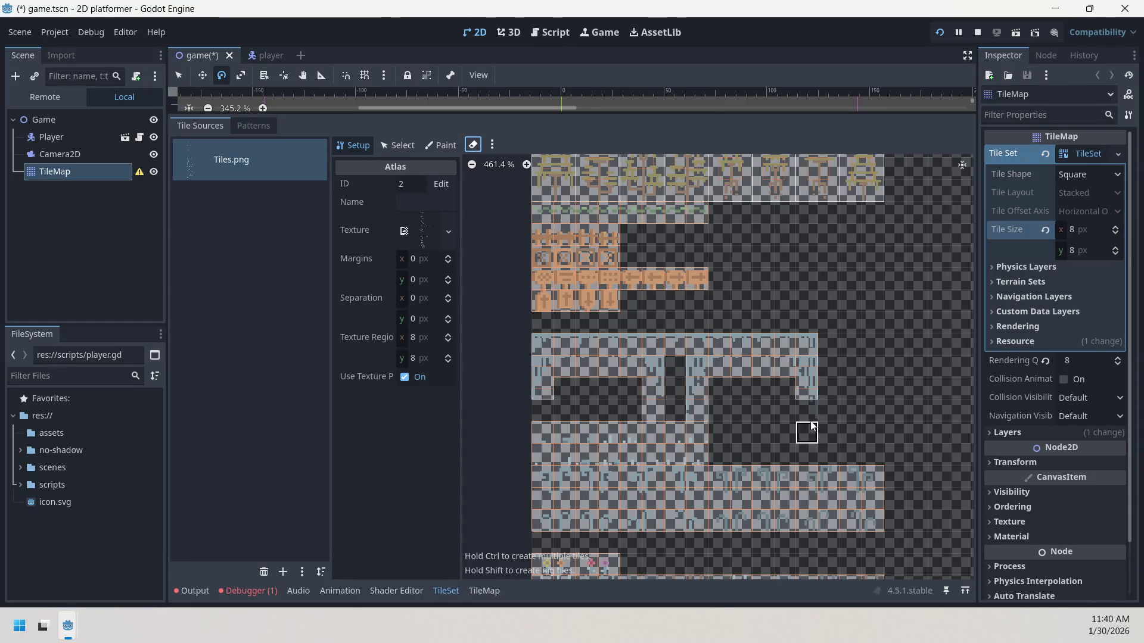
key(ctrl+z)
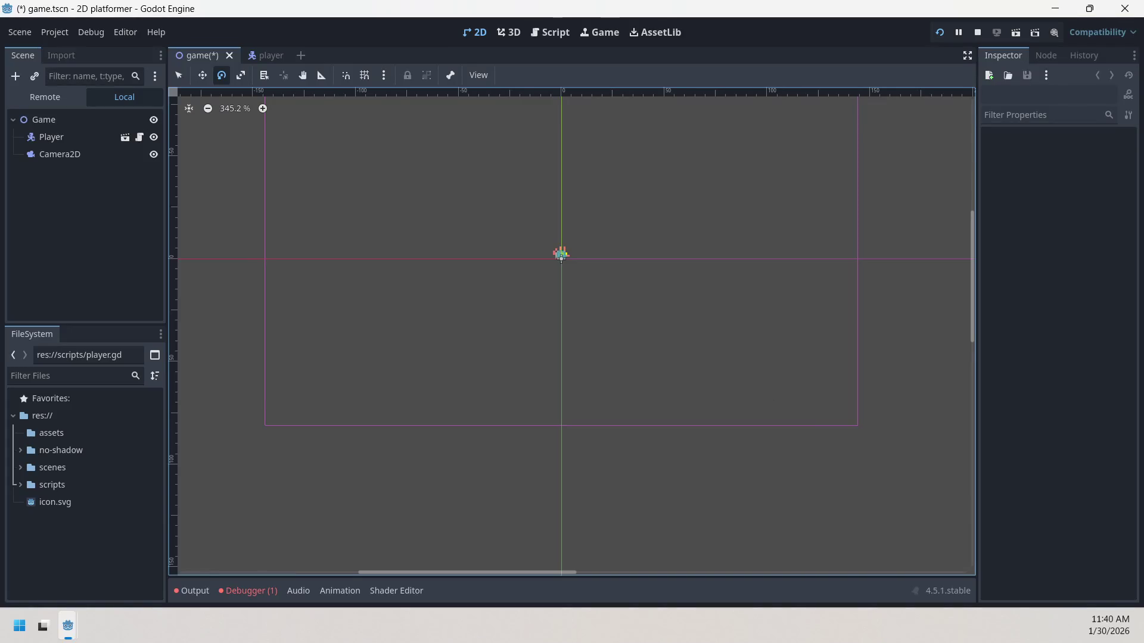
click(30, 36)
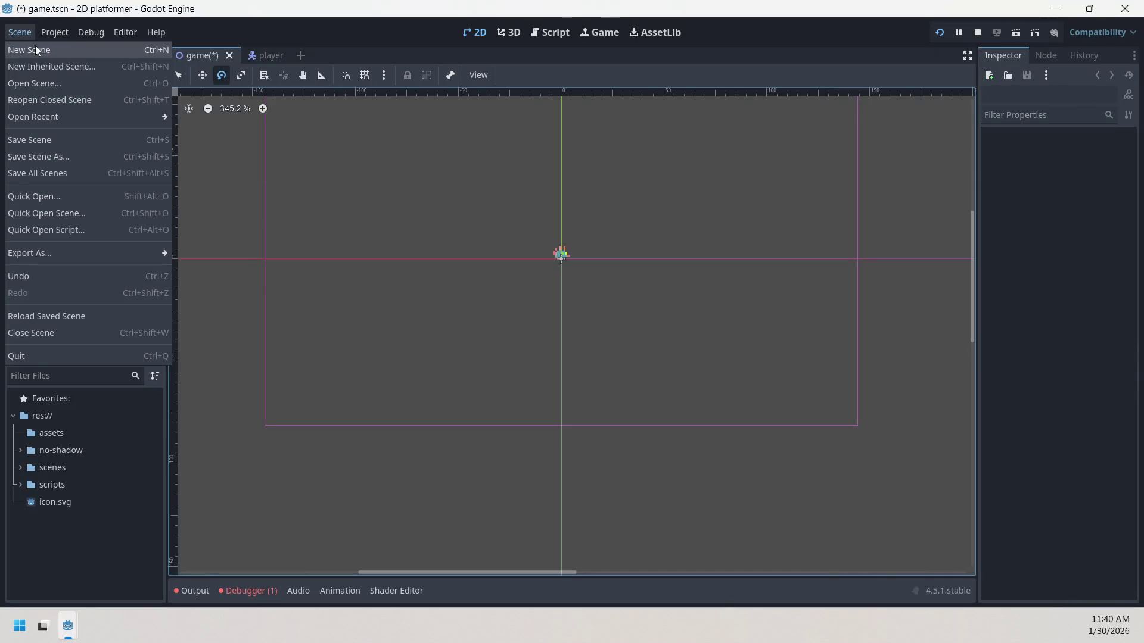